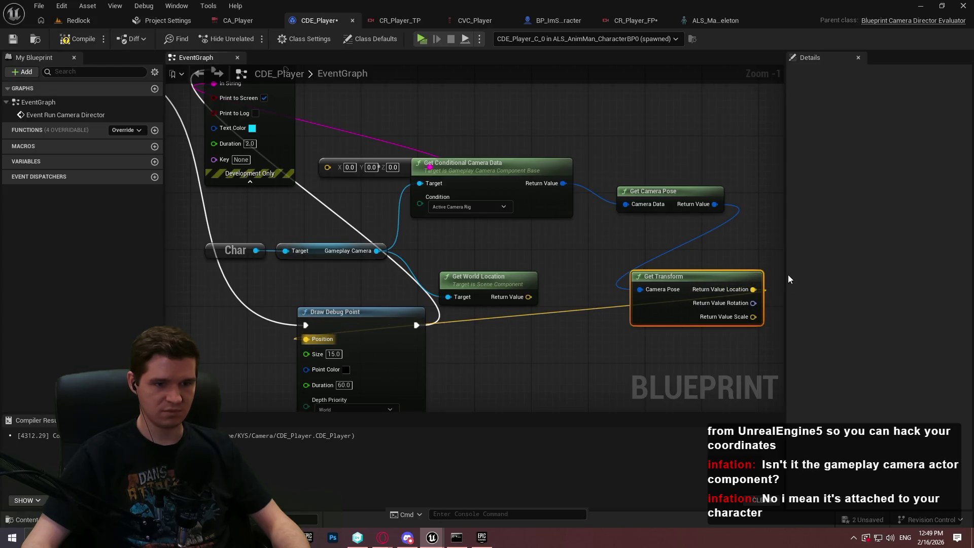
Wire the camera pose location into the vector node and briefly play-test the level.
mouse_move(754, 289)
mouse_down()
mouse_move(328, 182)
mouse_move(327, 167)
mouse_up()
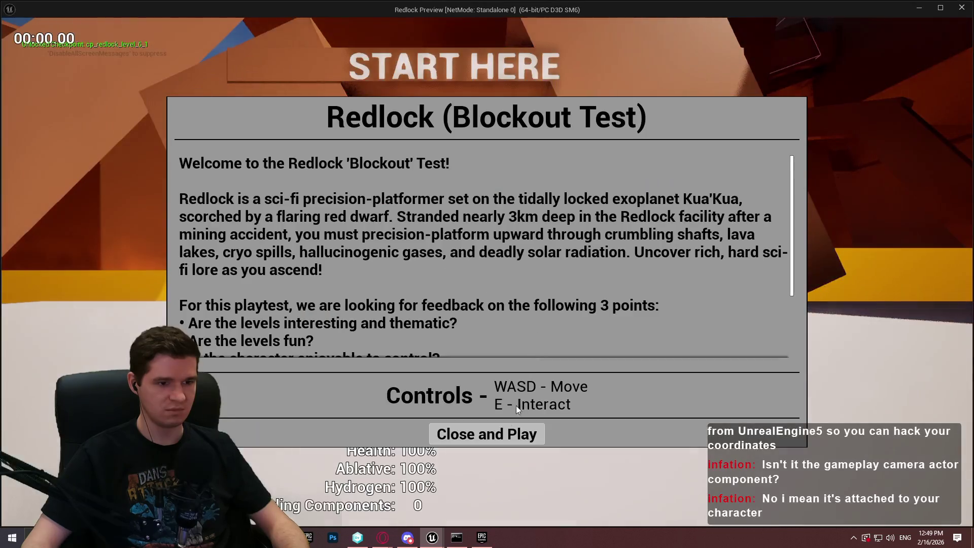
click(487, 432)
key(w)
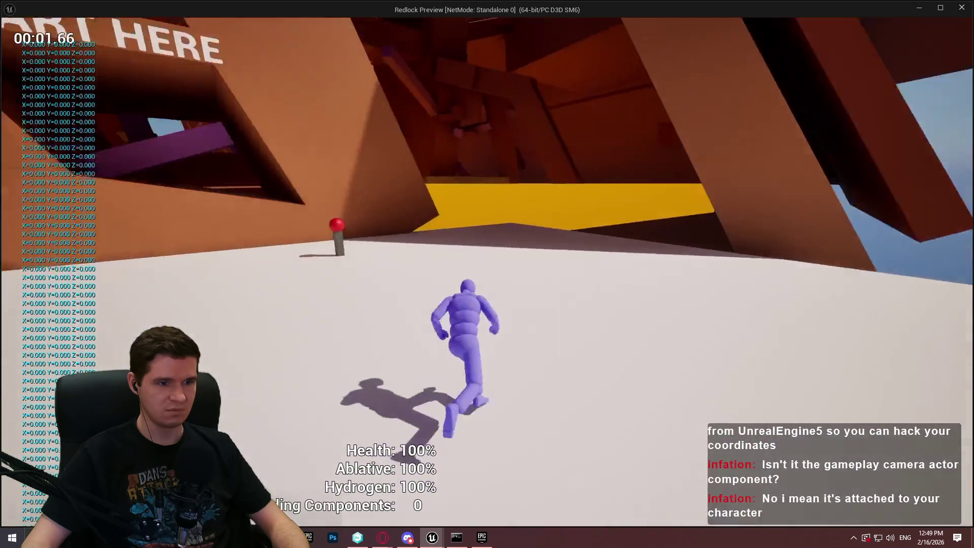
key(Escape)
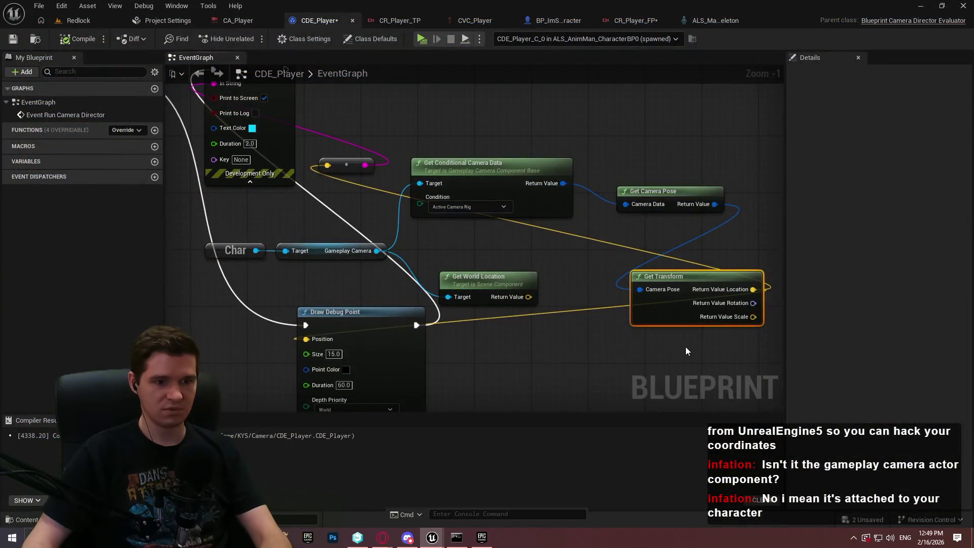
Delete the Get Transform node and move Get Conditional Camera Data aside.
key(Delete)
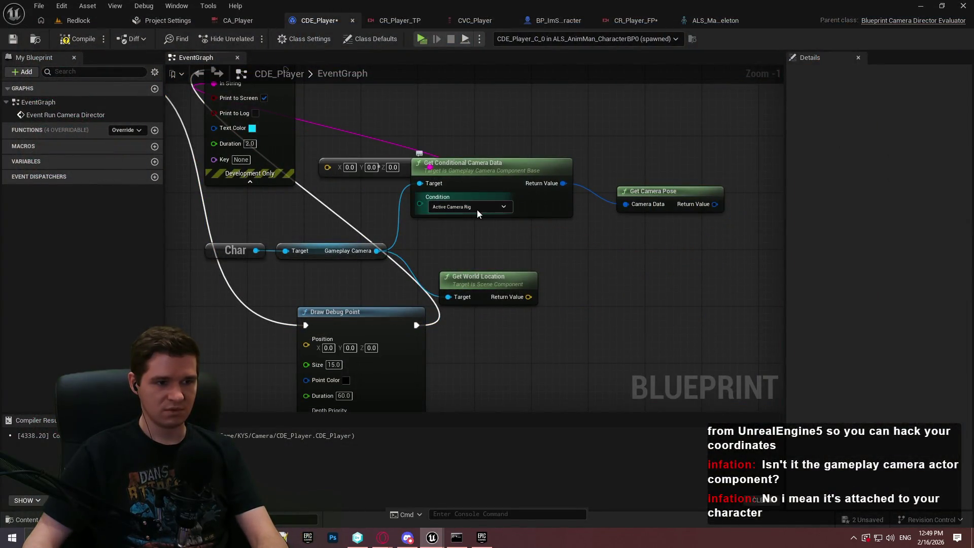
mouse_move(512, 198)
mouse_down()
mouse_move(546, 227)
mouse_move(492, 221)
mouse_move(521, 224)
mouse_up()
click(577, 263)
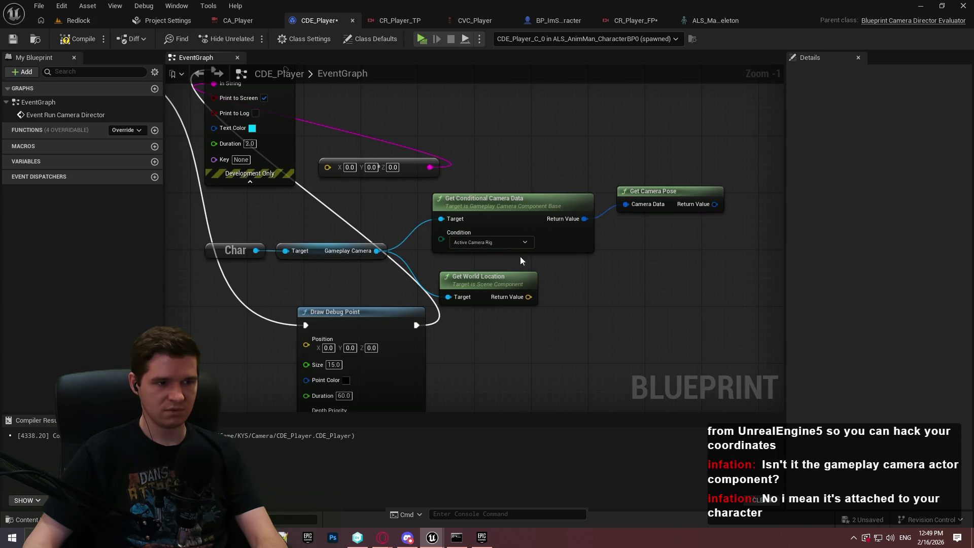
Add Get Evaluated Camera Rotation from Gameplay Camera, wire it into the vector node, and start Play.
mouse_move(376, 251)
mouse_down()
mouse_move(507, 295)
mouse_move(634, 282)
mouse_up()
text(get)
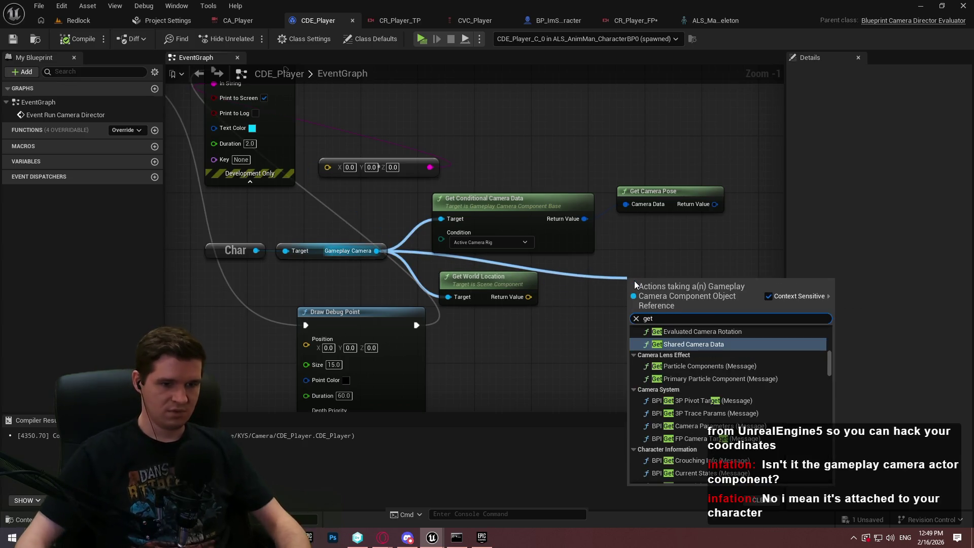
click(738, 332)
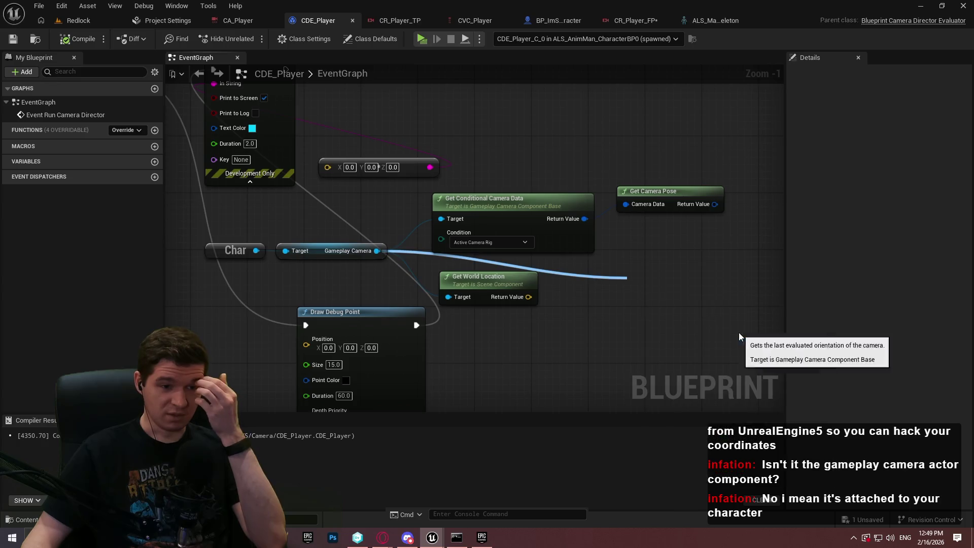
mouse_move(740, 304)
mouse_down()
mouse_move(343, 336)
mouse_move(223, 96)
mouse_move(228, 179)
mouse_up()
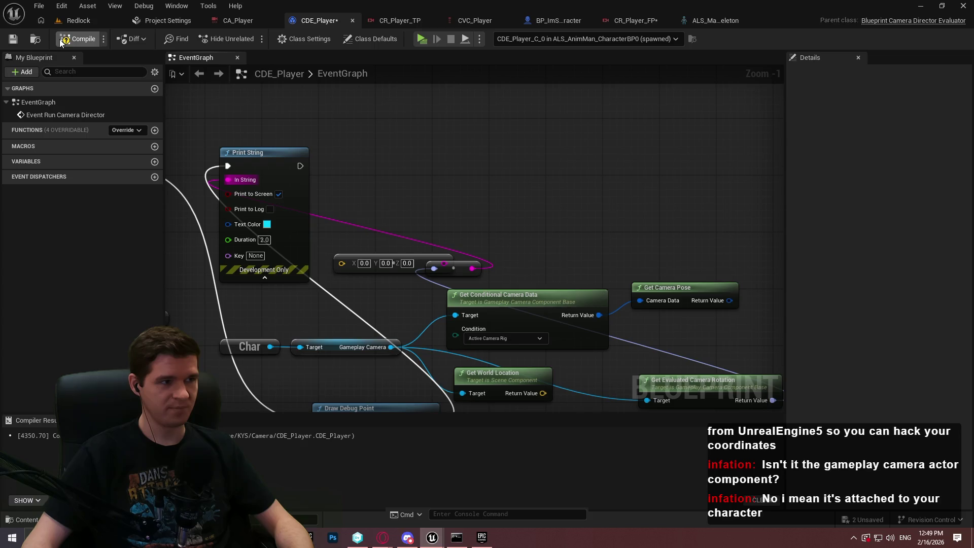
click(419, 40)
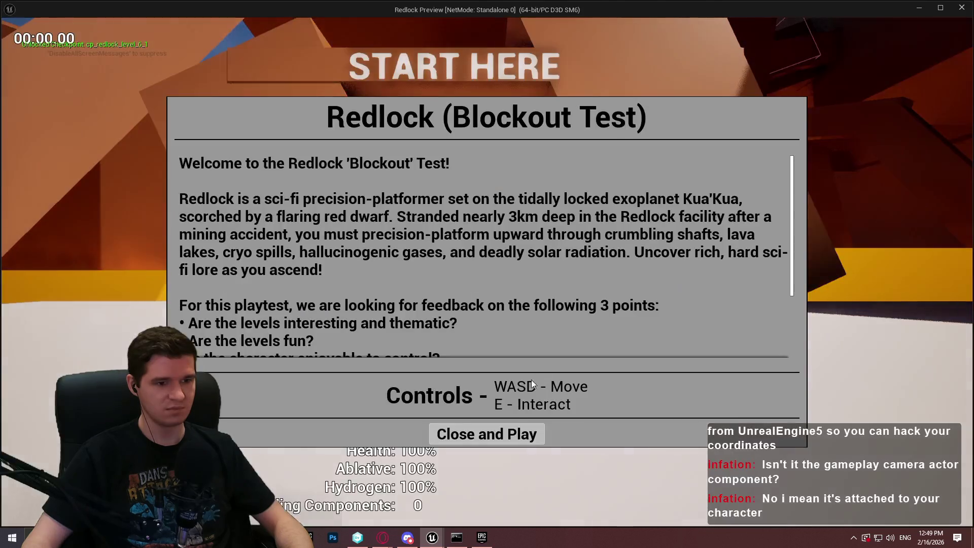
Play the level watching the printed camera rotation, then return to the camera nodes in the graph.
click(487, 434)
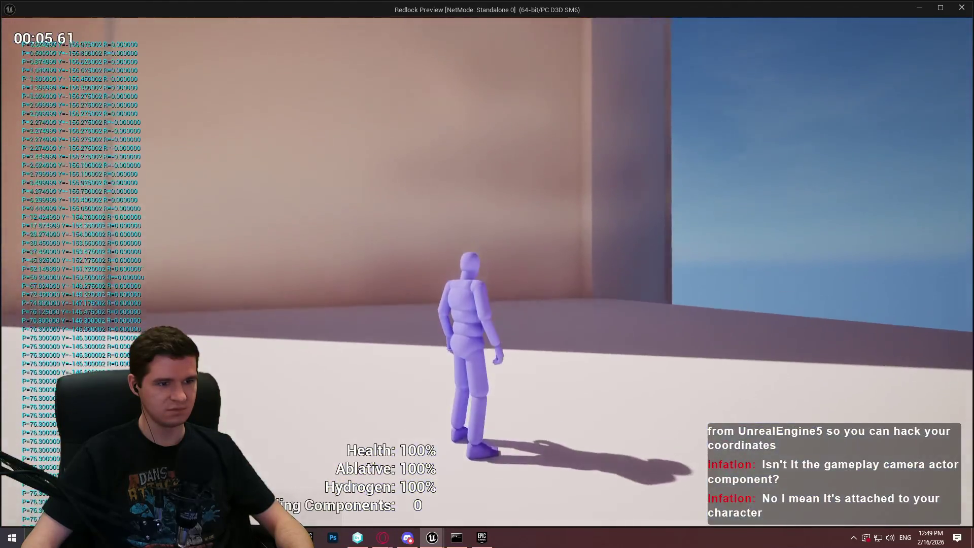
key(alt+Tab)
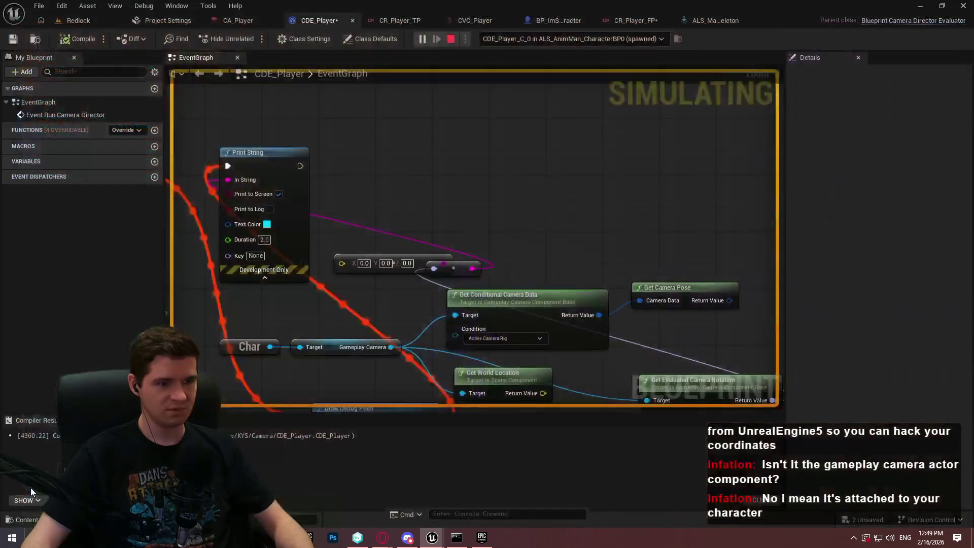
mouse_move(504, 271)
mouse_down()
mouse_move(475, 92)
mouse_move(466, 90)
mouse_move(735, 102)
mouse_move(461, 110)
mouse_up()
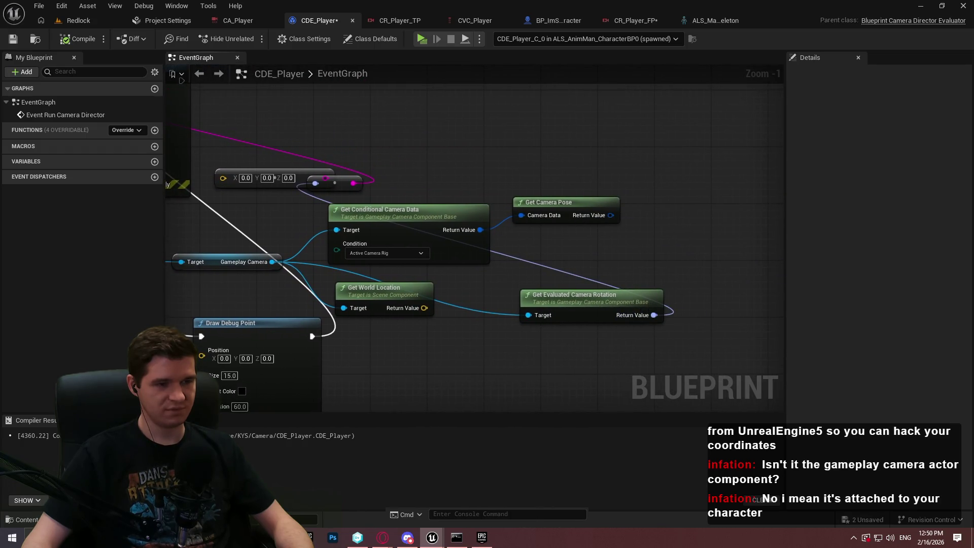
Select and delete the Get Evaluated Camera Rotation node in the CDE_Player graph.
drag(535, 352, 561, 343)
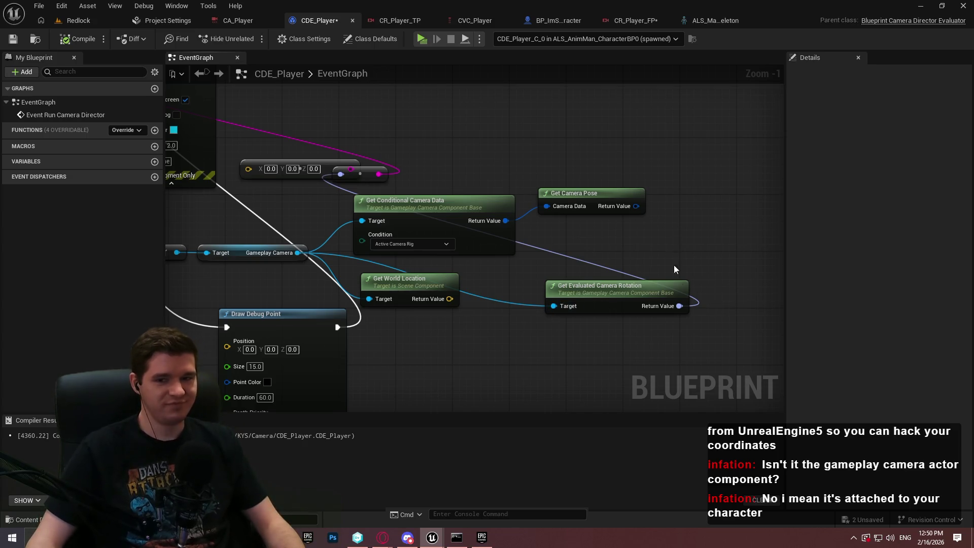
drag(675, 291, 656, 285)
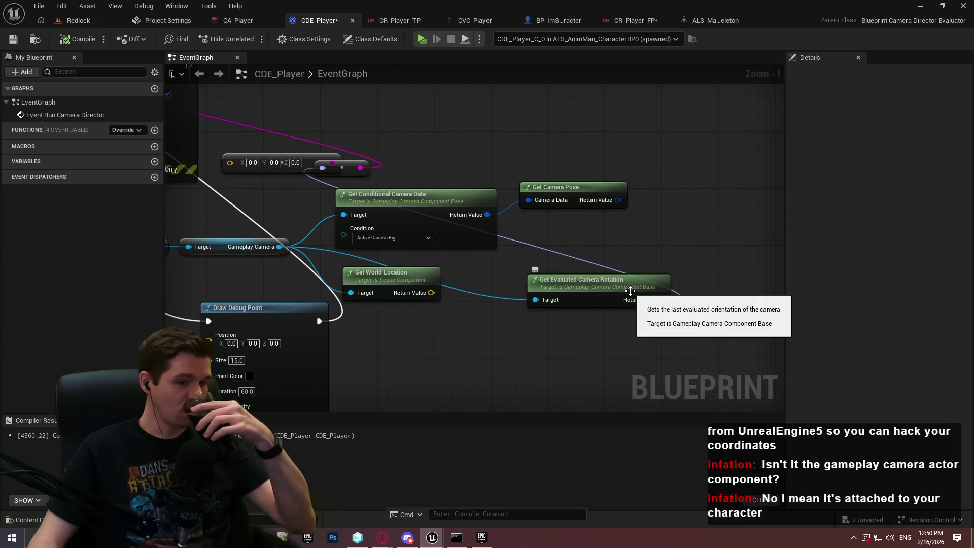
click(629, 303)
key(Delete)
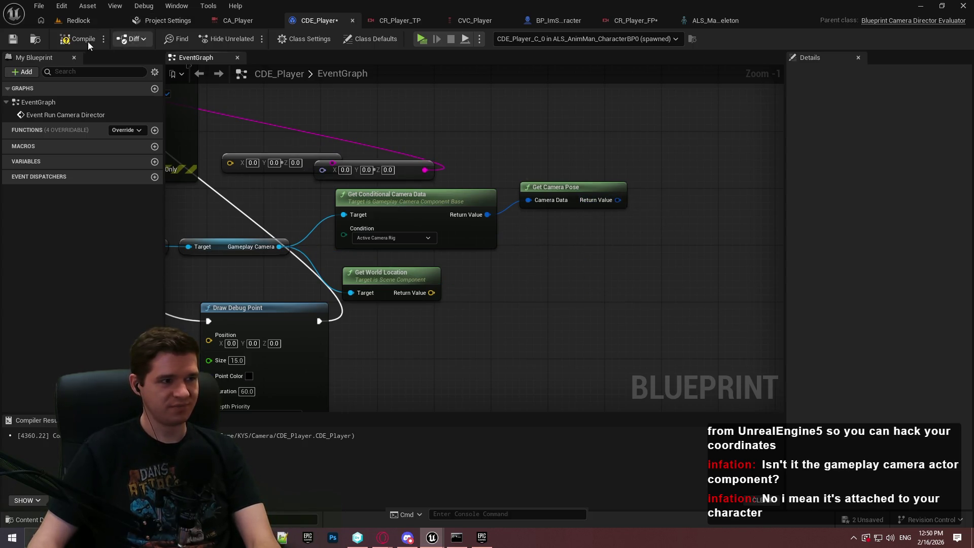
mouse_move(279, 249)
mouse_down()
mouse_move(558, 290)
mouse_move(516, 265)
mouse_up()
scroll(537, 362, down, 2)
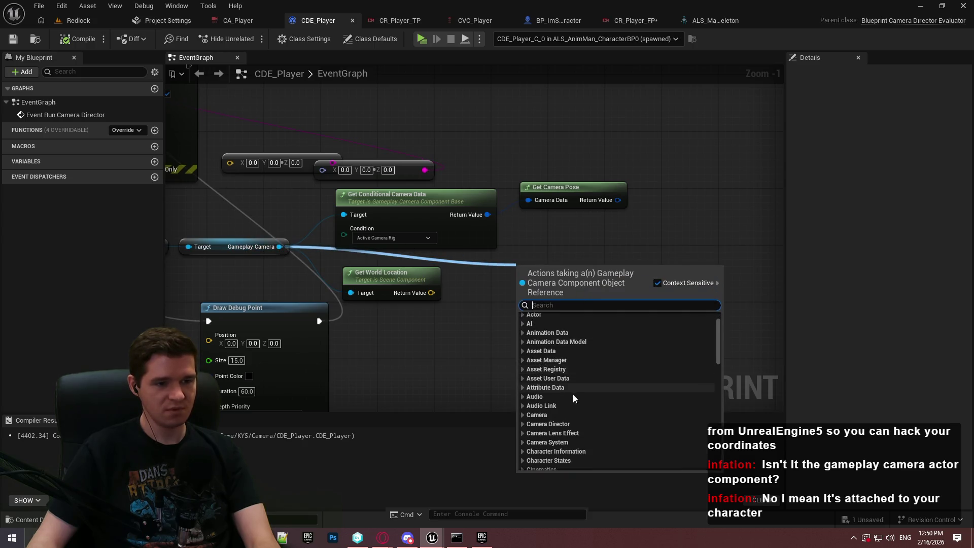
scroll(571, 415, down, 2)
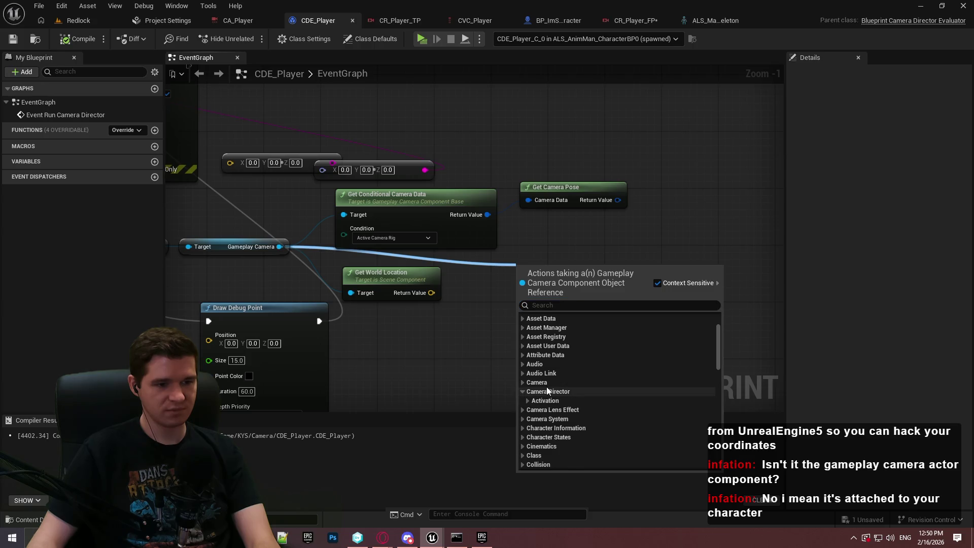
click(523, 392)
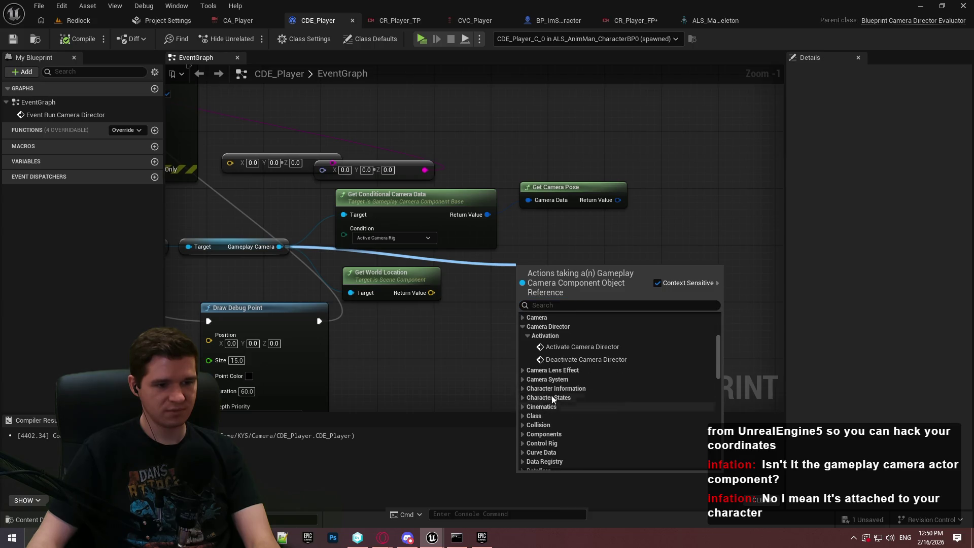
click(524, 380)
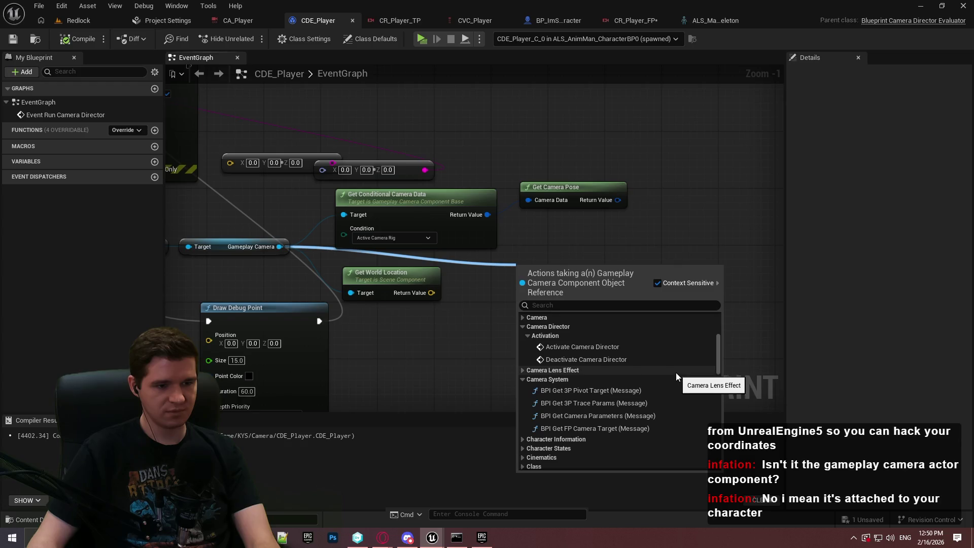
scroll(612, 378, down, 3)
scroll(591, 379, down, 2)
click(462, 332)
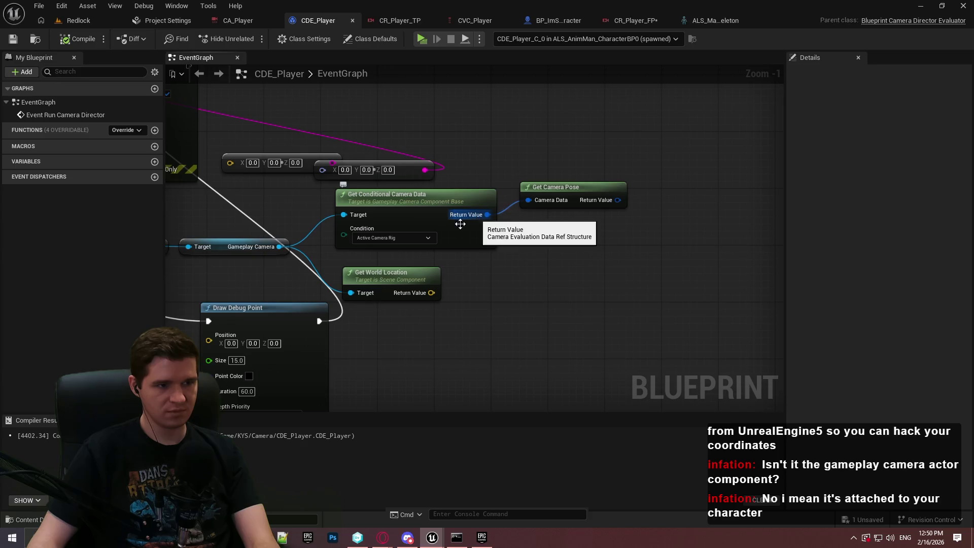
drag(279, 247, 527, 293)
text(camera)
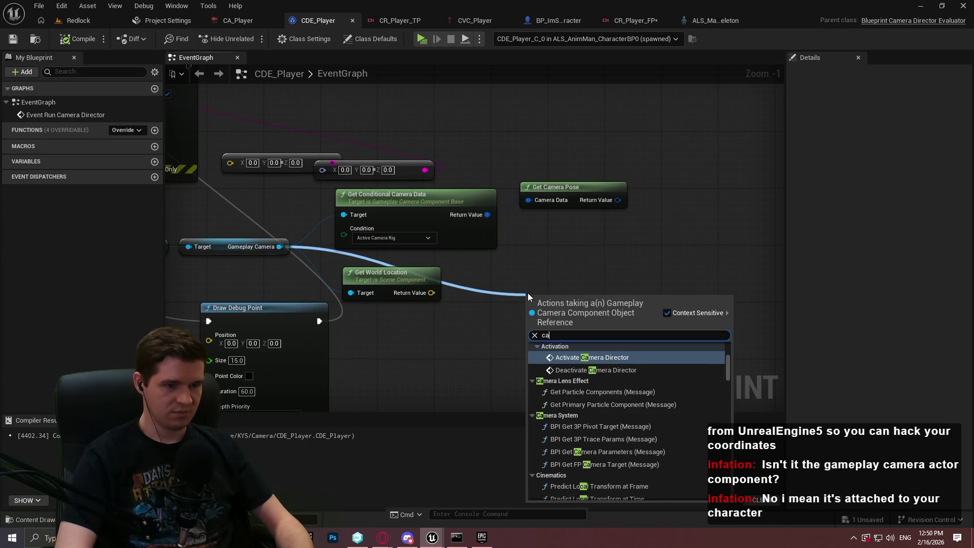
mouse_move(729, 397)
mouse_down()
mouse_move(730, 459)
mouse_move(728, 328)
mouse_up()
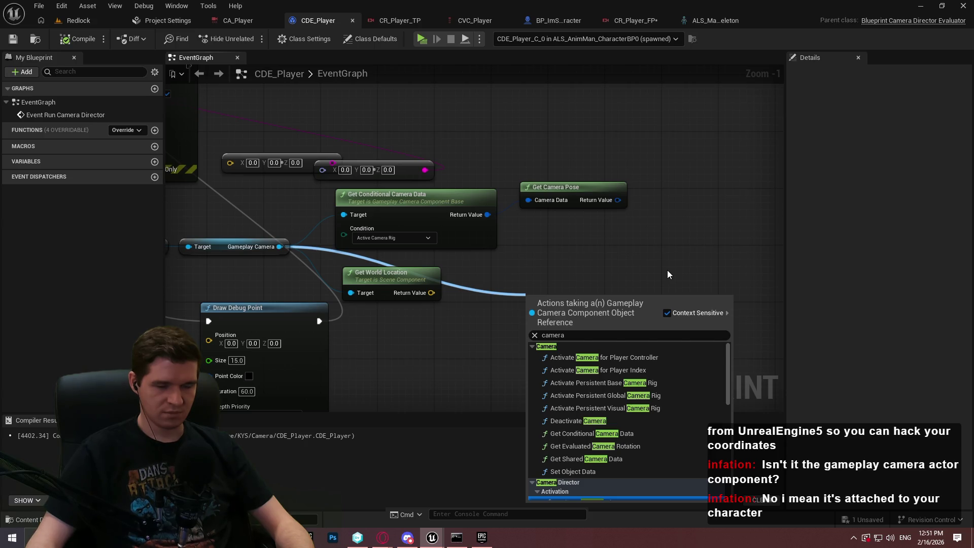
click(584, 459)
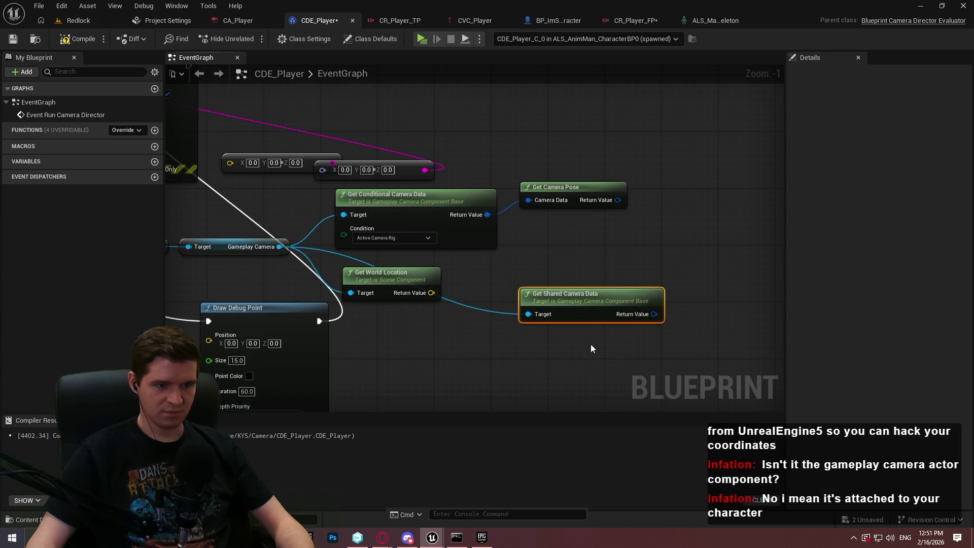
mouse_move(583, 253)
mouse_down()
mouse_move(629, 329)
mouse_move(774, 348)
mouse_move(781, 373)
mouse_up()
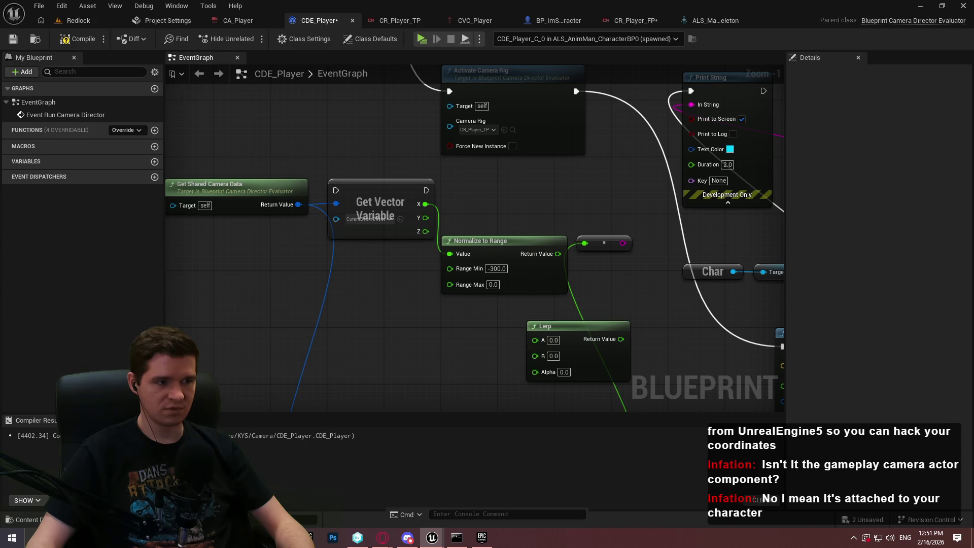
mouse_move(781, 372)
mouse_down()
mouse_move(693, 322)
mouse_move(550, 302)
mouse_up()
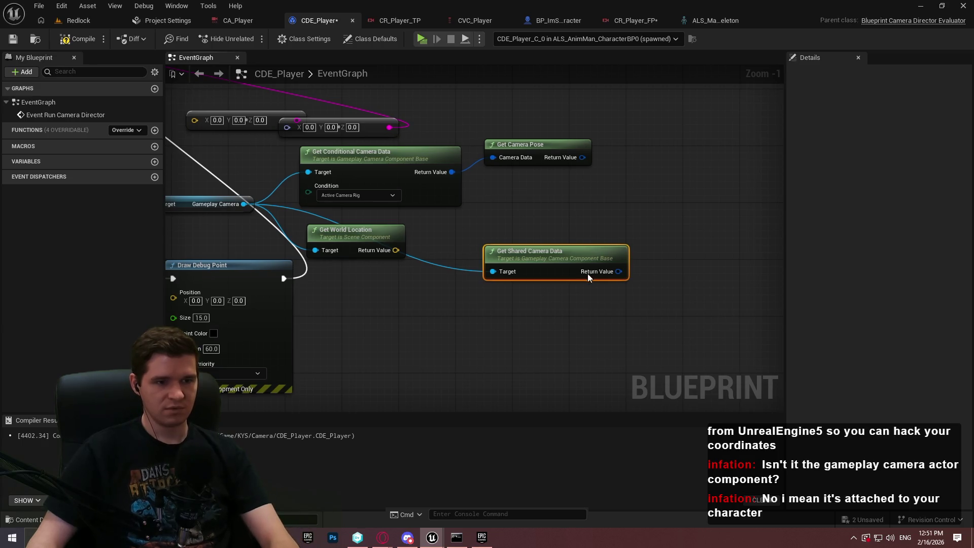
drag(513, 284, 652, 316)
key(Delete)
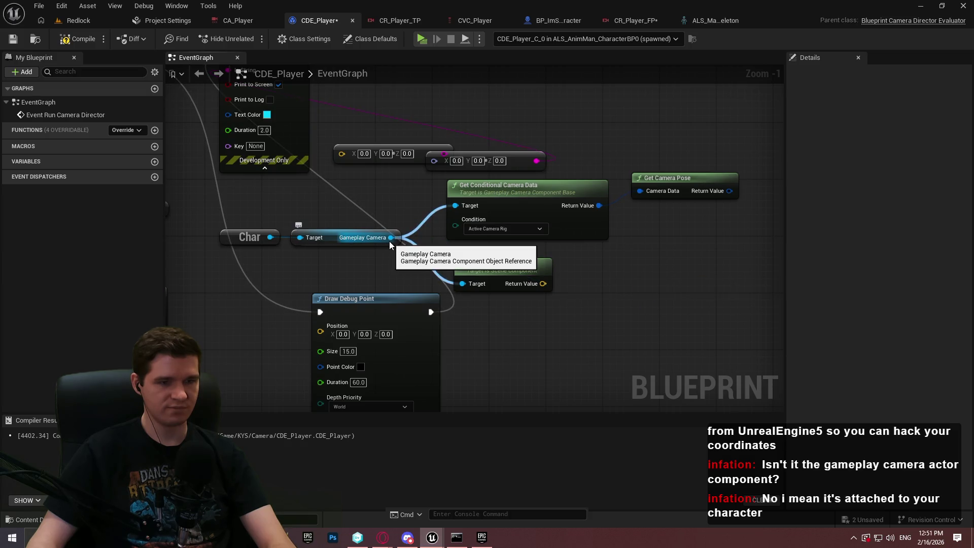
drag(390, 239, 570, 338)
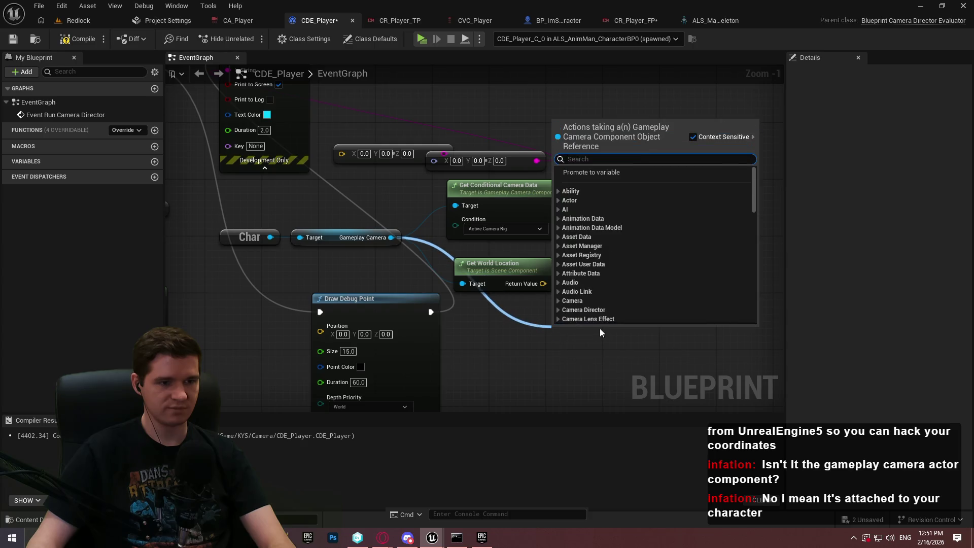
click(507, 312)
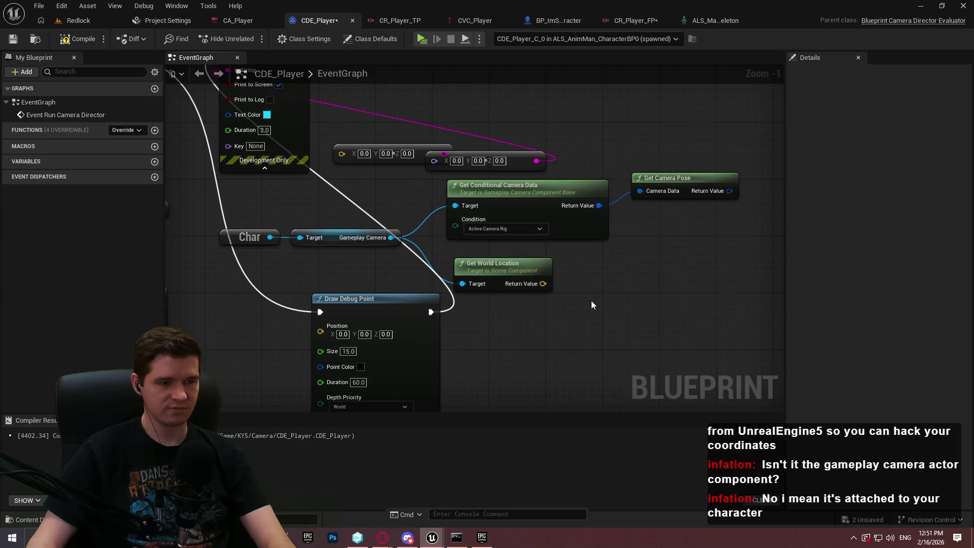
click(583, 20)
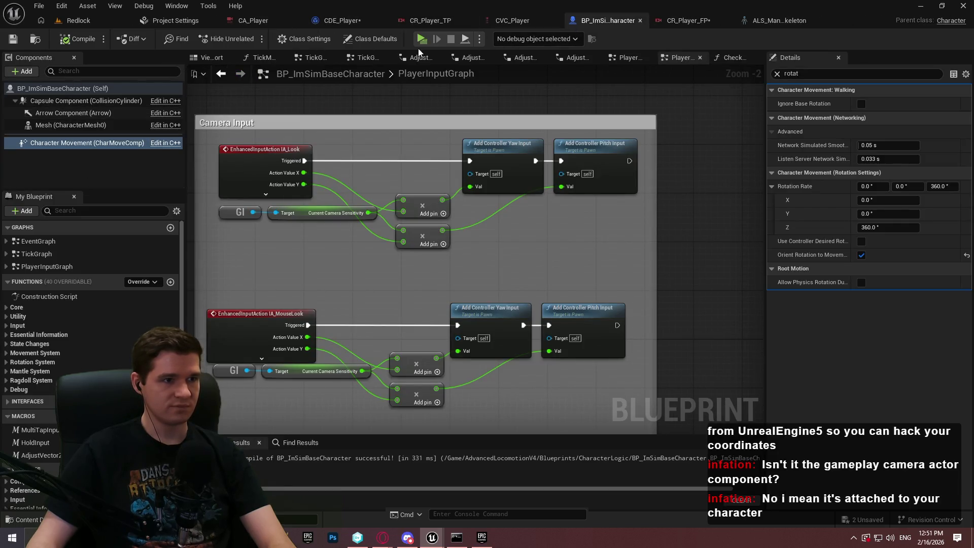
Open ALS_AnimMan_CharacterBP from AdvancedLocomotionV4/Blueprints/CharacterLogic.
click(76, 20)
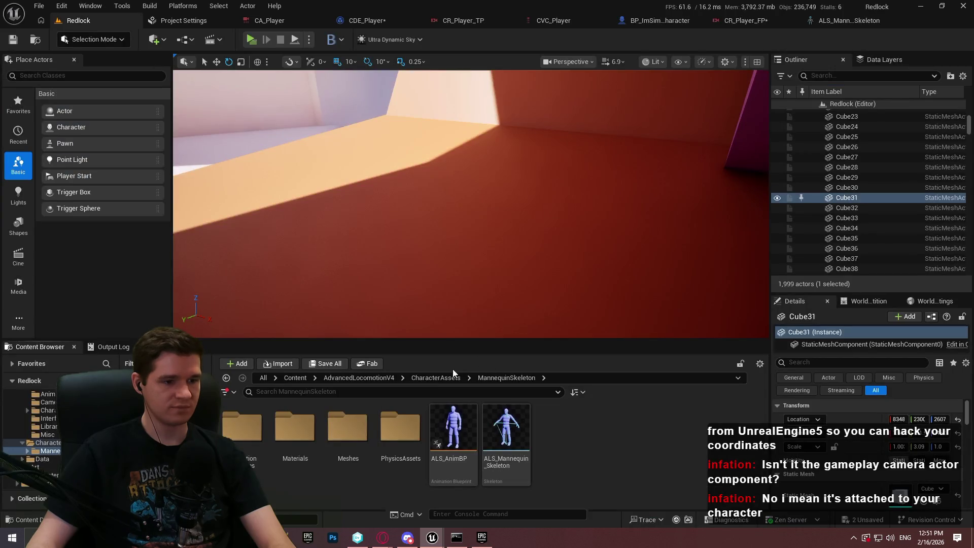
click(524, 364)
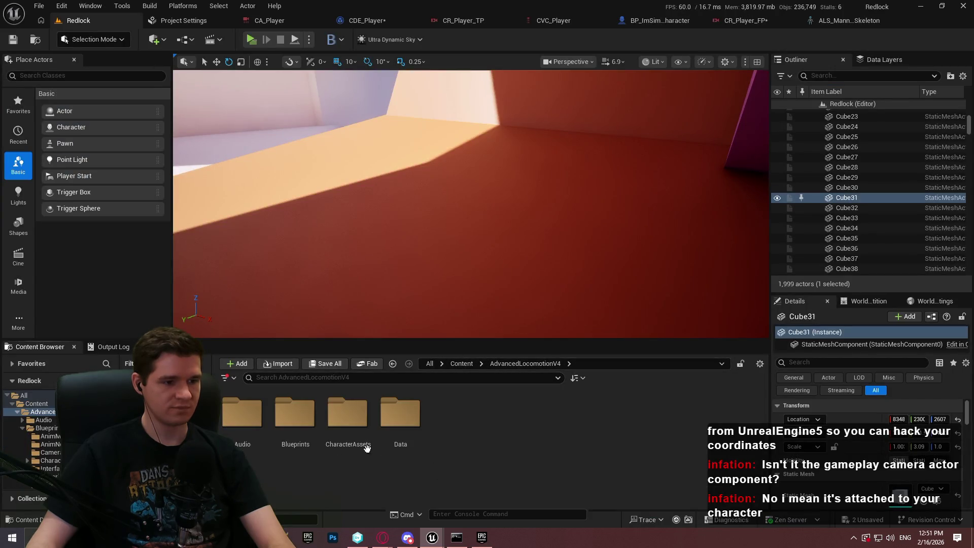
double_click(299, 414)
click(390, 427)
double_click(390, 427)
double_click(315, 464)
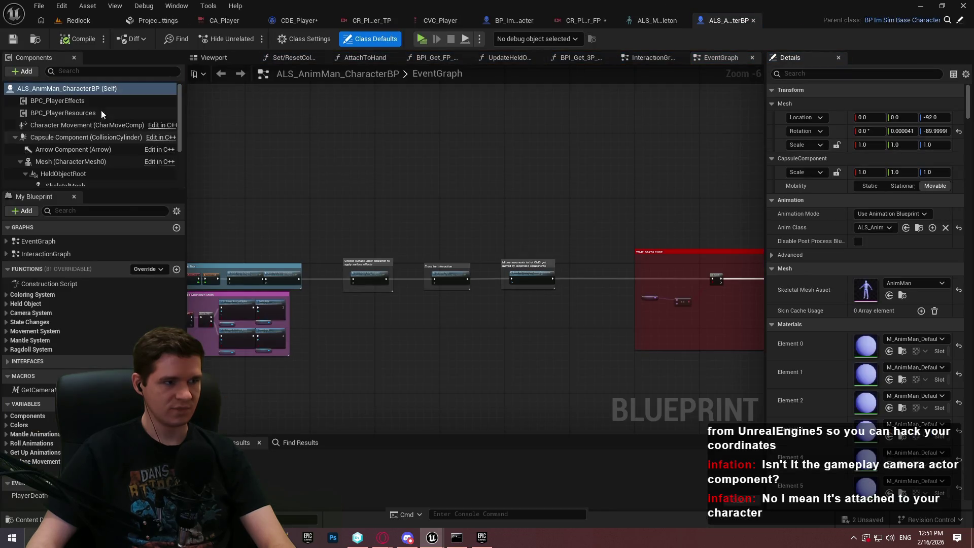
scroll(103, 132, down, 2)
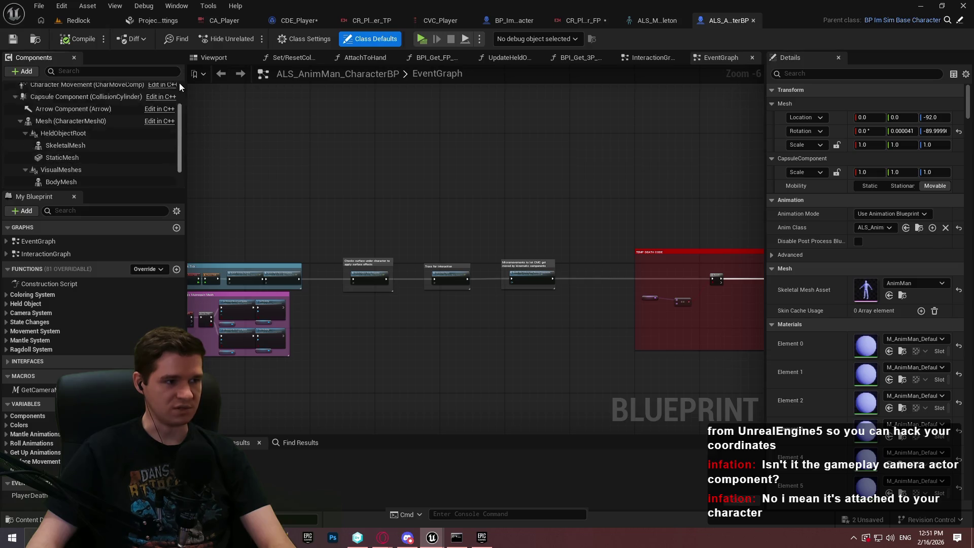
scroll(178, 83, up, 2)
Add a Spring Arm component under GameplayCamera, then compile and save the blueprint.
click(22, 71)
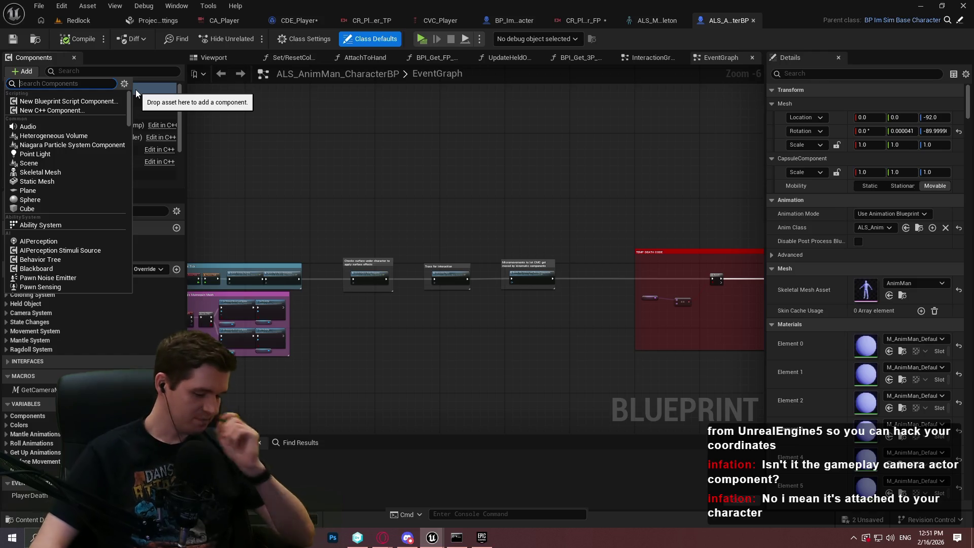
text(spr)
click(51, 103)
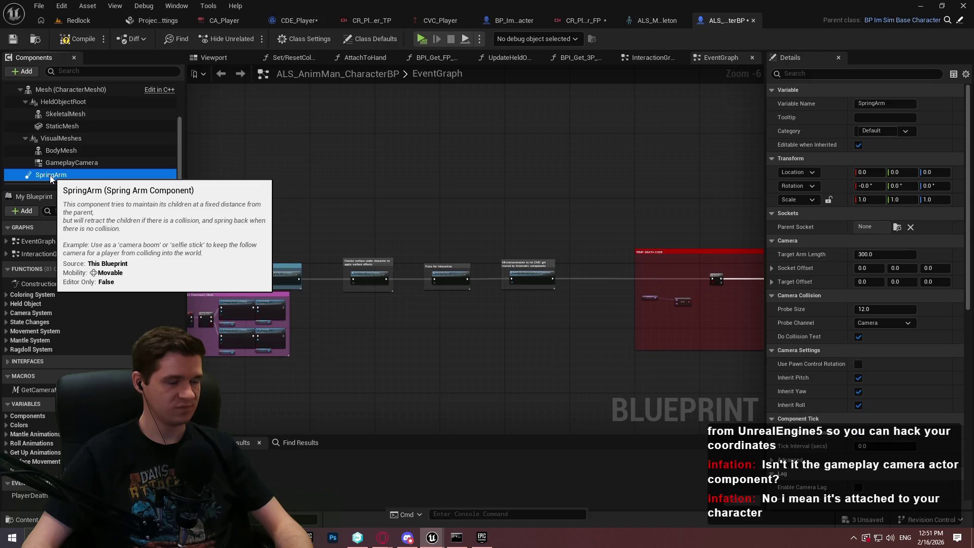
mouse_move(49, 154)
mouse_down()
mouse_move(50, 177)
mouse_move(40, 168)
mouse_move(68, 167)
mouse_up()
scroll(190, 133, down, 1)
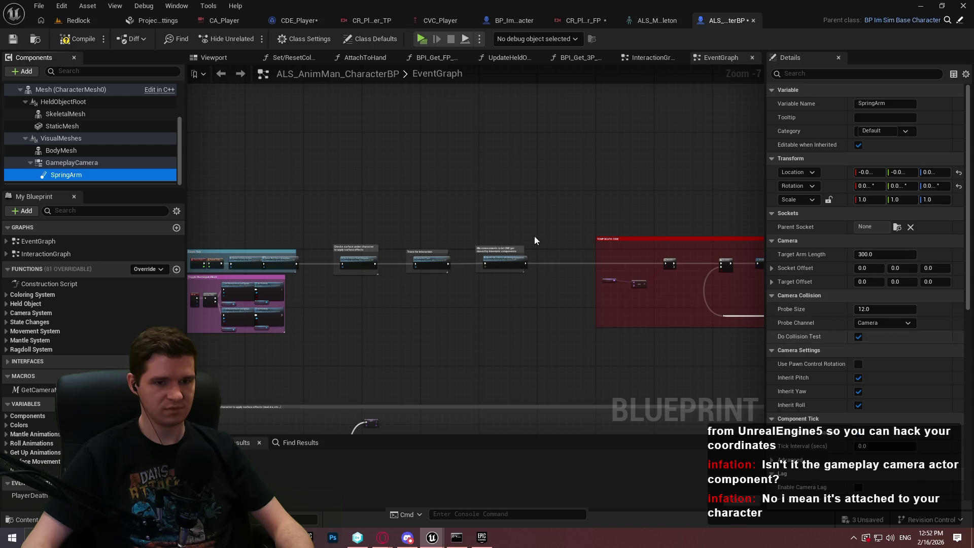
click(71, 40)
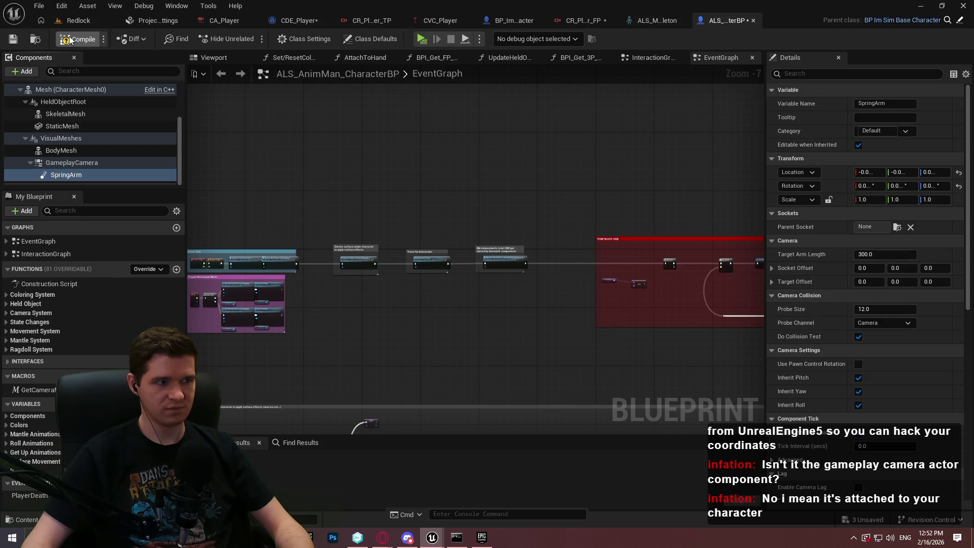
click(12, 40)
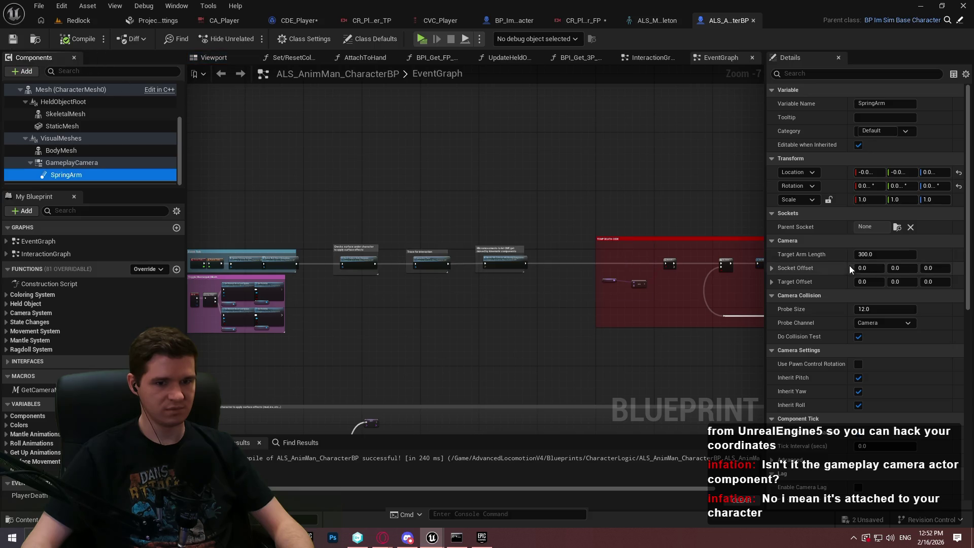
Add a Scene component named SpringArmTarget under SpringArm, save, and switch to CR_Player_FP.
scroll(848, 267, down, 3)
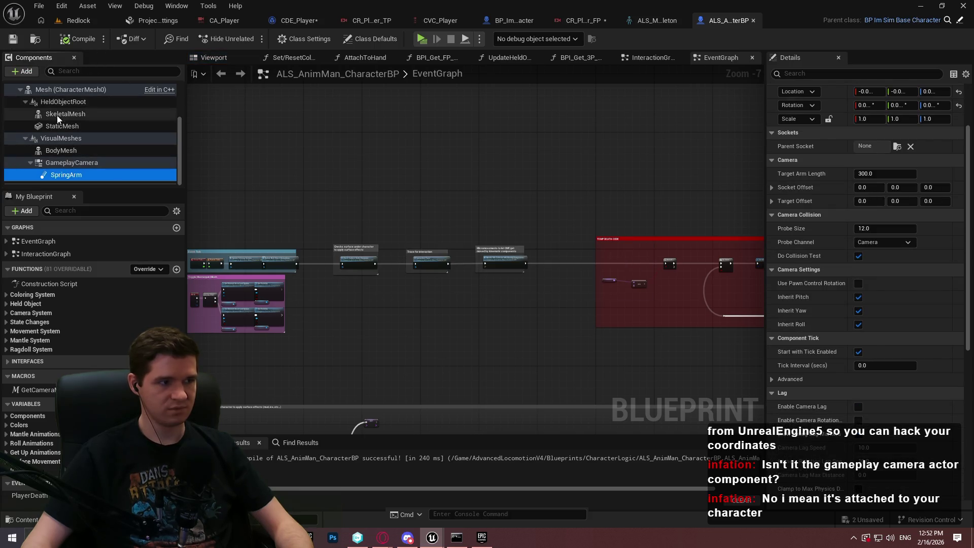
click(23, 71)
text(scene)
click(61, 131)
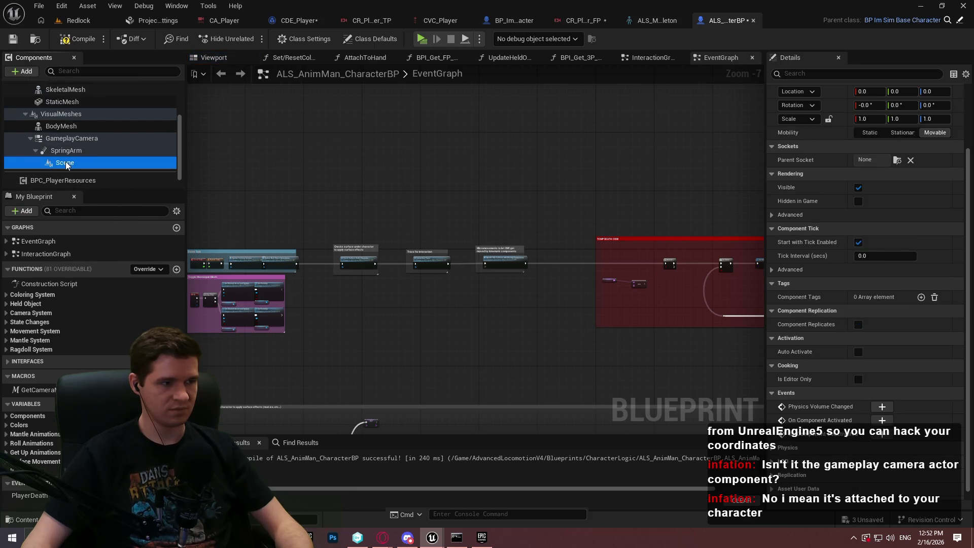
text(Sprin)
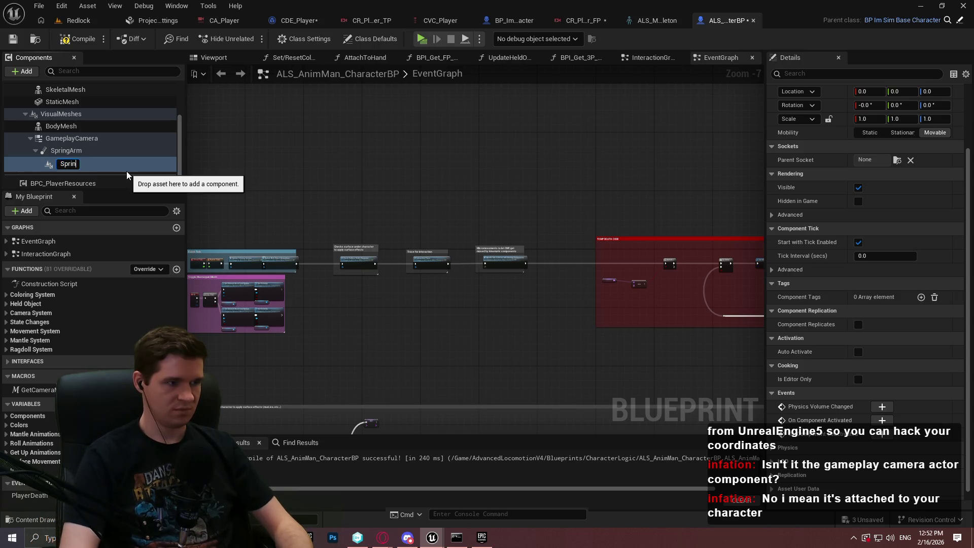
text(gArmTar)
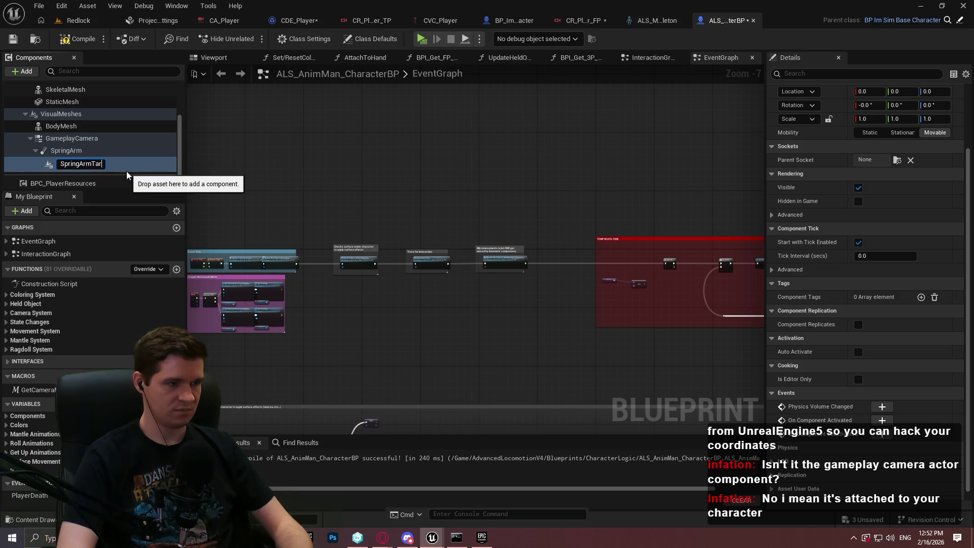
text(get)
key(Return)
click(13, 39)
click(584, 21)
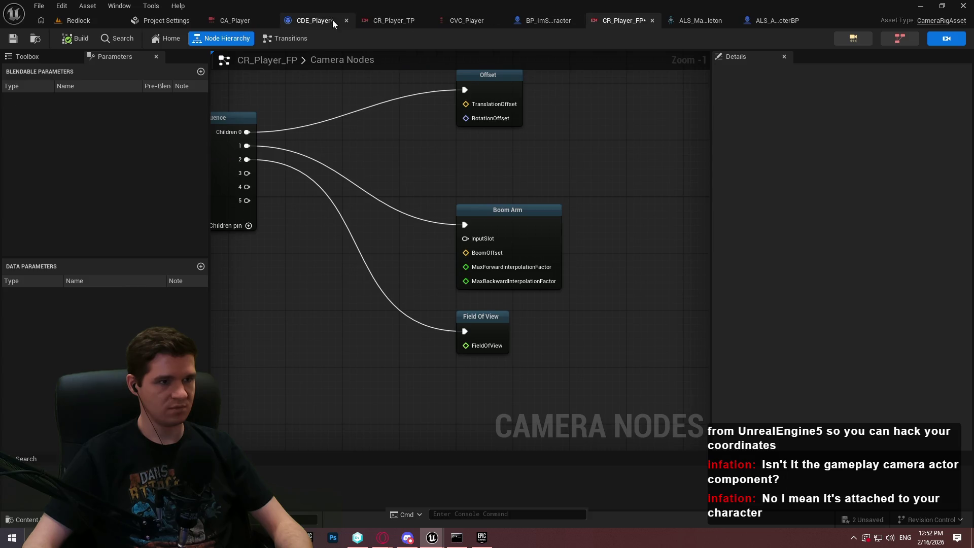
In CDE_Player, get Char's Spring Arm Target world location and convert it to a string.
click(314, 20)
drag(269, 237, 224, 297)
text(spring arm)
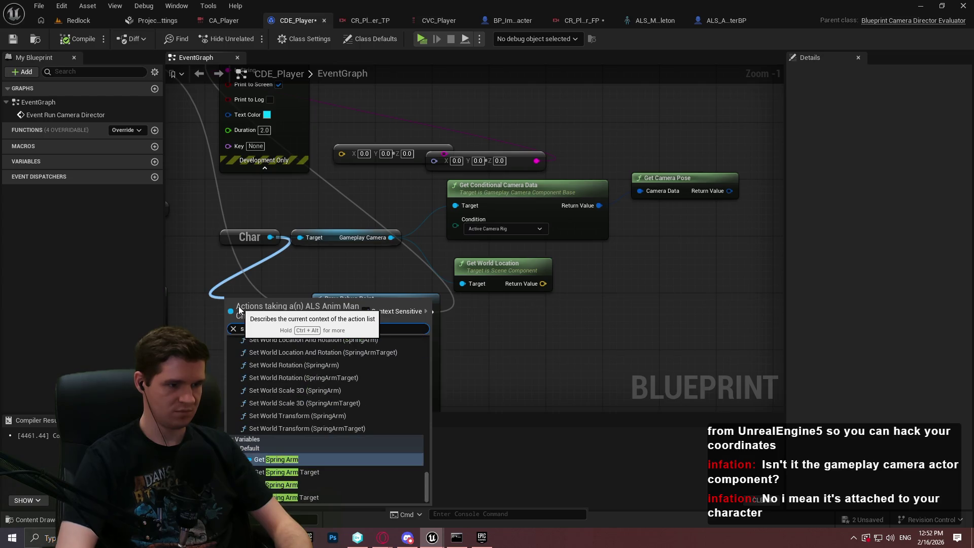
key(Down)
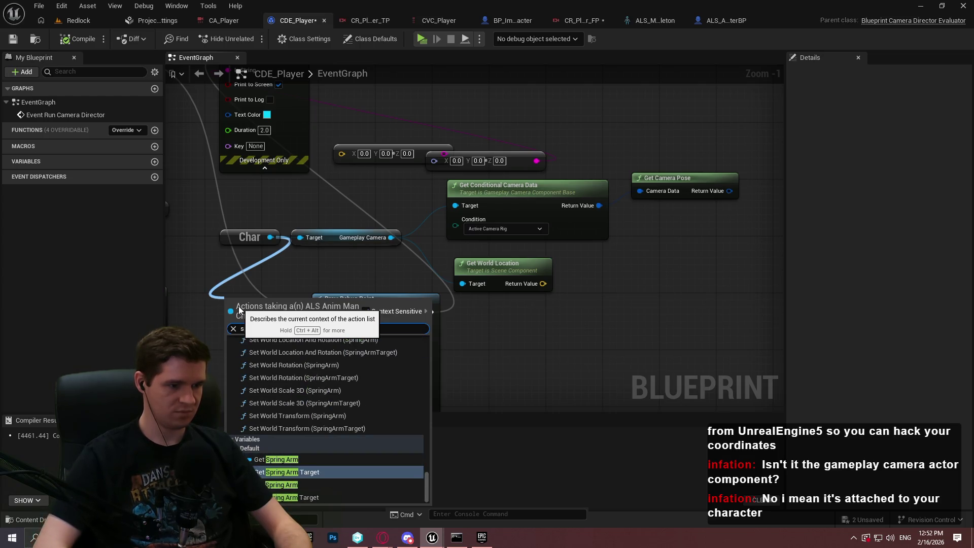
key(Return)
mouse_move(315, 301)
mouse_down()
mouse_move(309, 263)
mouse_move(308, 272)
mouse_move(481, 292)
mouse_move(463, 284)
mouse_up()
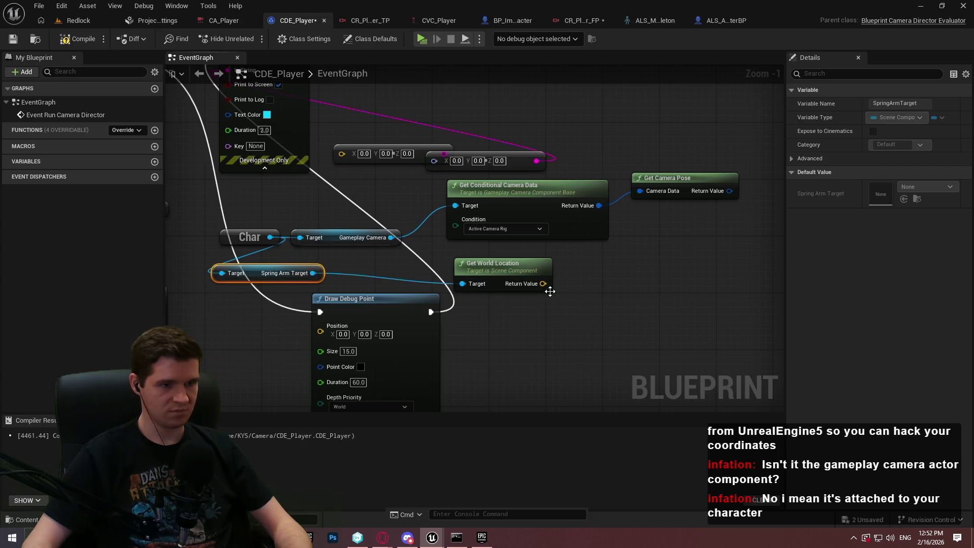
mouse_move(543, 284)
mouse_down()
mouse_move(561, 283)
mouse_move(229, 99)
mouse_move(431, 165)
mouse_move(314, 257)
mouse_up()
mouse_move(581, 272)
mouse_down()
mouse_move(483, 248)
mouse_move(370, 176)
mouse_move(370, 164)
mouse_up()
Launch the game in a standalone preview and start moving the character.
click(422, 39)
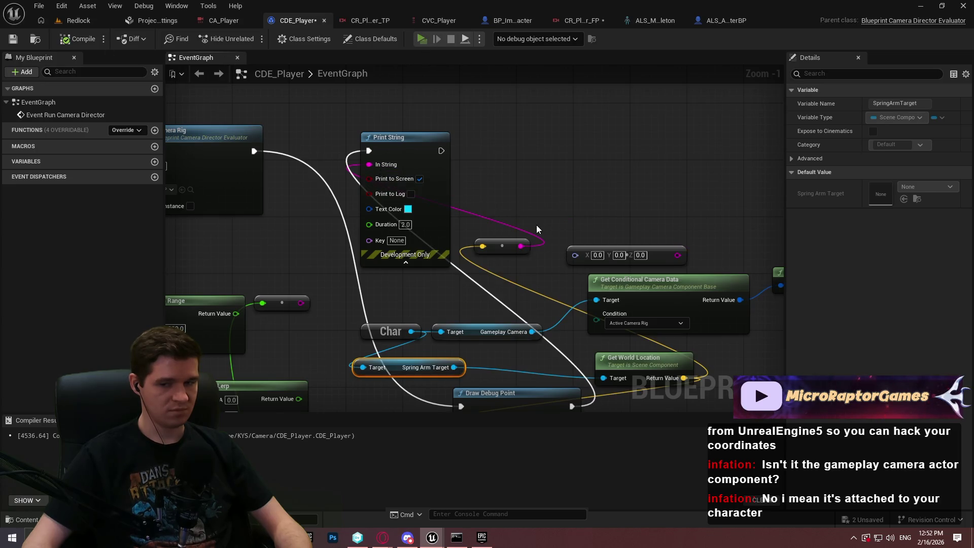
key(Return)
key(w)
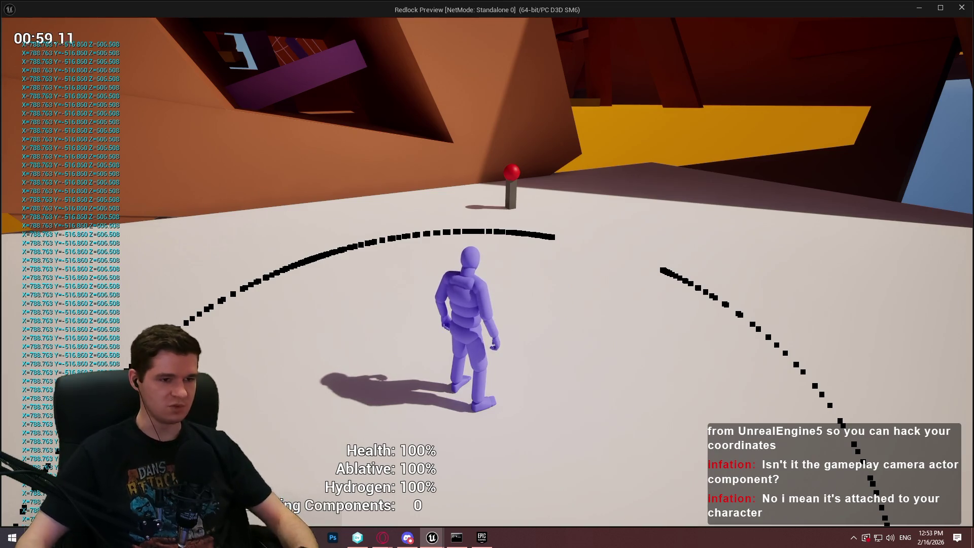
Run and respawn the character while watching the printed SpringArmTarget coordinates, then close the preview.
key(s)
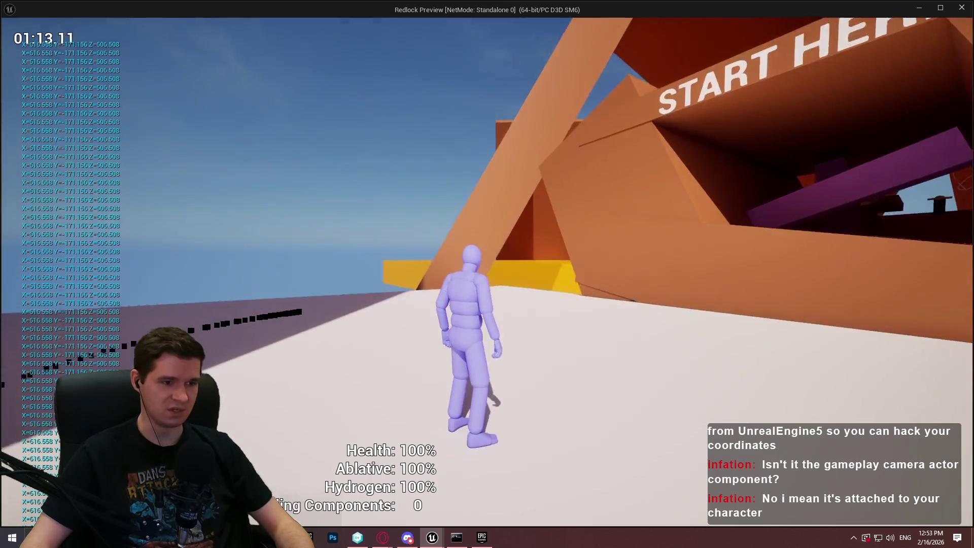
key(s)
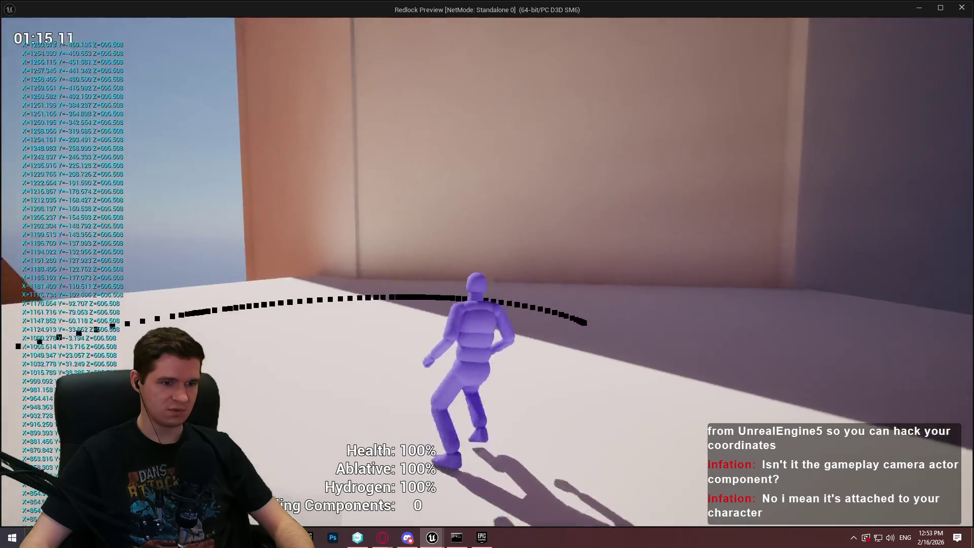
key(w)
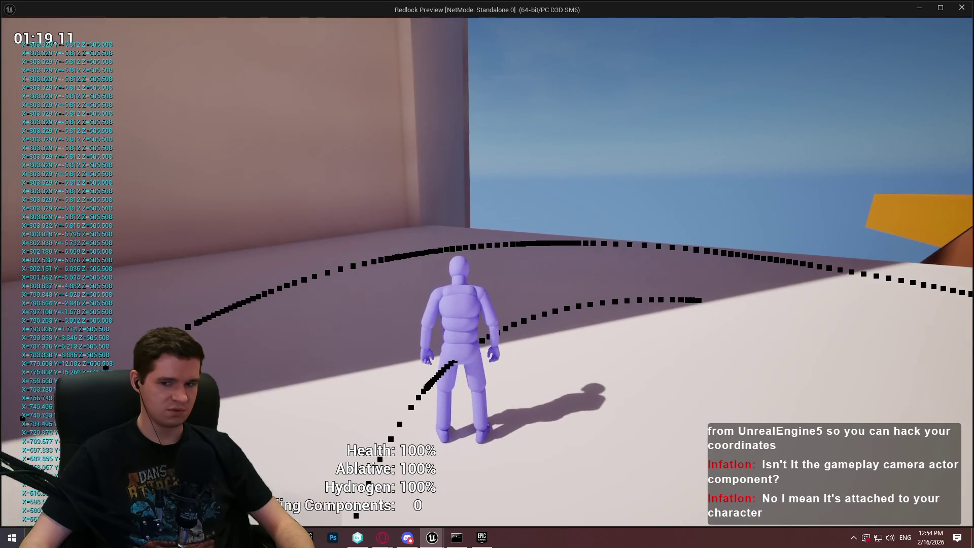
key(r)
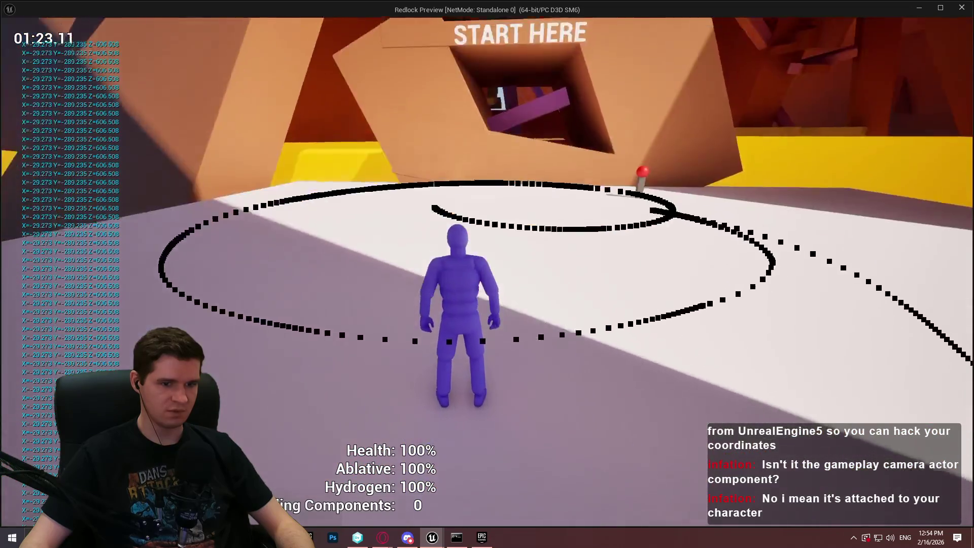
key(w)
key(s)
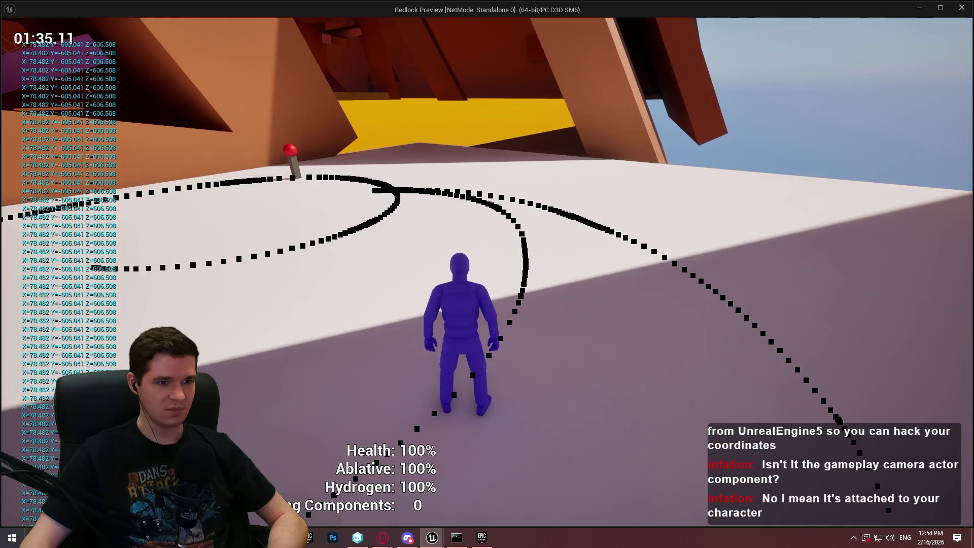
key(Escape)
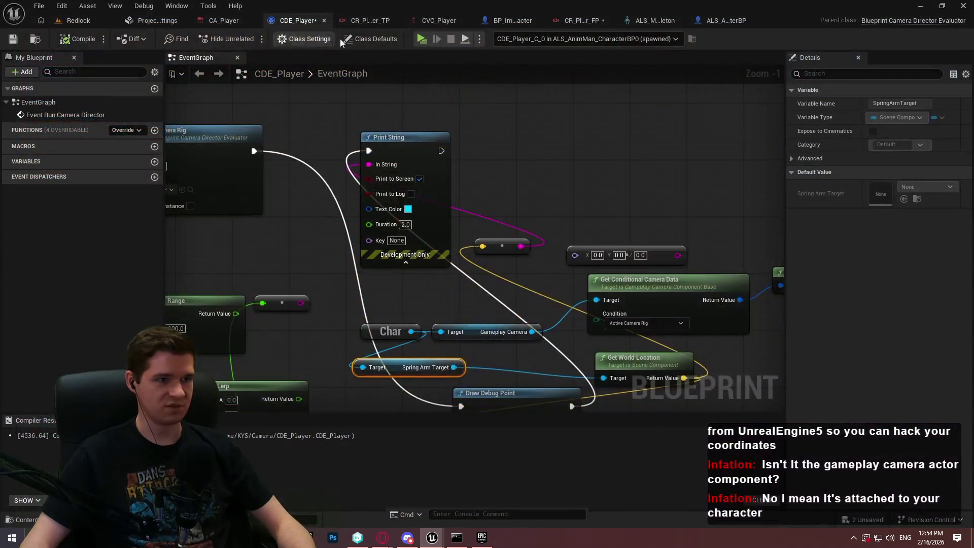
Start a Play In Editor session, detach from the player, and focus the view on the character.
click(79, 20)
click(309, 39)
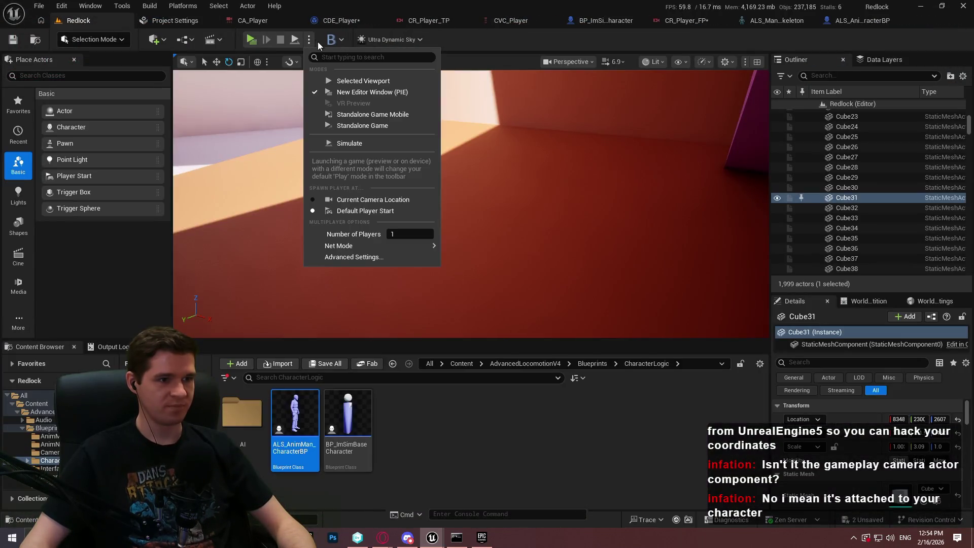
click(390, 81)
click(472, 287)
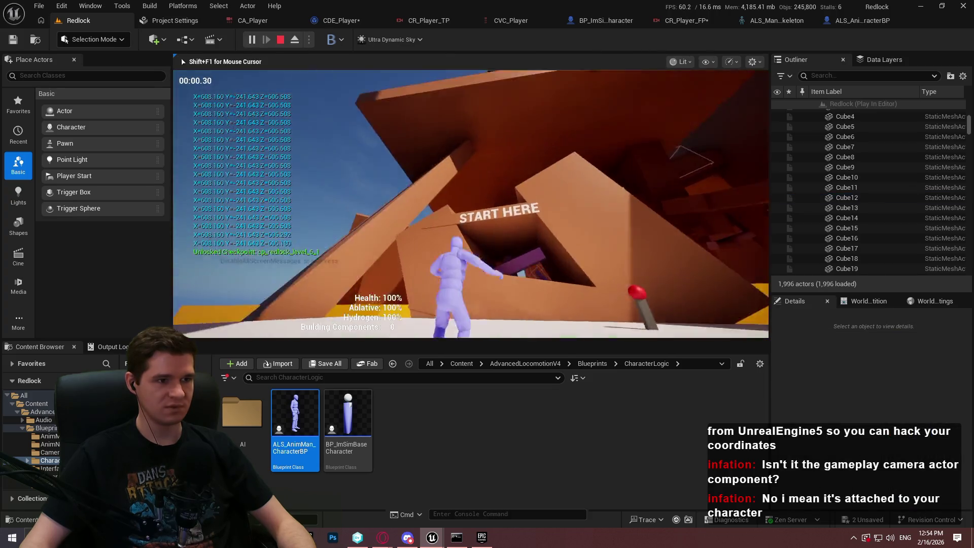
key(super)
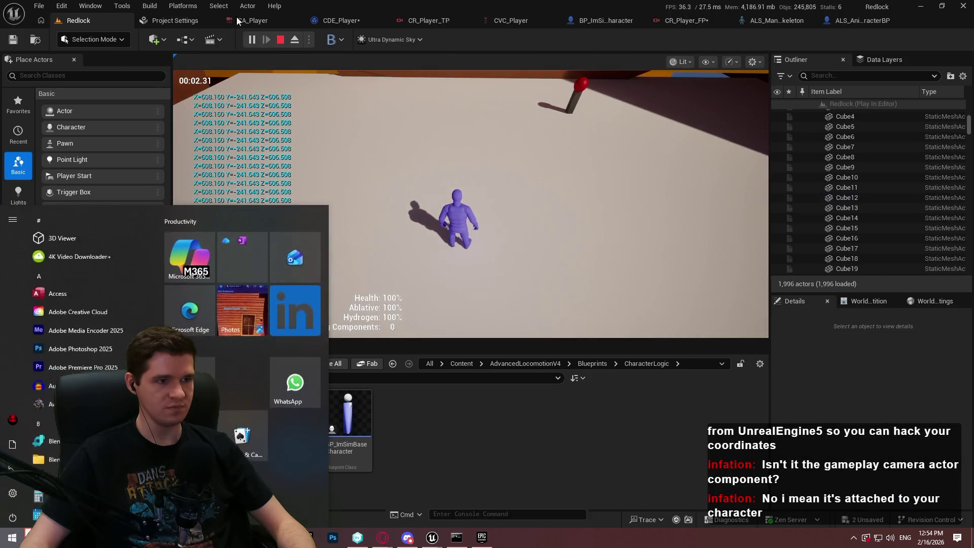
click(294, 39)
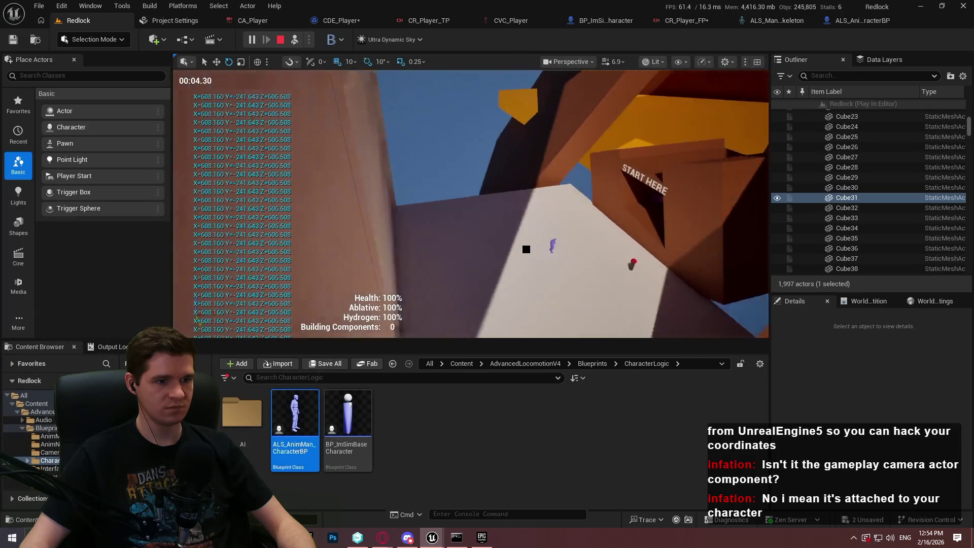
key(f)
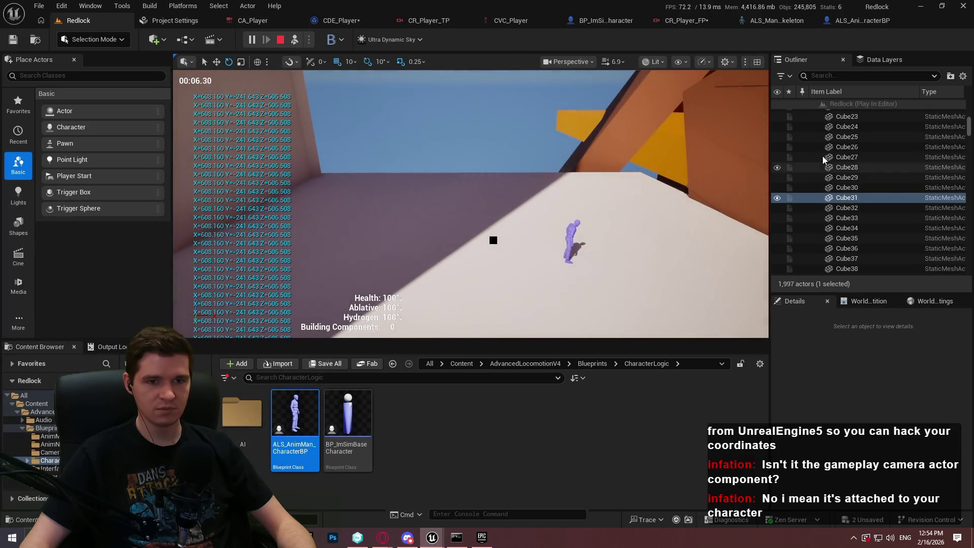
Inspect the spawned character's components (Mesh, BodyMesh, OutputCameraComponent), then stop the play session.
click(571, 230)
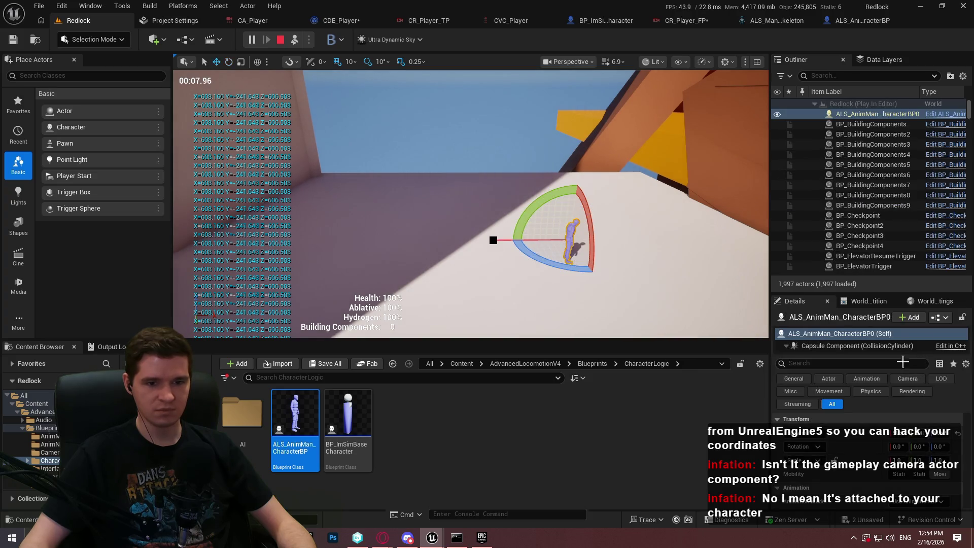
drag(837, 355, 839, 430)
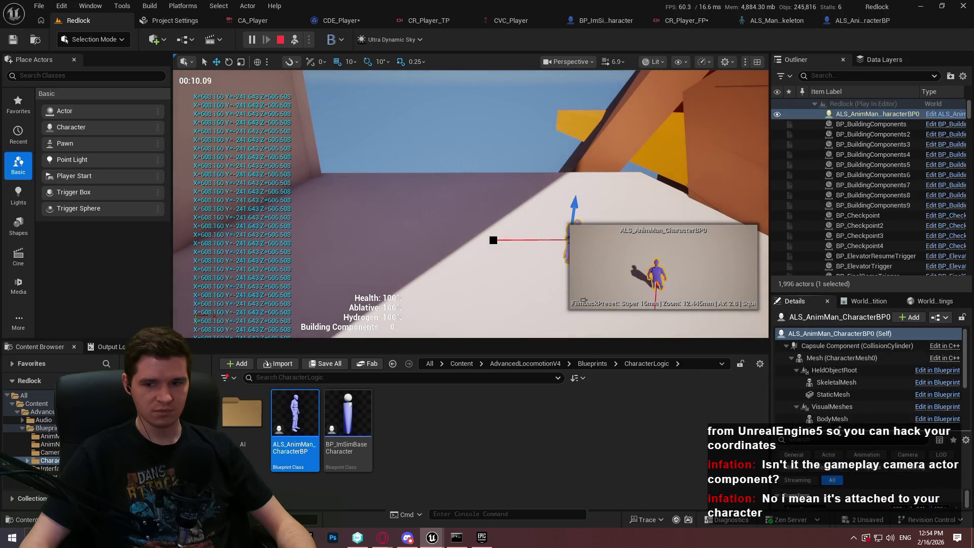
click(885, 359)
key(Down)
key(Down)
key(Down)
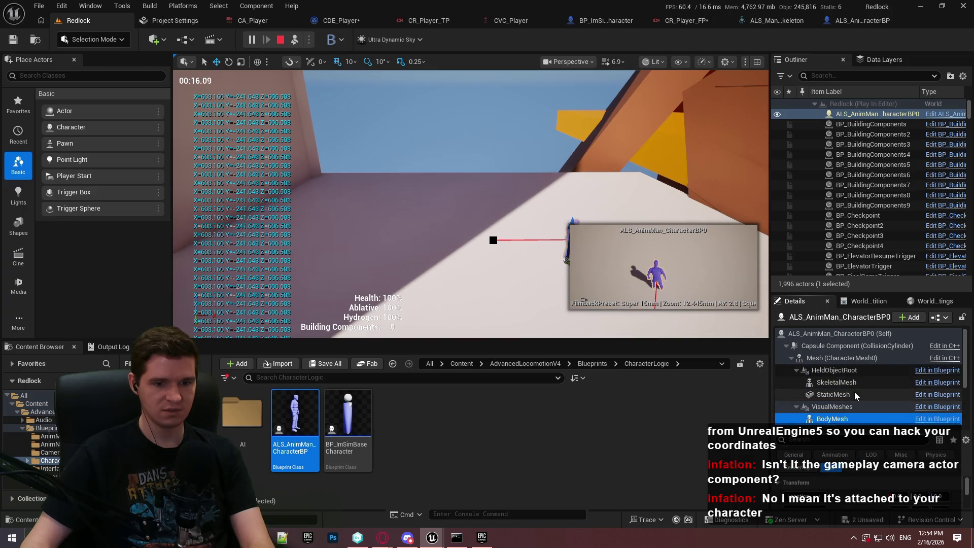
key(Down)
scroll(846, 402, down, 2)
click(845, 396)
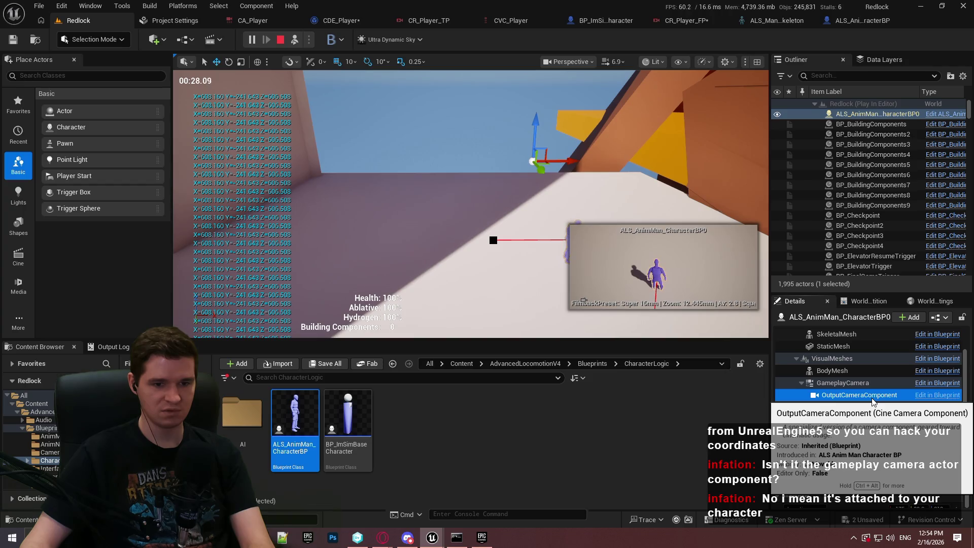
scroll(858, 406, down, 2)
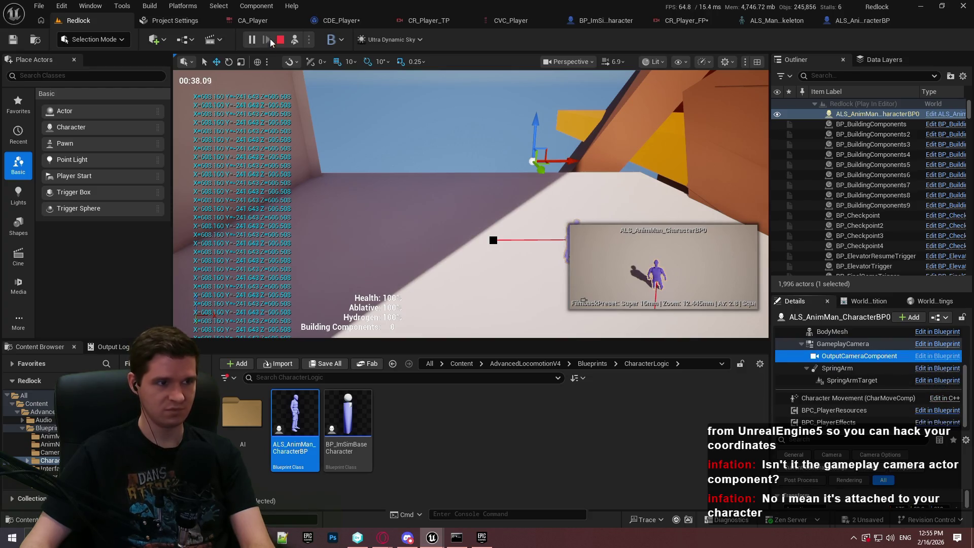
click(279, 40)
In the CDE_Player graph, delete the Get Transform and Get Target at Distance nodes.
click(335, 22)
scroll(559, 209, up, 2)
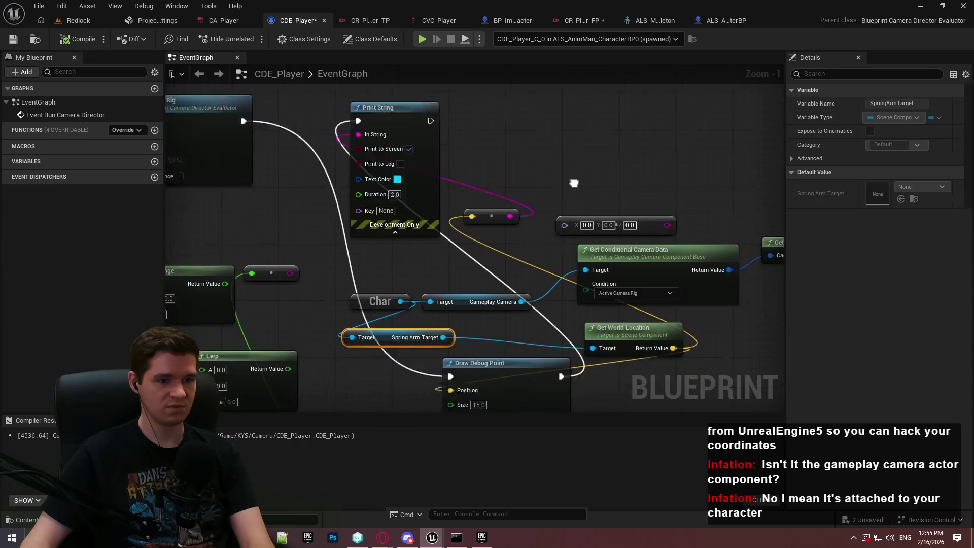
scroll(559, 209, down, 5)
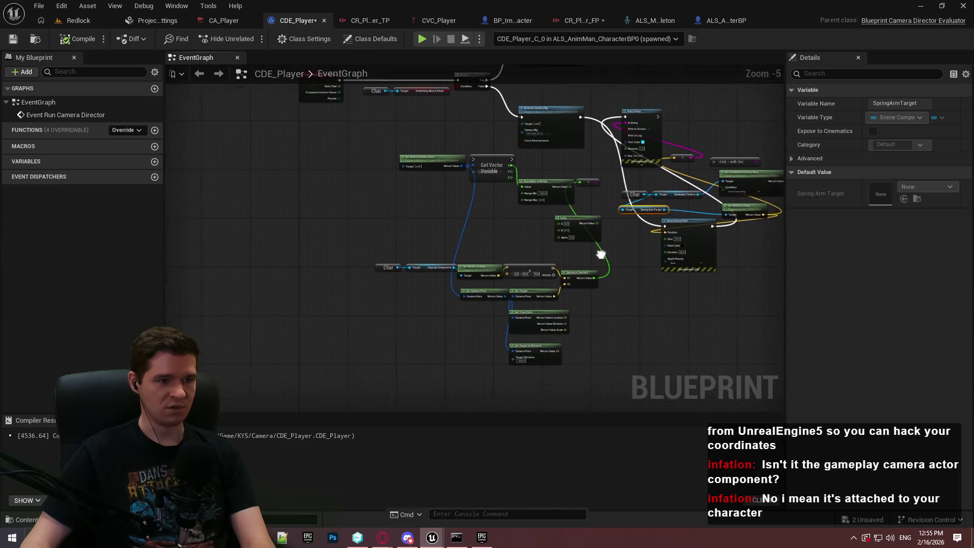
scroll(513, 216, up, 3)
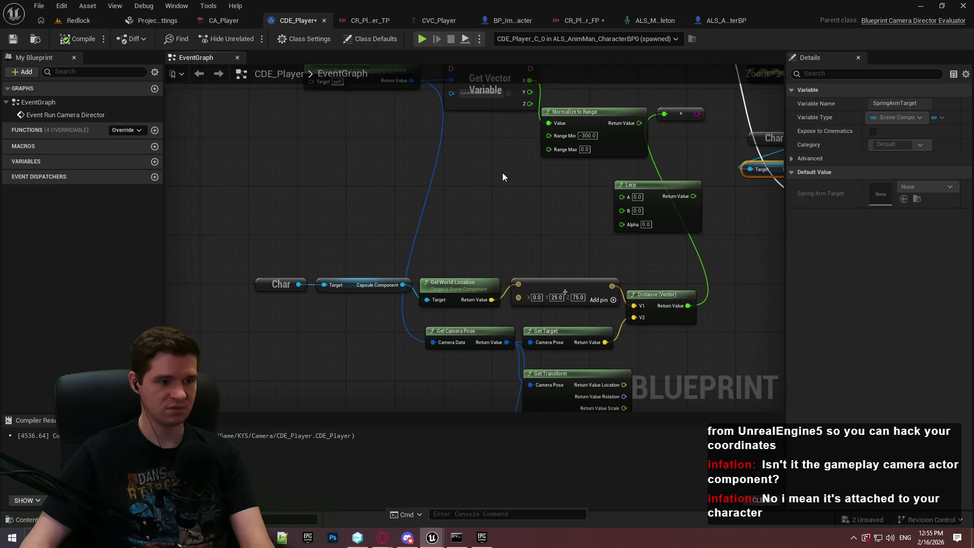
scroll(537, 265, down, 2)
scroll(461, 148, up, 2)
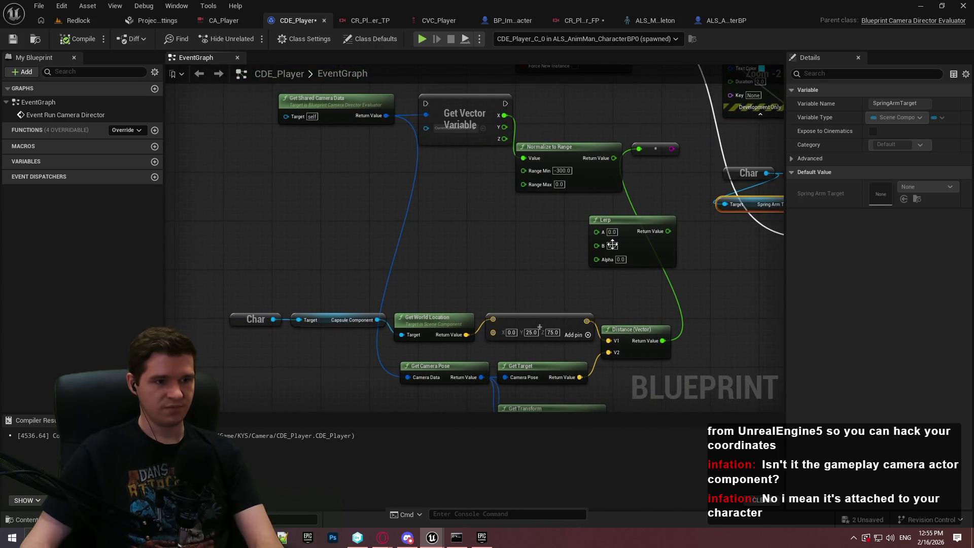
mouse_move(487, 175)
mouse_down()
mouse_move(488, 212)
mouse_move(474, 23)
mouse_move(464, 13)
mouse_move(634, 226)
mouse_up()
drag(639, 270, 607, 139)
drag(583, 370, 406, 273)
key(Delete)
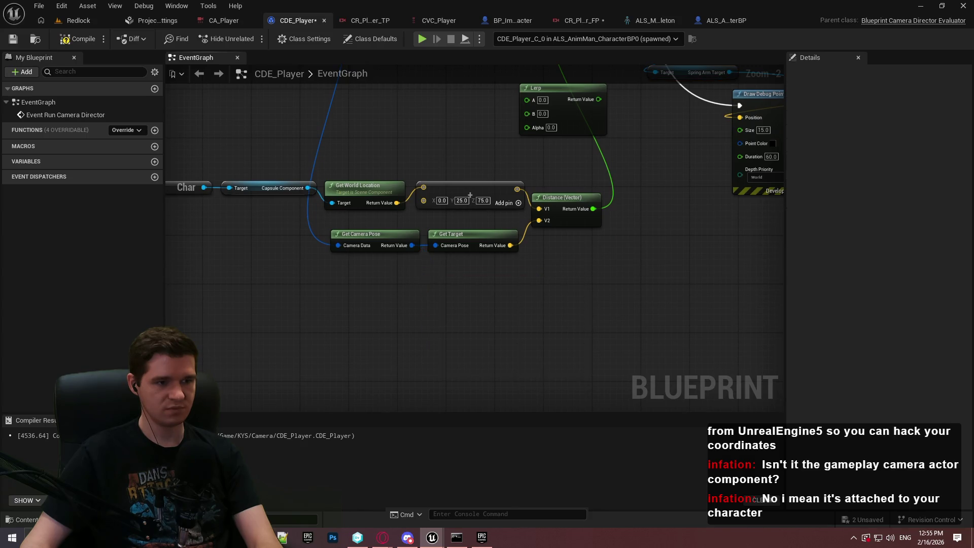
Disconnect Gameplay Camera and delete the vector, conditional camera data and location nodes.
drag(361, 64, 484, 153)
drag(594, 283, 127, 357)
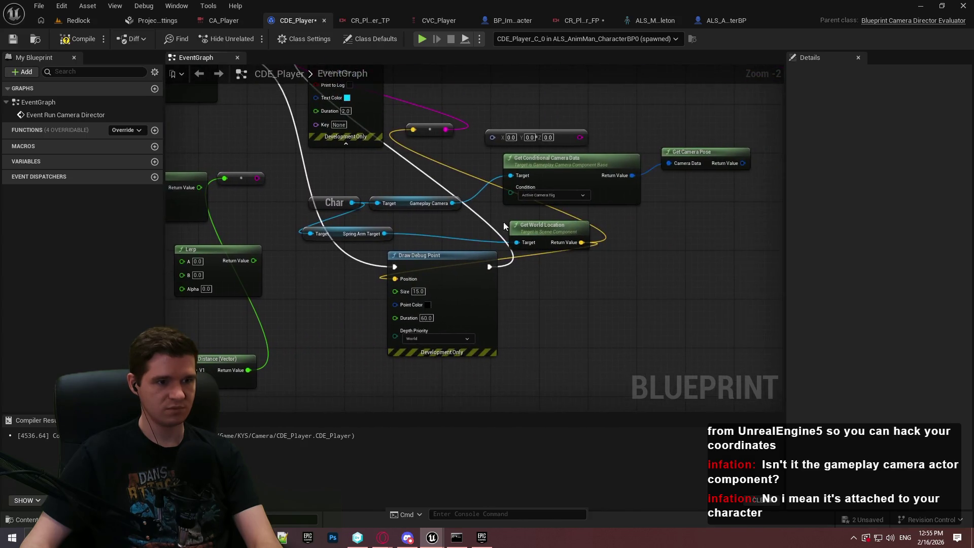
alt+click(452, 202)
drag(447, 204, 313, 192)
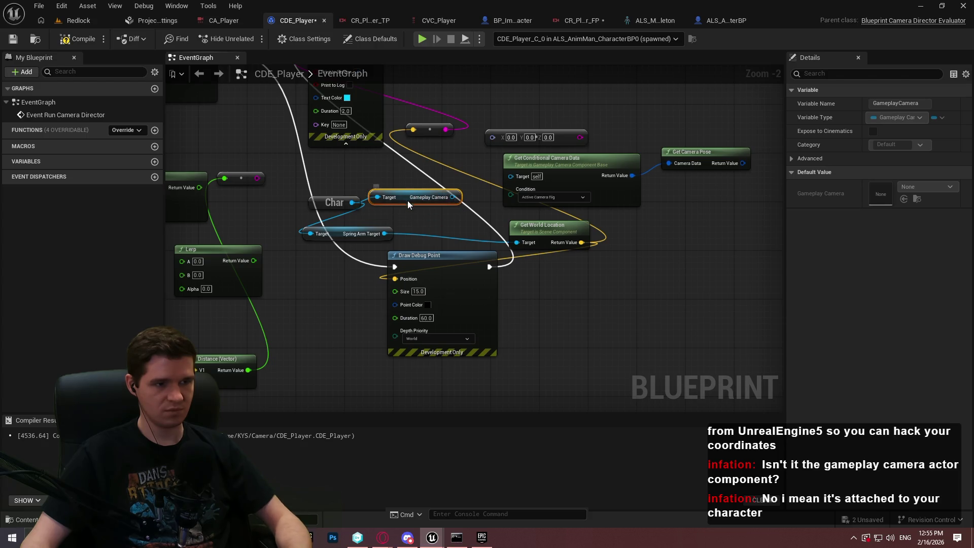
scroll(668, 338, down, 1)
mouse_move(725, 364)
mouse_down()
mouse_move(512, 198)
mouse_move(631, 138)
mouse_up()
drag(730, 274, 516, 172)
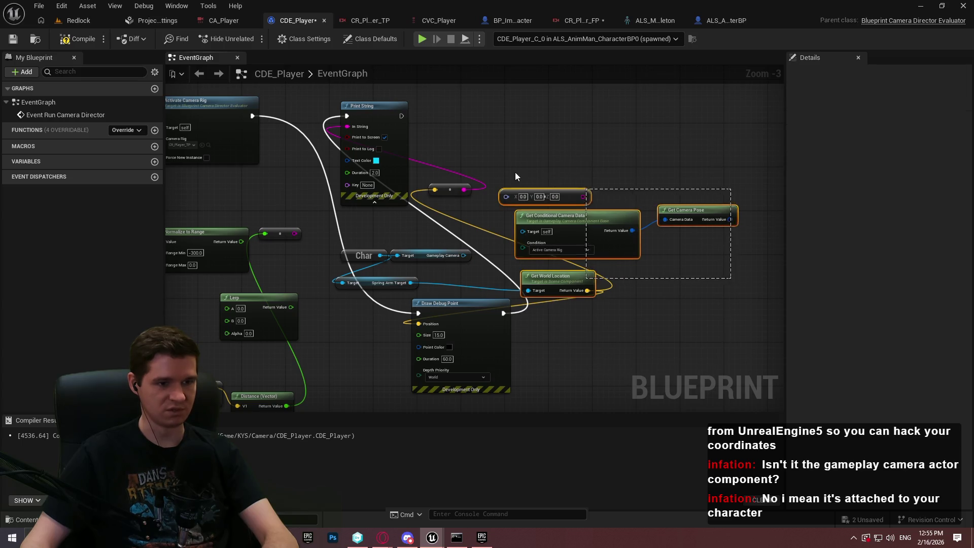
key(Delete)
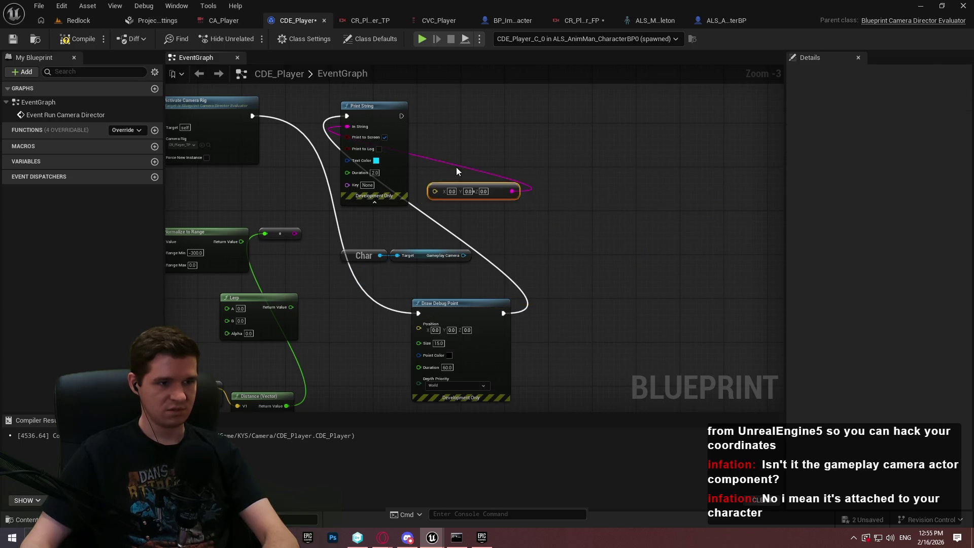
key(Delete)
Move Print String far right and arrange the Char and Gameplay Camera nodes in view.
drag(374, 112, 632, 119)
mouse_move(494, 136)
mouse_down()
mouse_move(634, 151)
mouse_move(570, 220)
mouse_move(576, 193)
mouse_up()
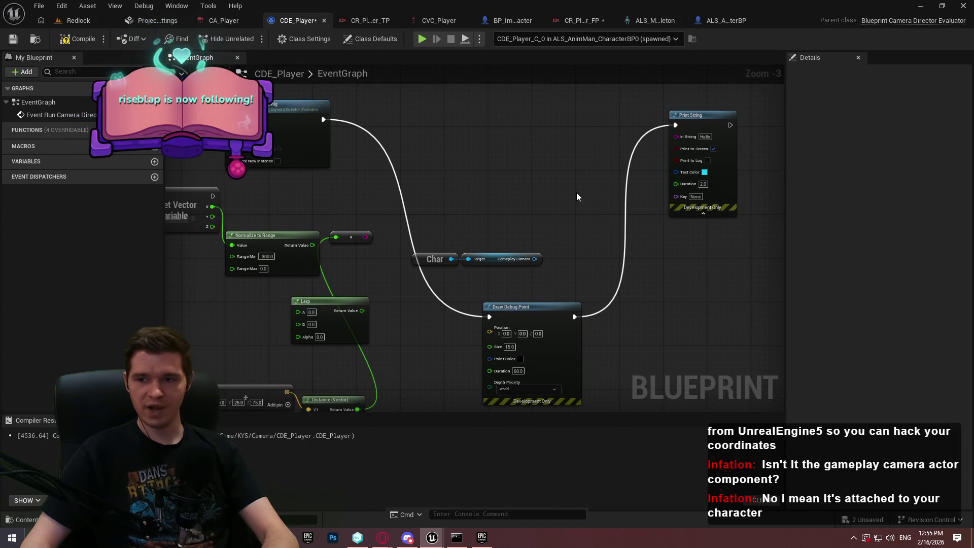
click(428, 260)
mouse_move(428, 260)
mouse_down()
mouse_move(629, 269)
mouse_move(664, 395)
mouse_move(609, 290)
mouse_up()
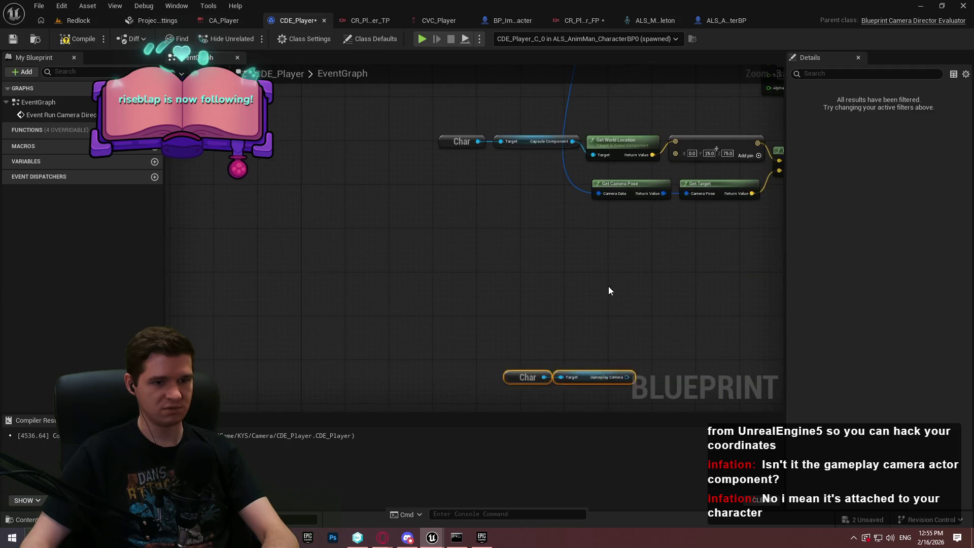
scroll(683, 264, up, 2)
mouse_move(454, 243)
mouse_down()
mouse_move(509, 252)
mouse_move(511, 262)
mouse_up()
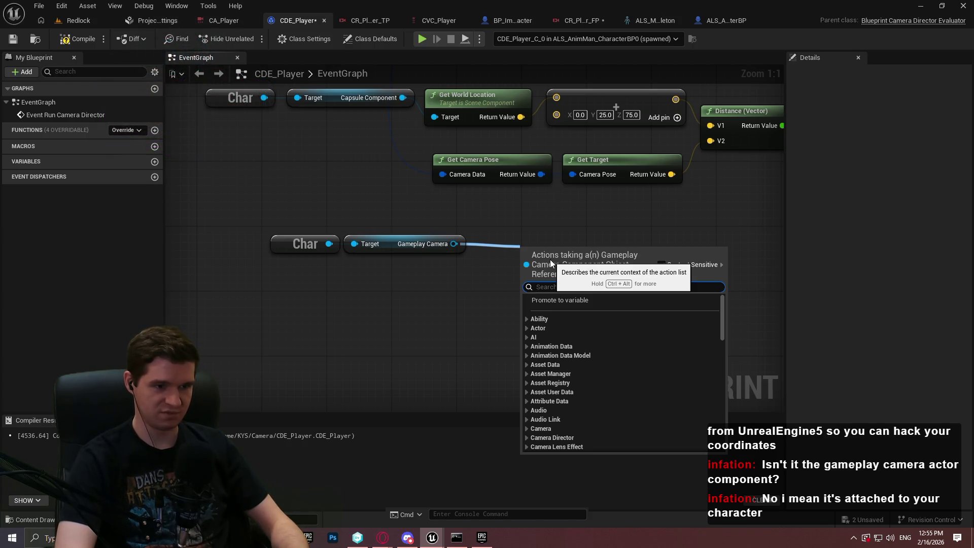
Add Get Child Component from Gameplay Camera and a Get World Location for its result.
text(get child)
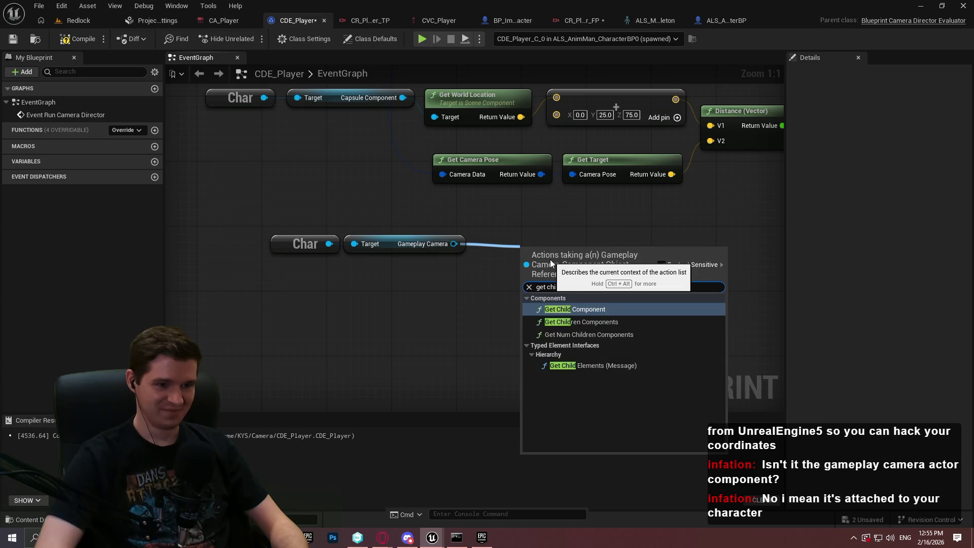
key(Return)
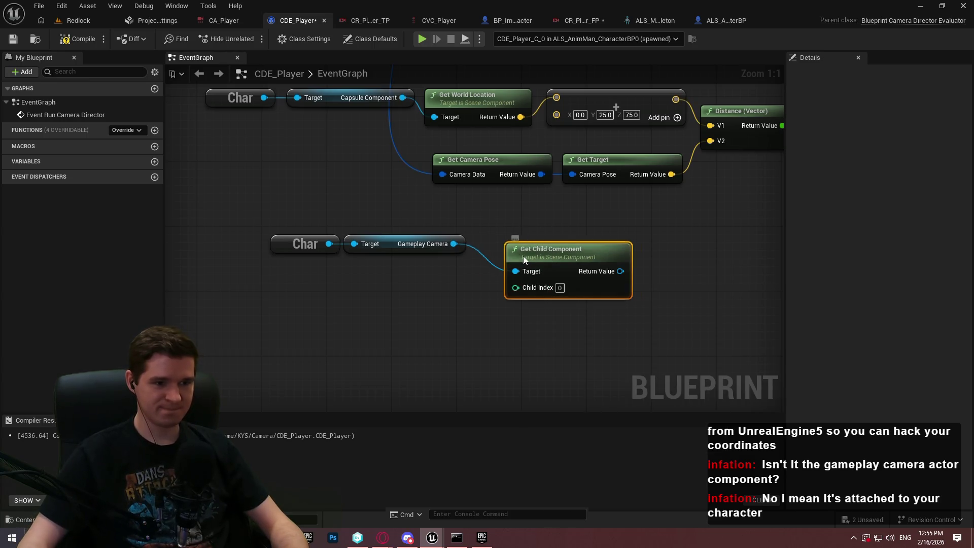
drag(522, 255, 498, 247)
drag(667, 255, 524, 301)
drag(458, 307, 513, 302)
text(worl)
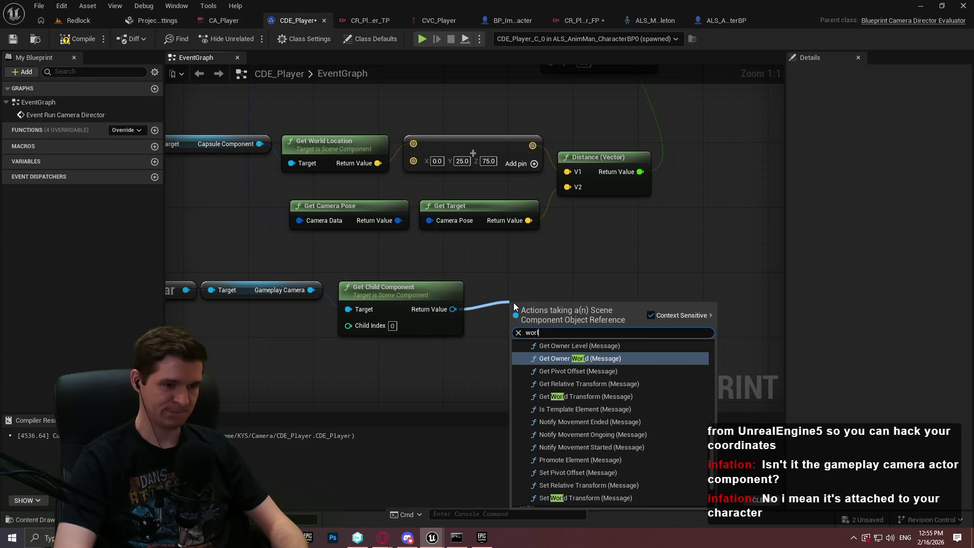
text(d loca)
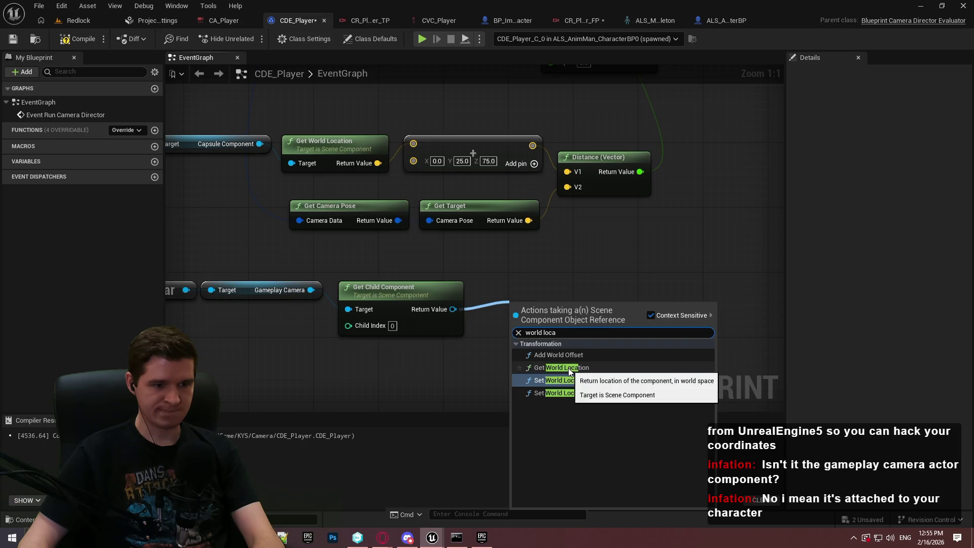
click(570, 371)
drag(568, 306, 542, 289)
mouse_move(576, 255)
mouse_down()
mouse_move(652, 302)
mouse_move(664, 256)
mouse_up()
click(653, 301)
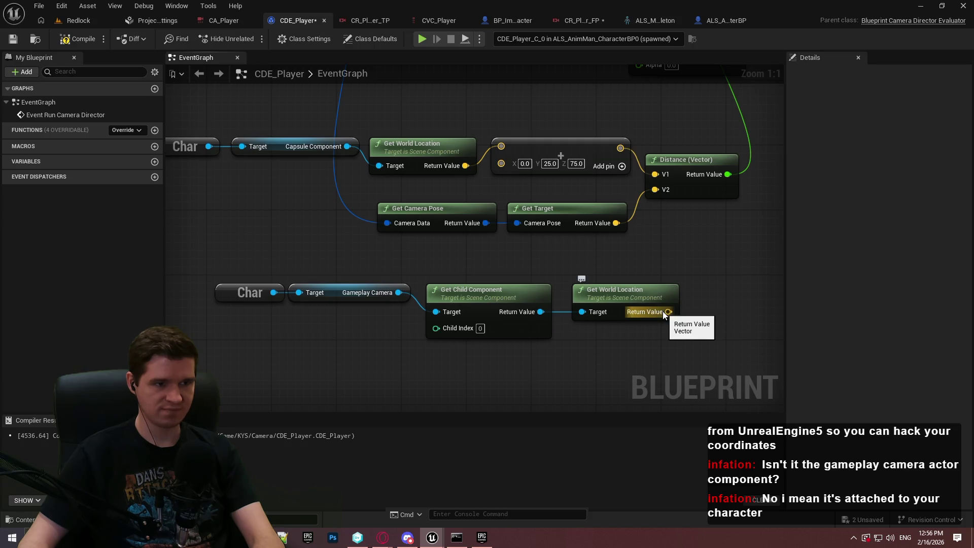
Wire the child's world location into Distance V2, delete Get Camera Pose and Get Target, and tidy.
drag(662, 312, 652, 202)
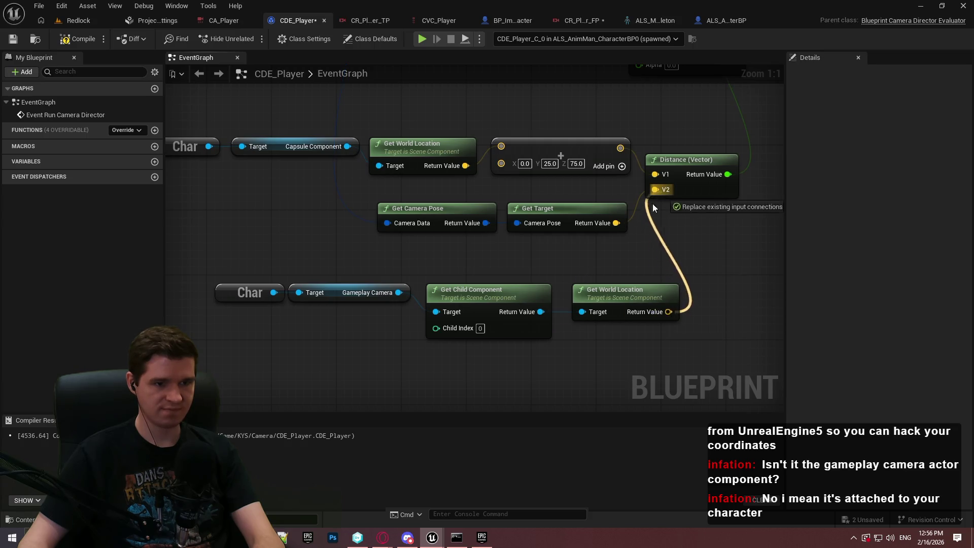
key(Delete)
drag(572, 336, 218, 279)
mouse_move(606, 290)
mouse_down()
mouse_move(540, 208)
mouse_move(556, 211)
mouse_move(548, 204)
mouse_up()
scroll(620, 297, down, 2)
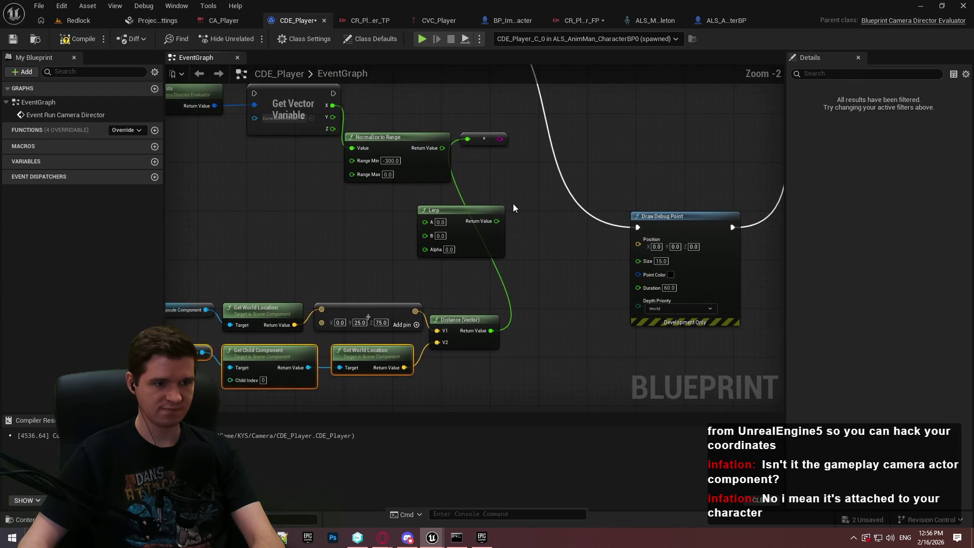
click(513, 203)
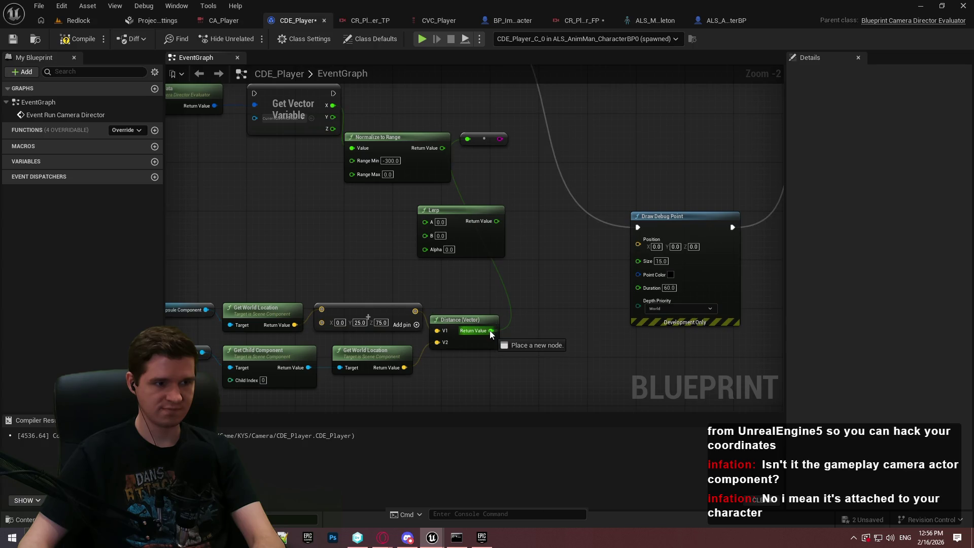
mouse_move(490, 331)
mouse_down()
mouse_move(625, 214)
mouse_move(614, 217)
mouse_move(744, 249)
mouse_move(652, 265)
mouse_up()
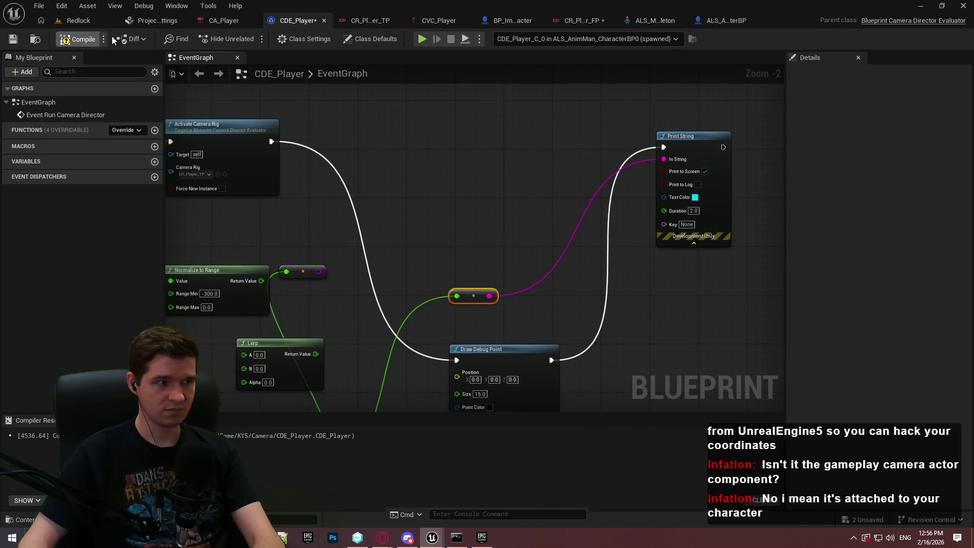
Run the character around START HERE and the red button pedestal, watching the camera, then close the preview.
click(423, 39)
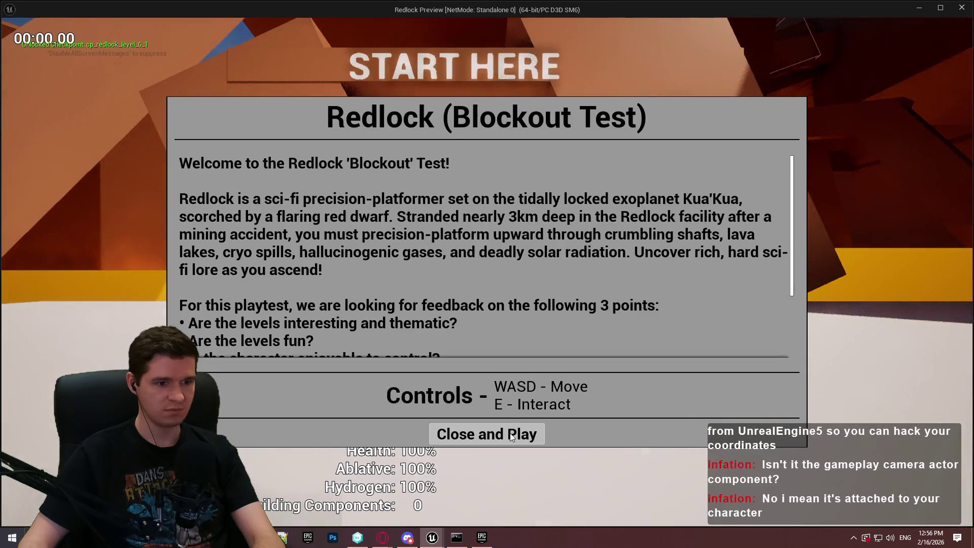
key(w)
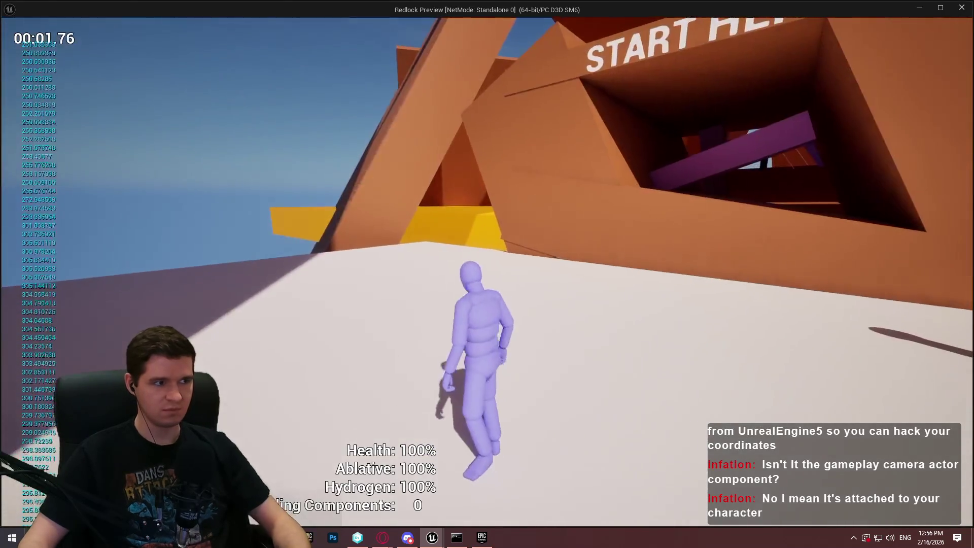
key(w)
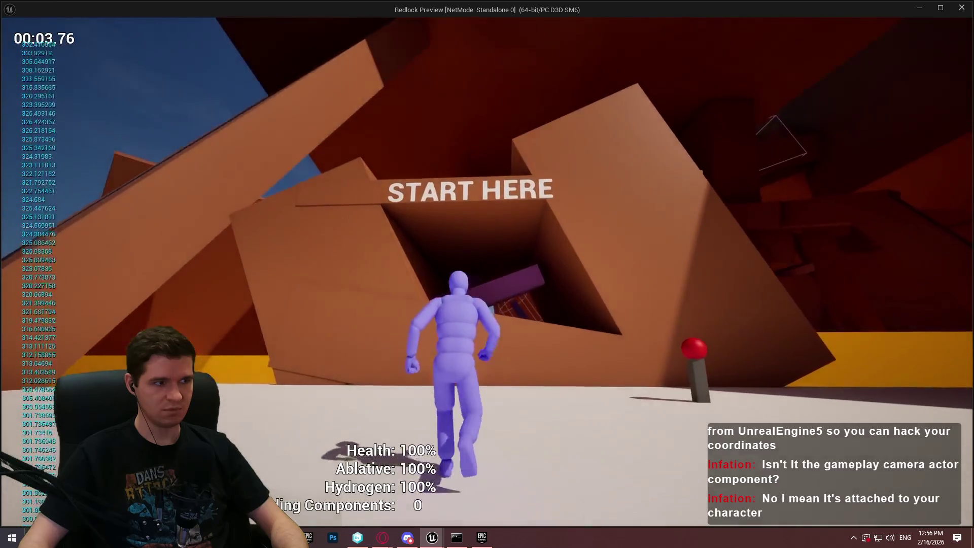
key(s)
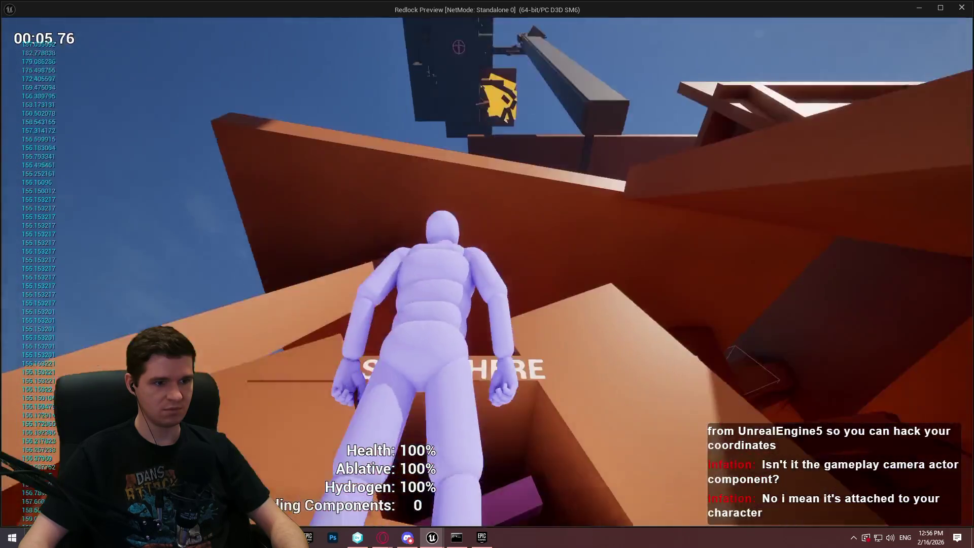
key(w)
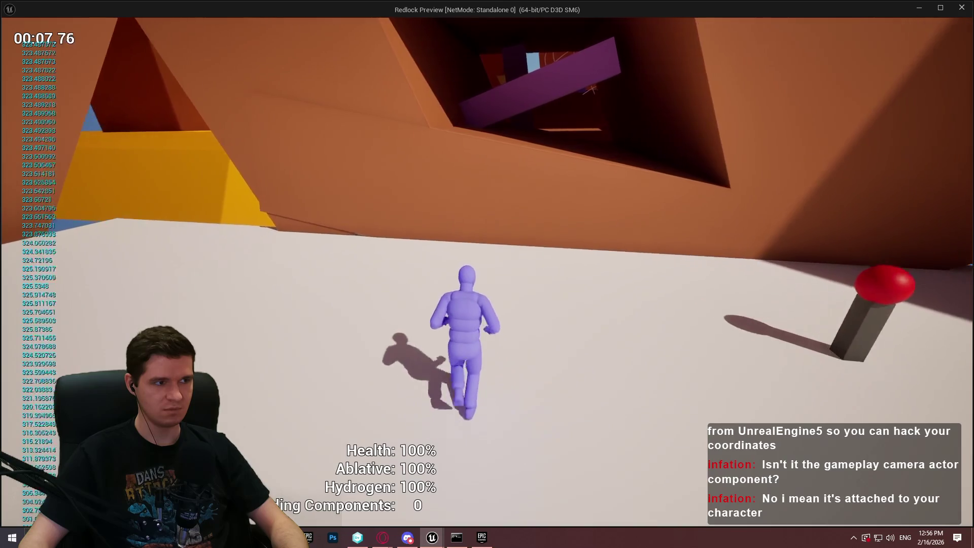
key(w)
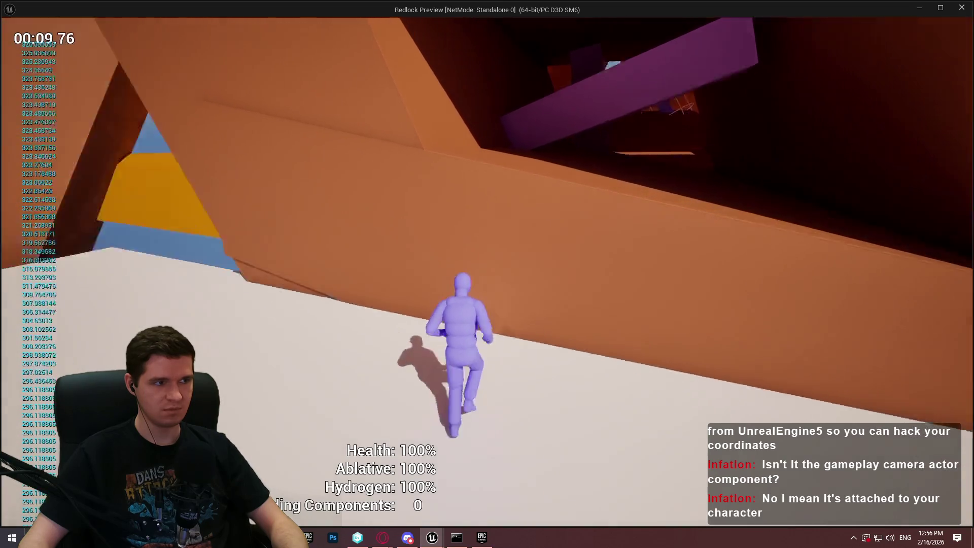
key(w)
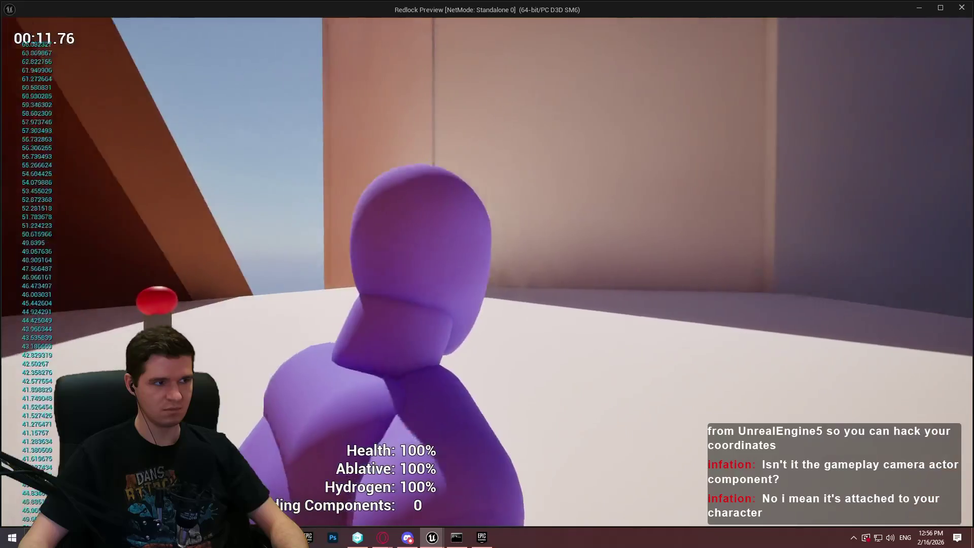
key(w)
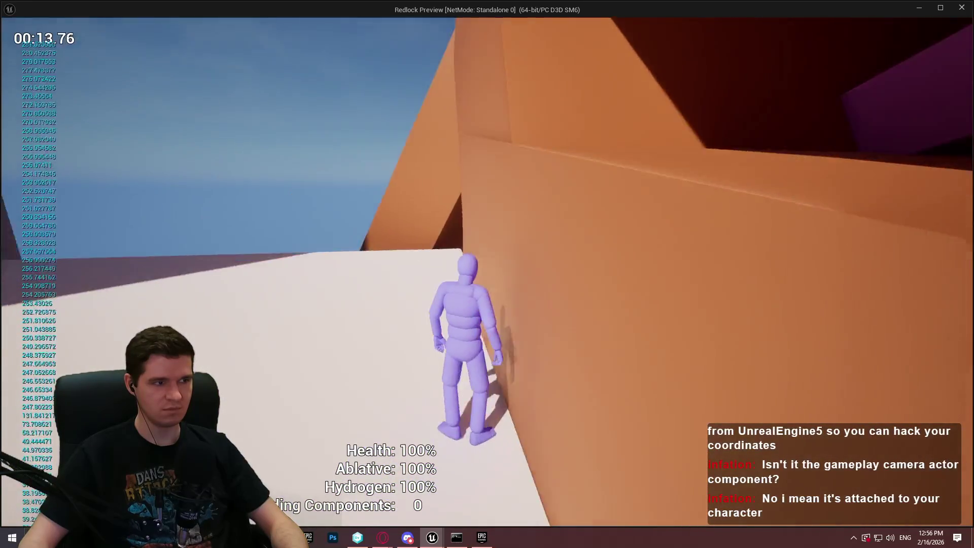
key(w)
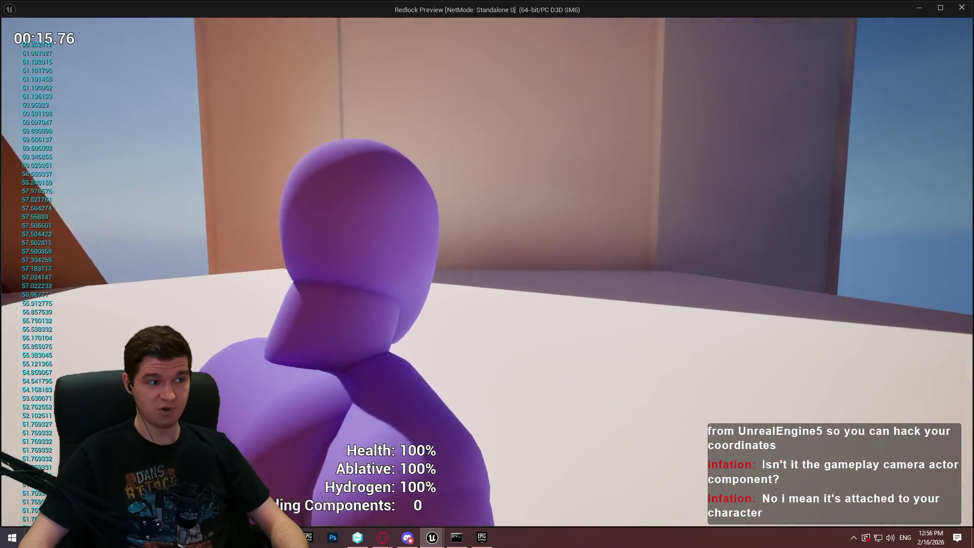
key(w)
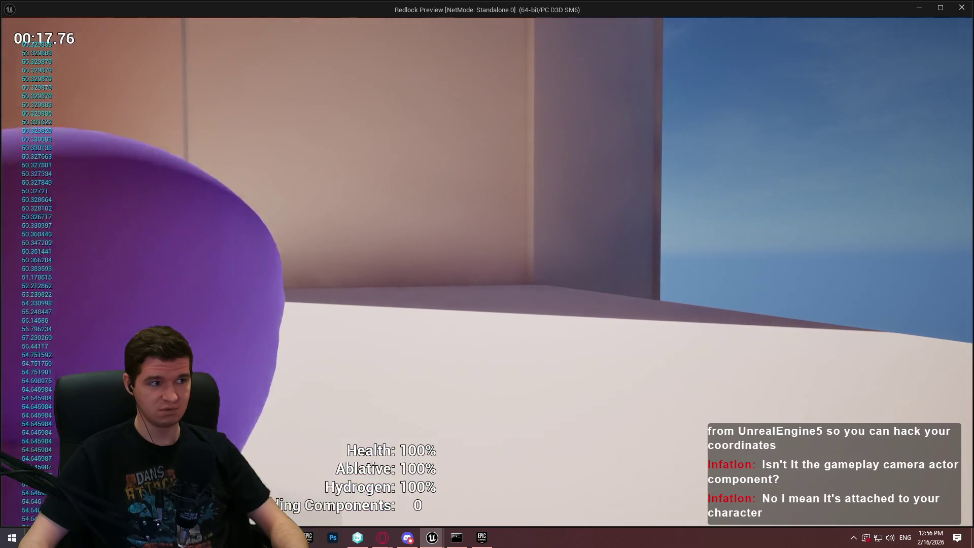
key(w)
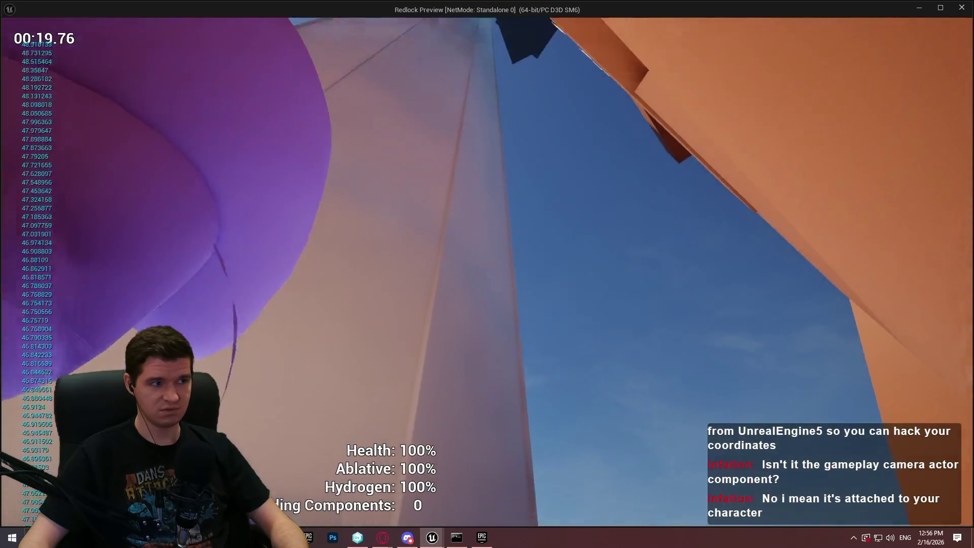
key(w)
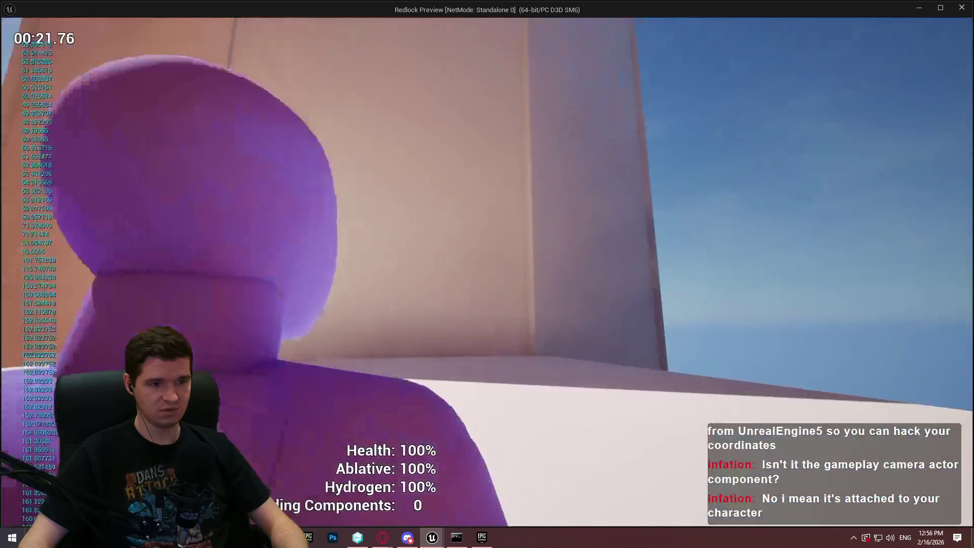
key(w)
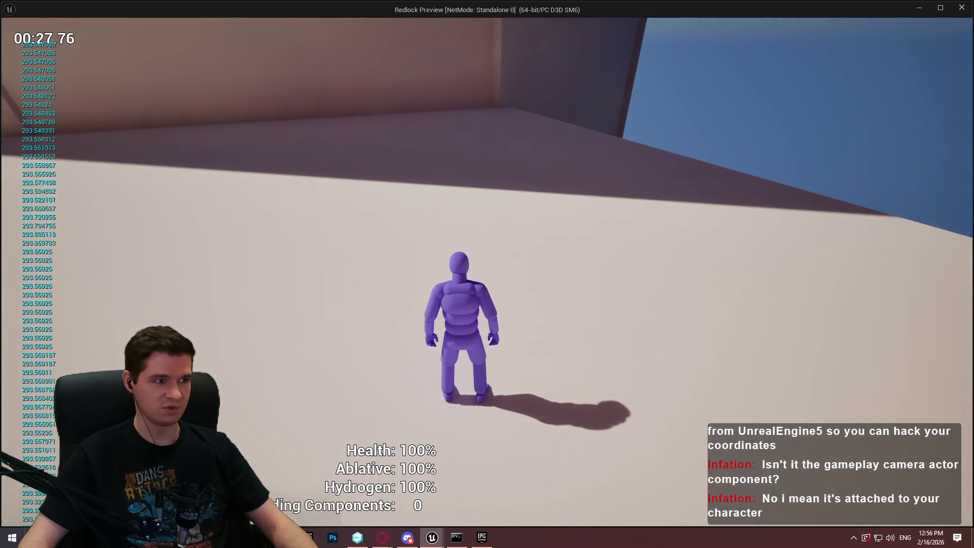
key(Escape)
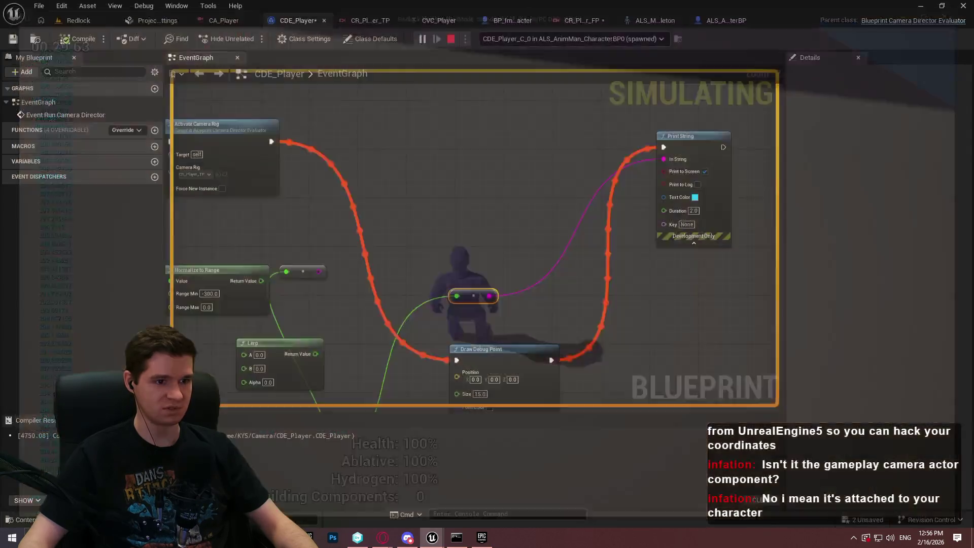
Delete the Draw Debug Point node from the CDE_Player graph.
mouse_move(569, 308)
mouse_down()
mouse_move(607, 151)
mouse_move(629, 225)
mouse_up()
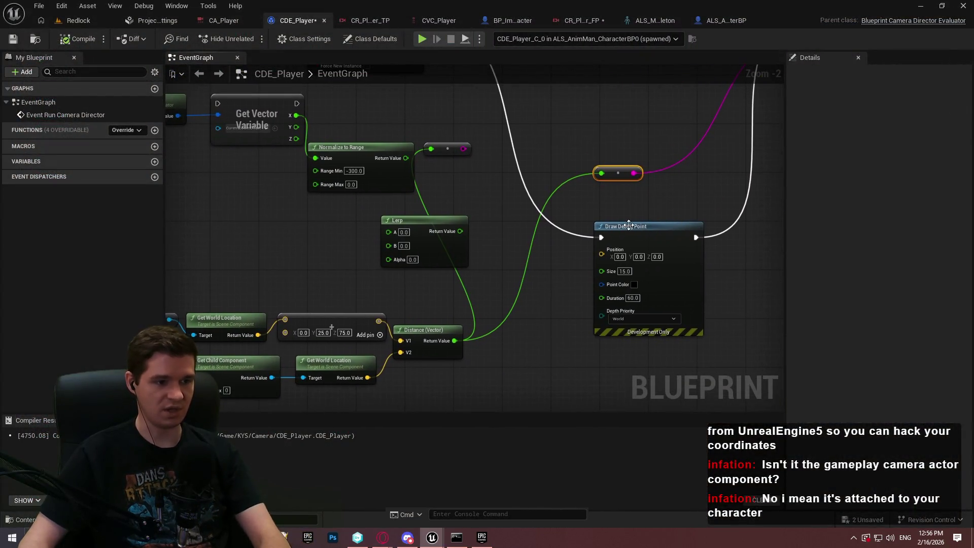
mouse_move(697, 216)
mouse_down()
mouse_move(607, 374)
mouse_move(597, 276)
mouse_up()
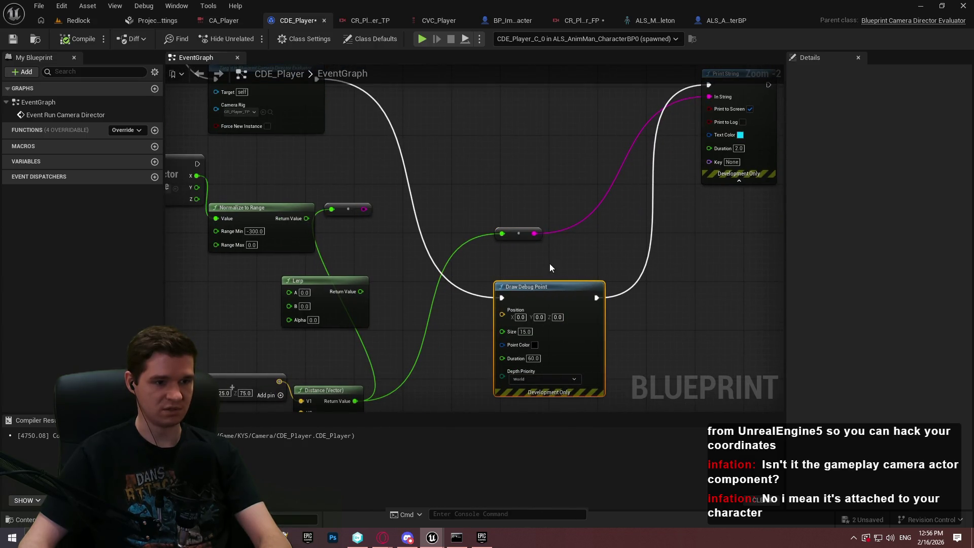
click(593, 302)
key(Delete)
Add a Draw Debug Line after Activate Camera Rig between the two world locations, feeding Print String.
drag(324, 73, 326, 121)
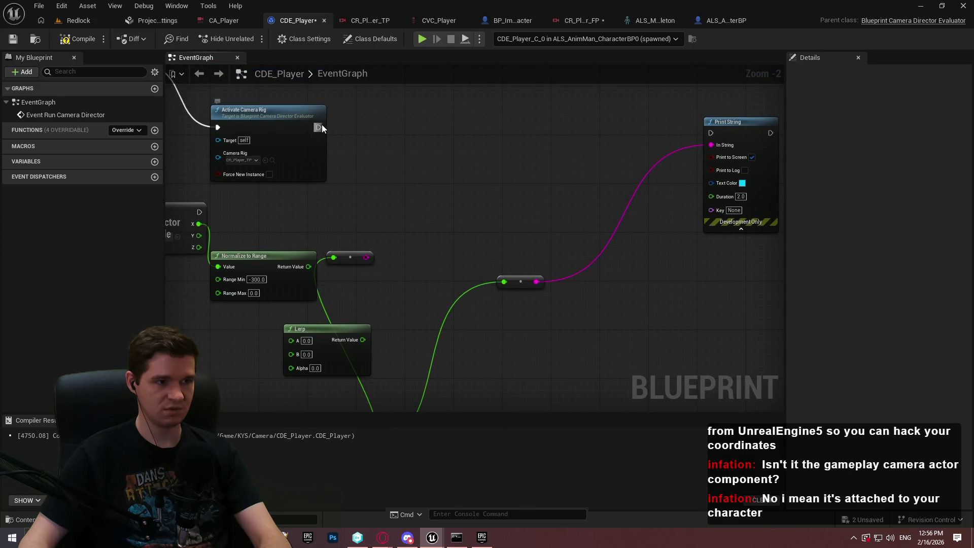
drag(510, 223, 516, 225)
text(draw d)
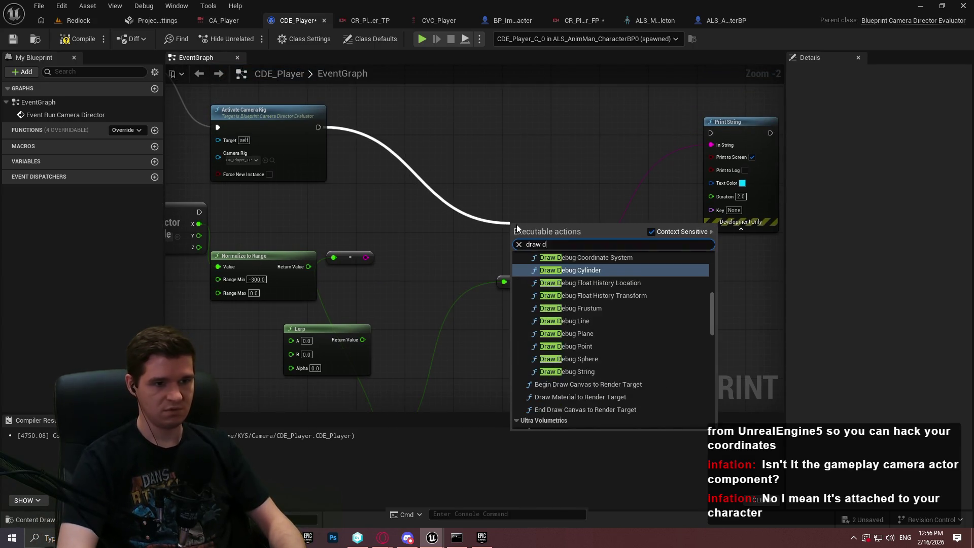
text(ebug line)
key(Return)
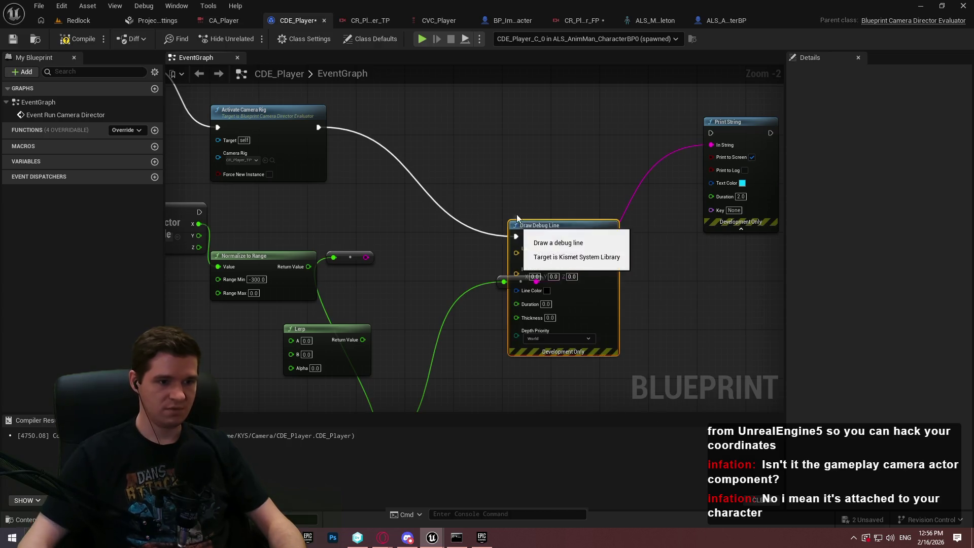
mouse_move(535, 257)
mouse_down()
mouse_move(535, 157)
mouse_move(409, 483)
mouse_move(333, 161)
mouse_up()
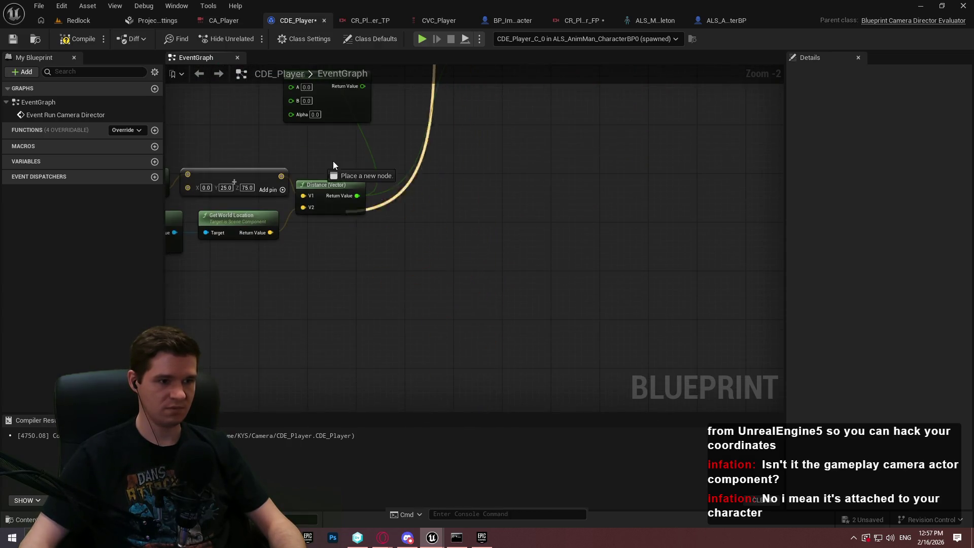
mouse_move(263, 233)
mouse_down()
mouse_move(659, 126)
mouse_move(502, 196)
mouse_move(530, 200)
mouse_up()
drag(622, 172, 711, 178)
Set the Draw Debug Line's Duration value.
scroll(567, 221, up, 2)
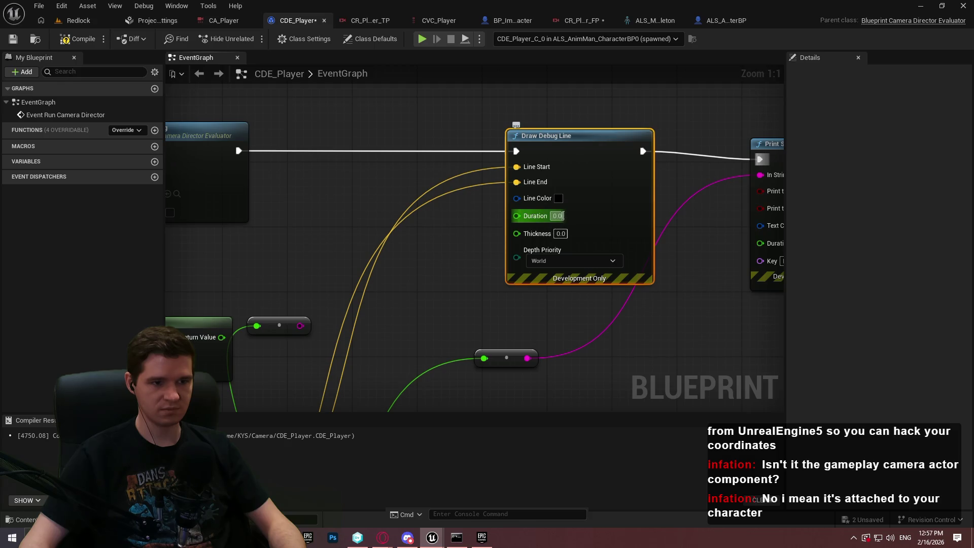
click(557, 216)
text(0.02)
click(582, 319)
text(1)
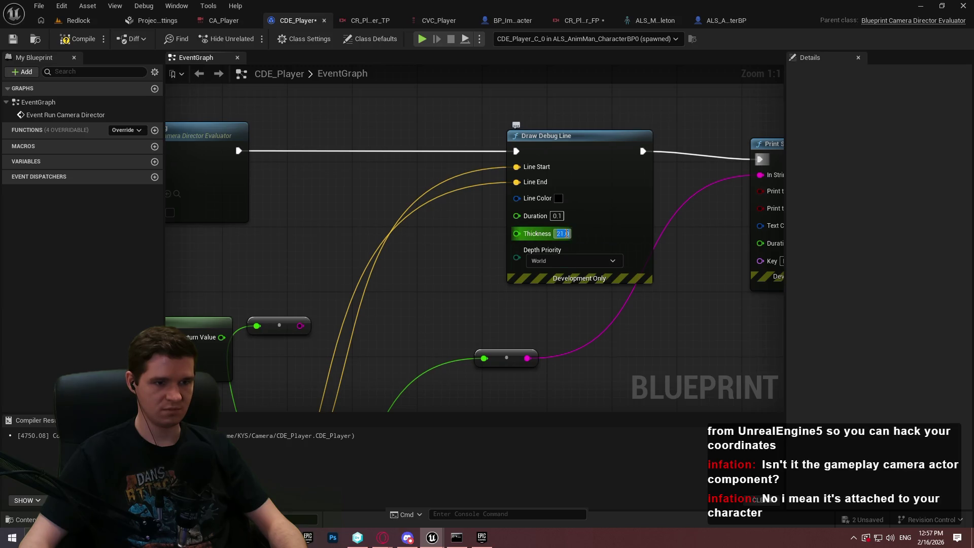
Compile CDE_Player and return to the Redlock level editor.
click(77, 40)
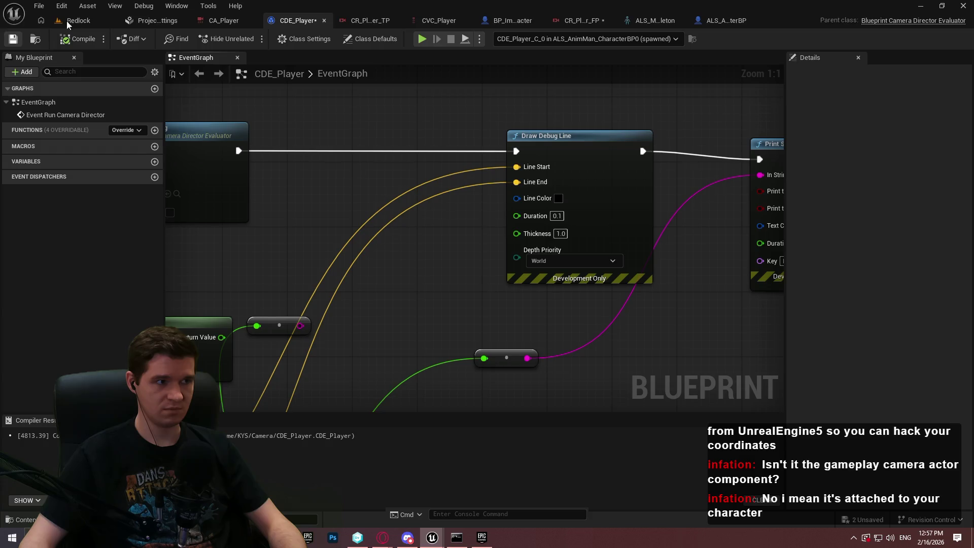
click(68, 24)
click(310, 39)
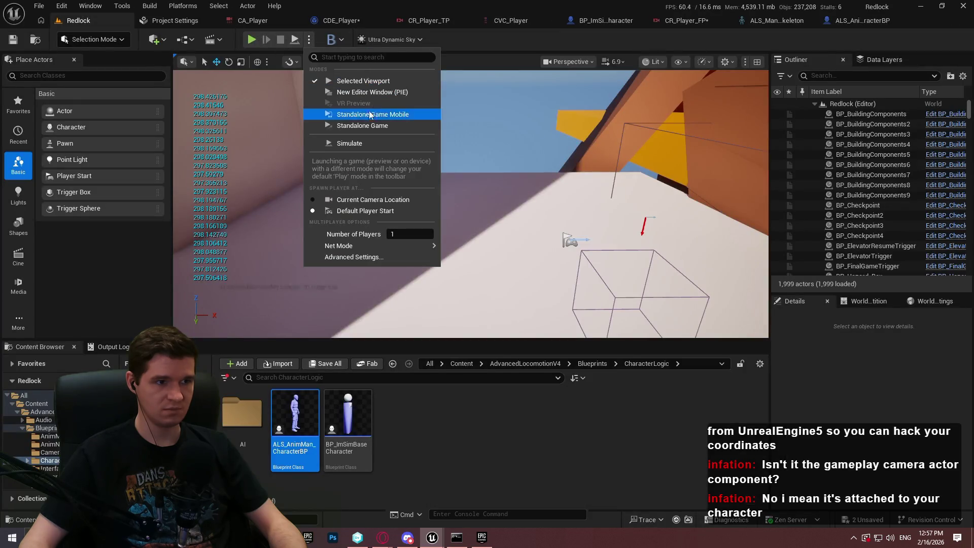
Playtest the level in the viewport, detach to the editor camera with F8, then stop.
click(464, 161)
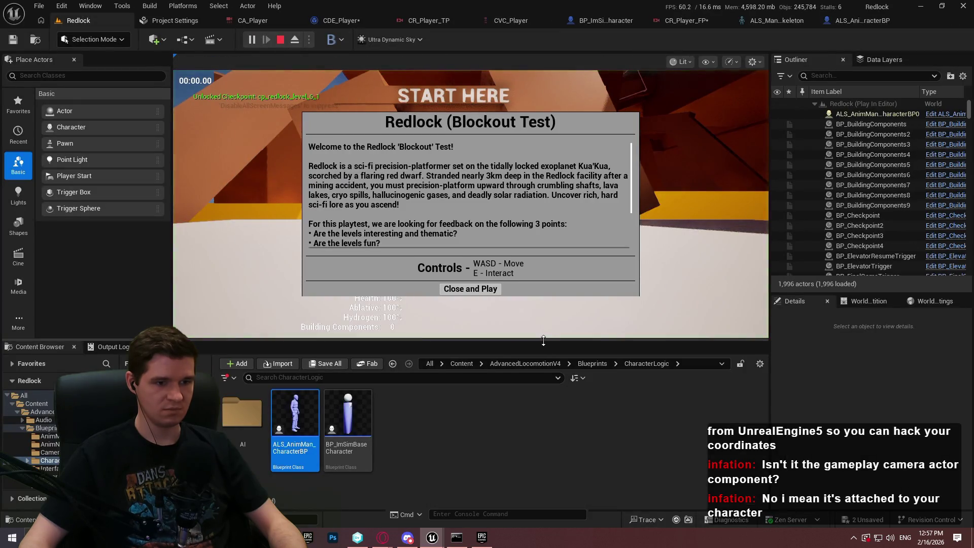
key(Return)
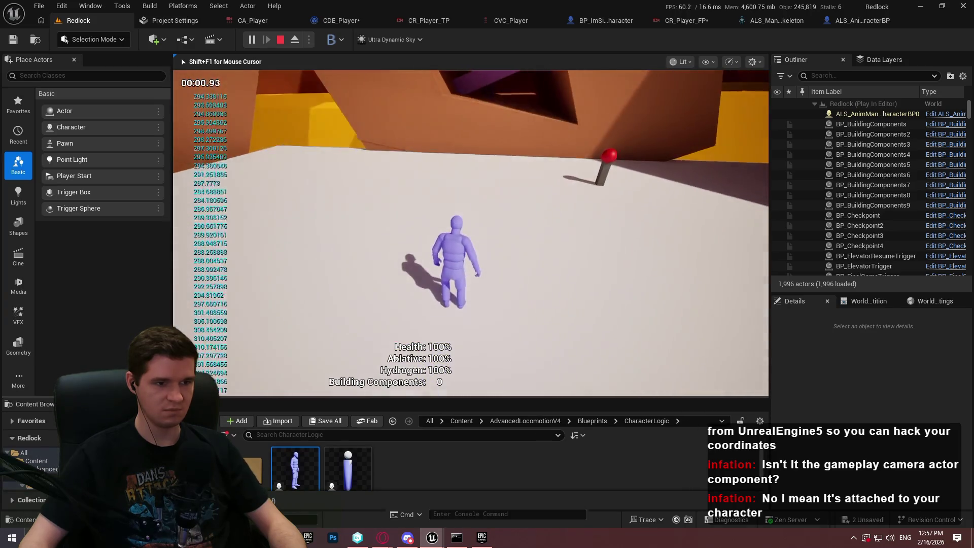
key(super)
key(super)
key(F8)
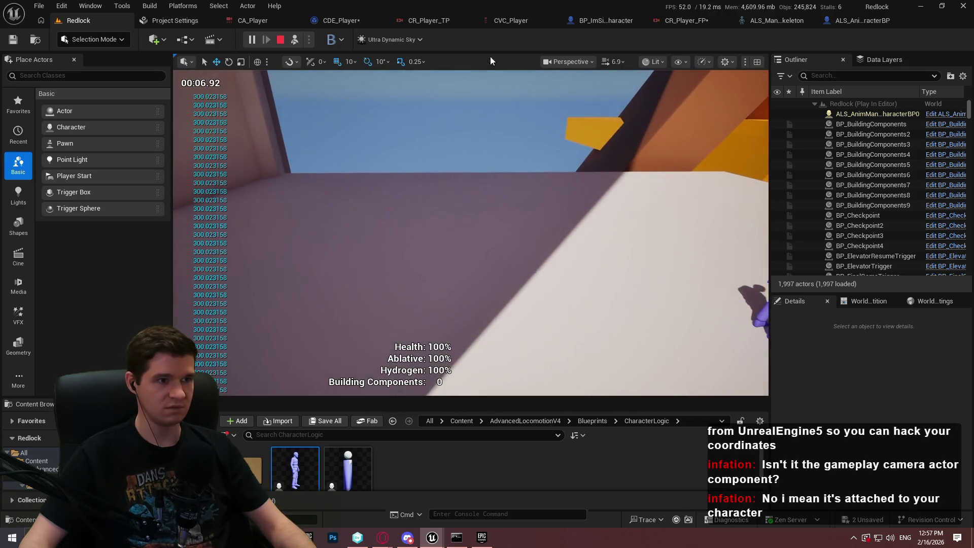
key(Escape)
Set the Draw Debug Line thickness to 15 in CDE_Player.
click(327, 20)
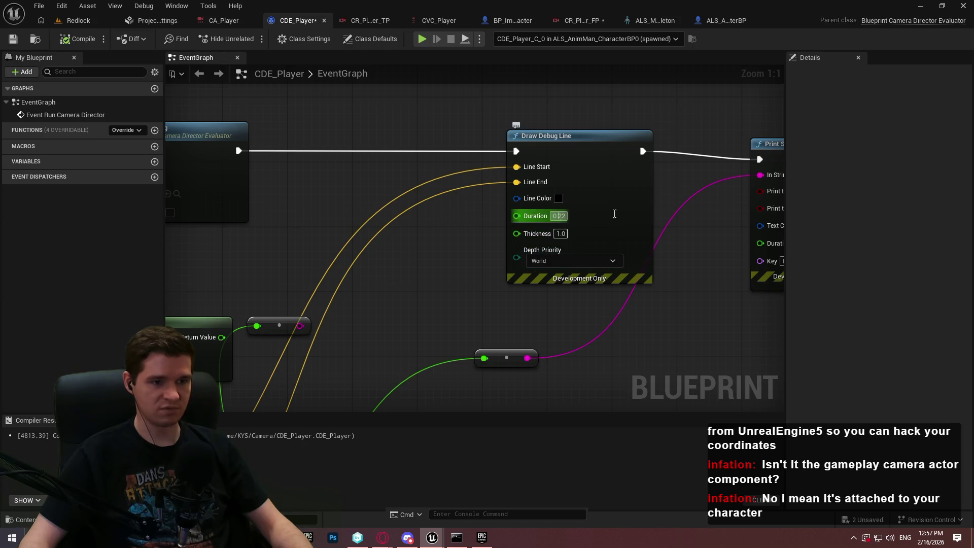
text(15)
key(Return)
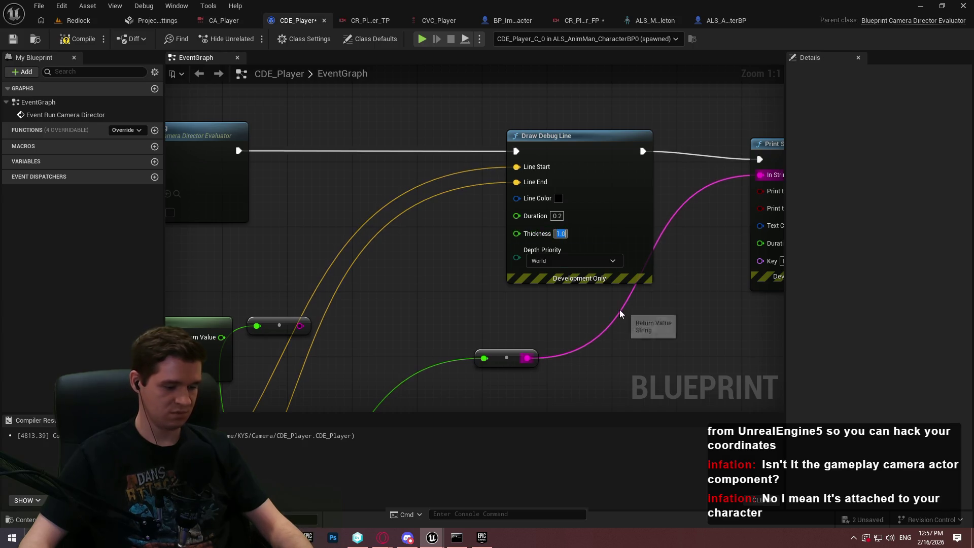
click(81, 23)
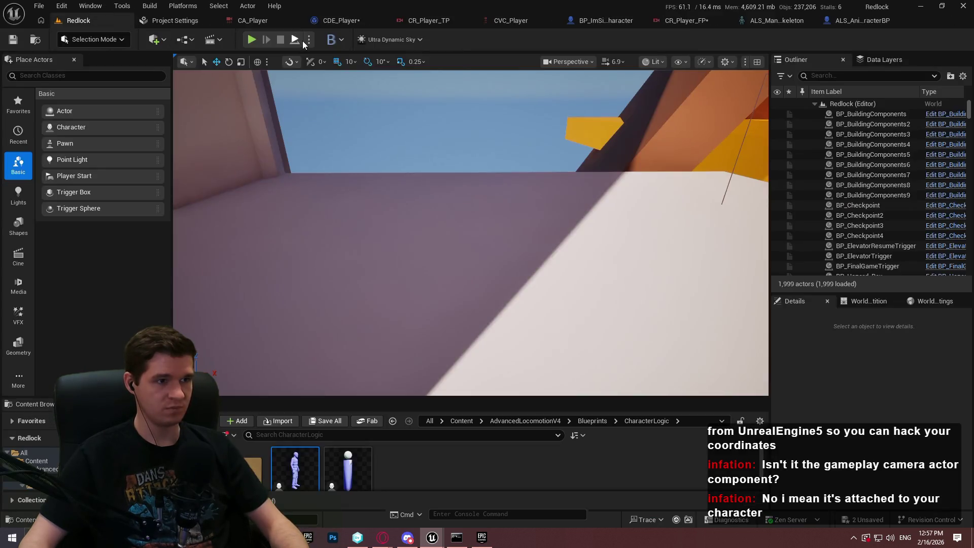
Run two more play sessions of Redlock to check the thicker debug line.
key(alt+p)
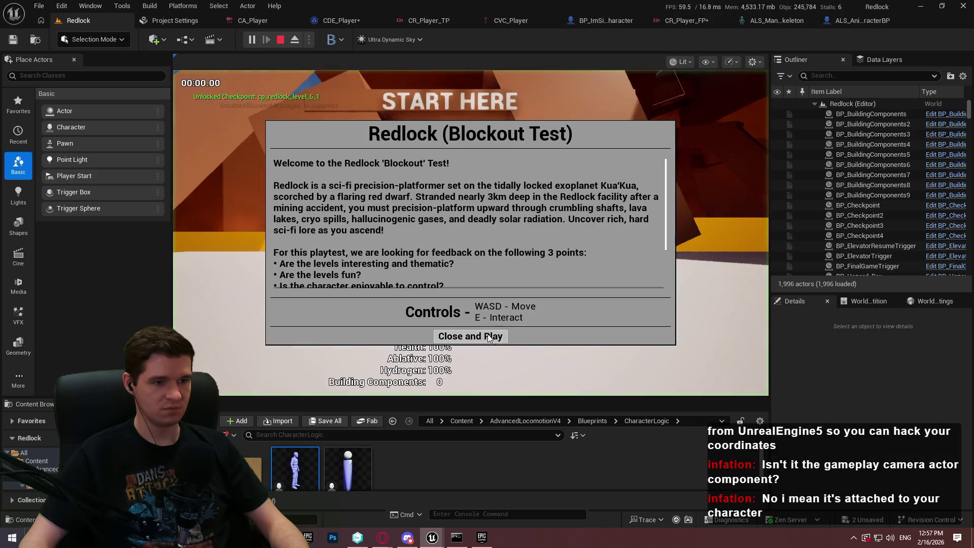
click(470, 336)
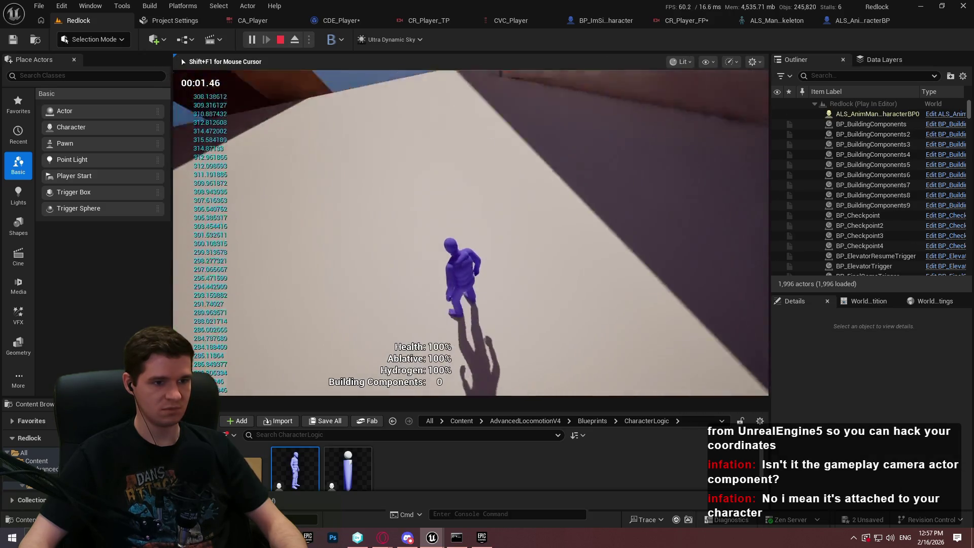
key(super)
key(Escape)
key(Escape)
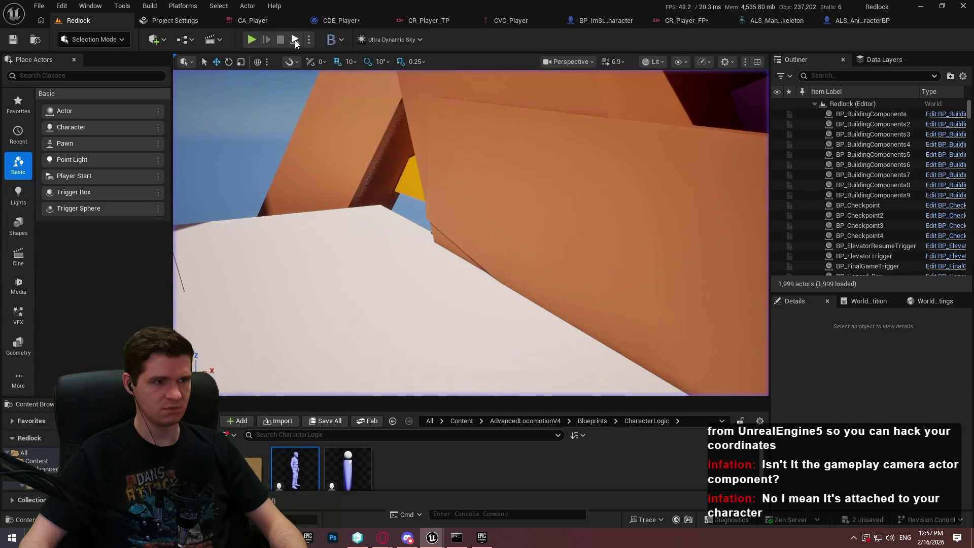
key(alt+p)
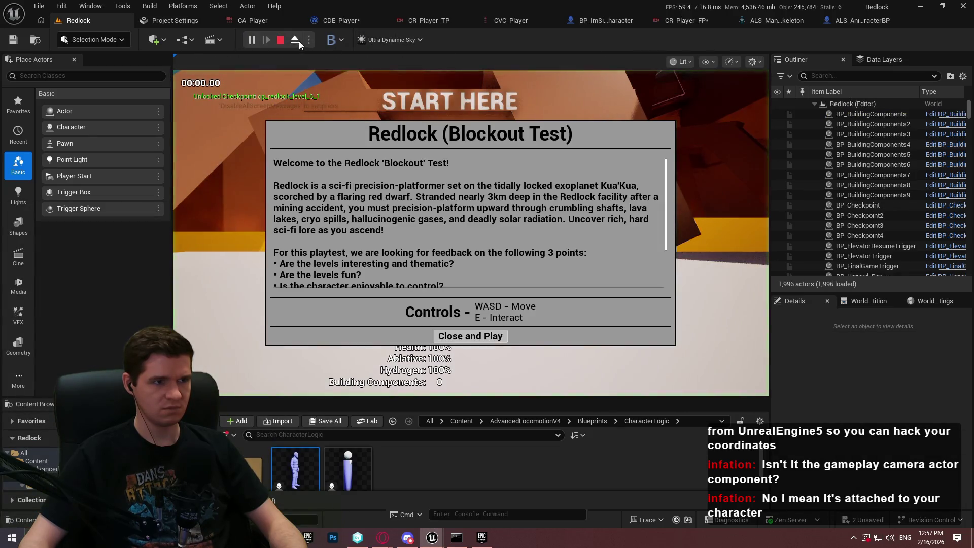
click(475, 337)
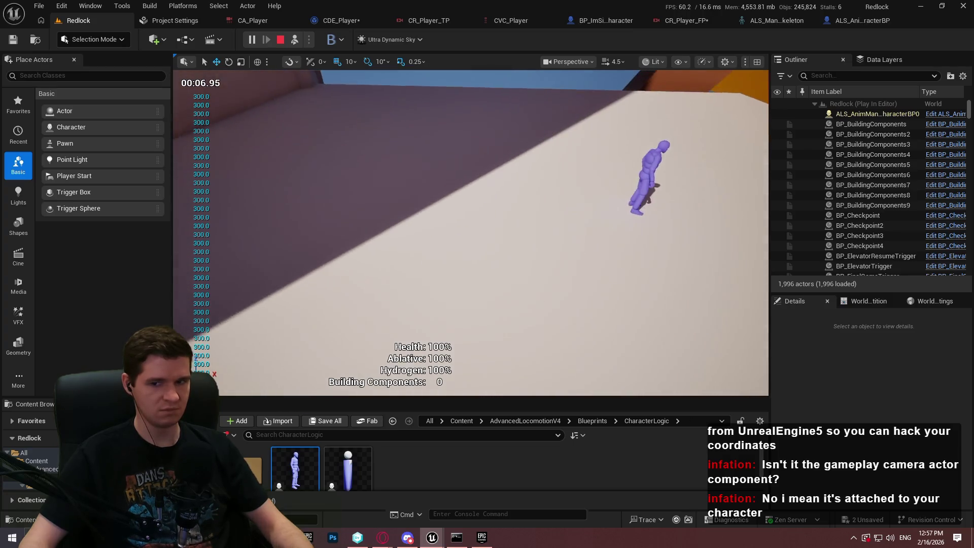
key(Escape)
Launch a Standalone Game and bring up the CDE_Player graph to watch it simulate.
click(309, 40)
click(431, 94)
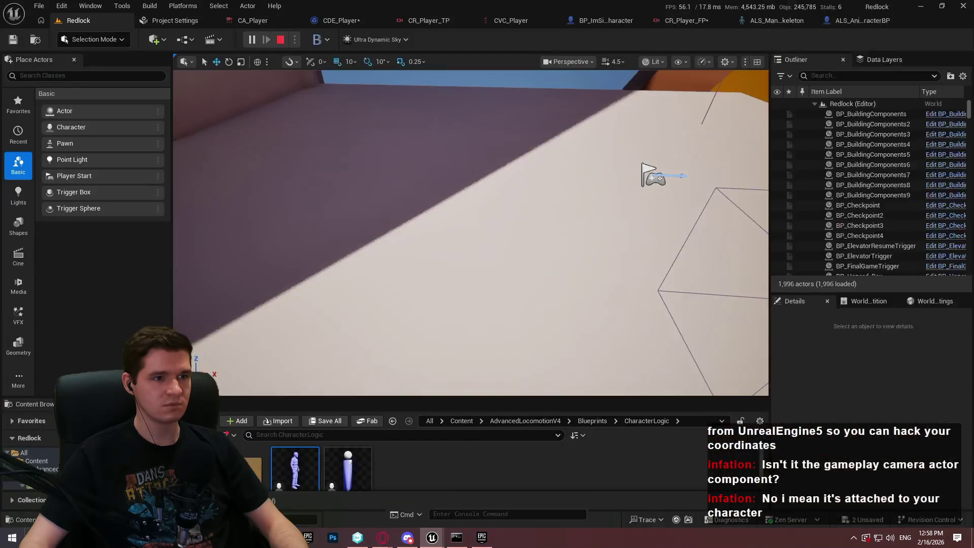
click(325, 25)
scroll(538, 109, down, 4)
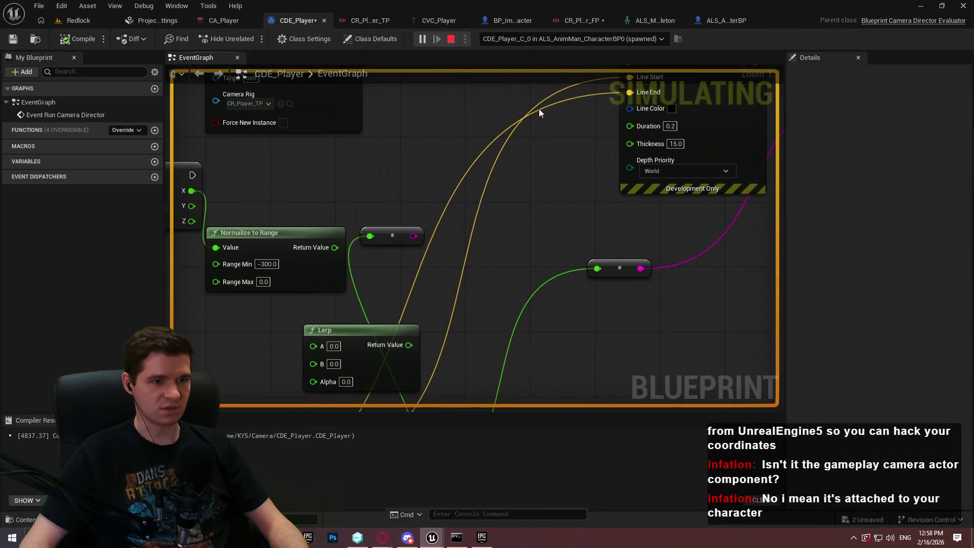
Set the graph's debug object to the spawned CDE_Player instance.
scroll(607, 287, down, 3)
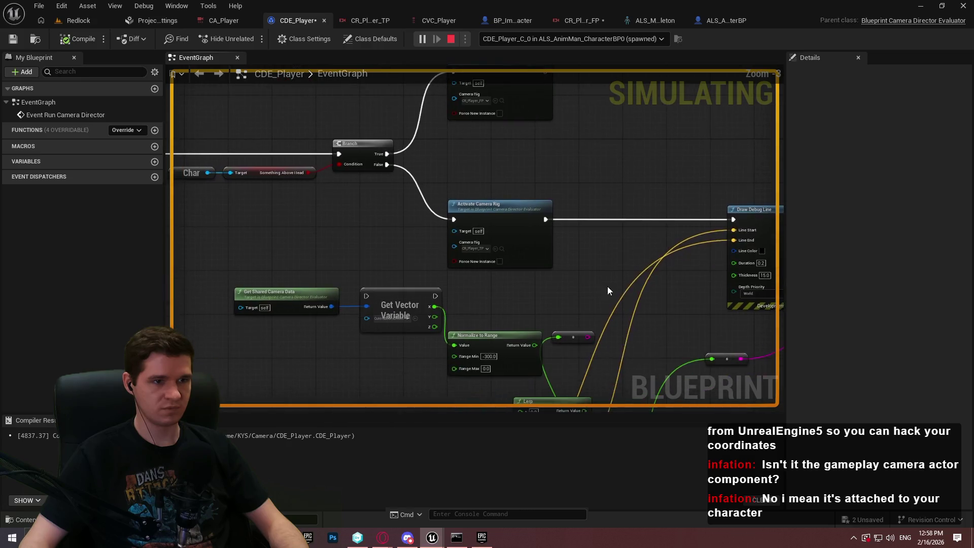
click(599, 41)
click(618, 60)
click(591, 41)
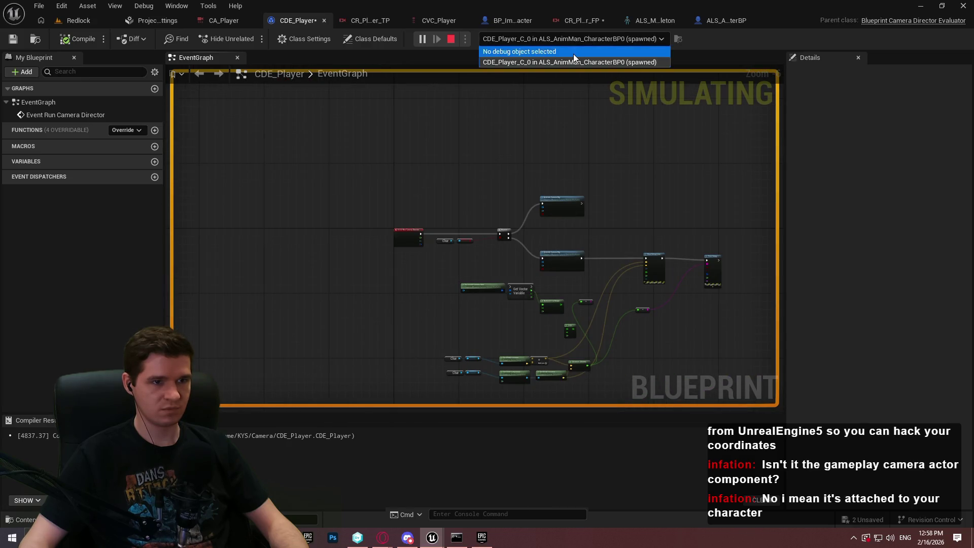
click(573, 49)
click(528, 61)
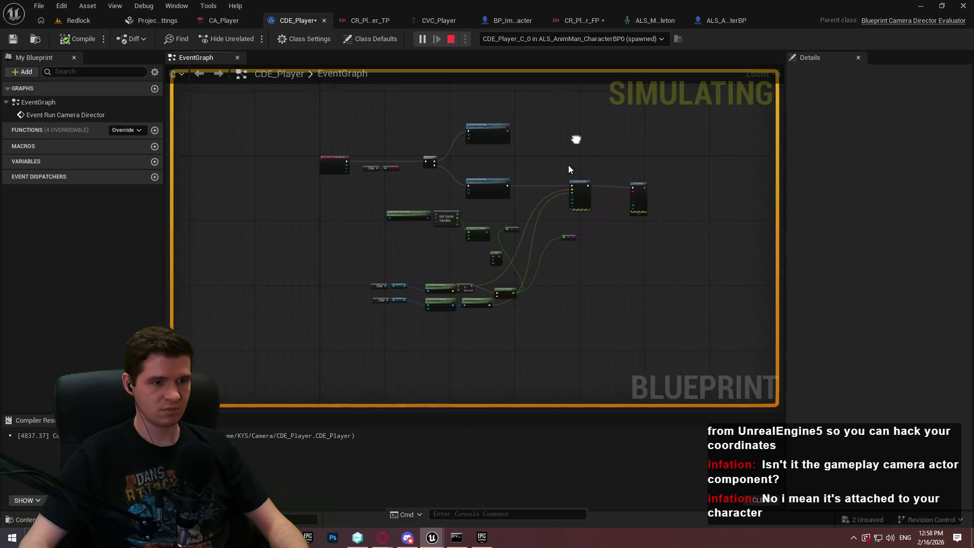
scroll(525, 179, up, 4)
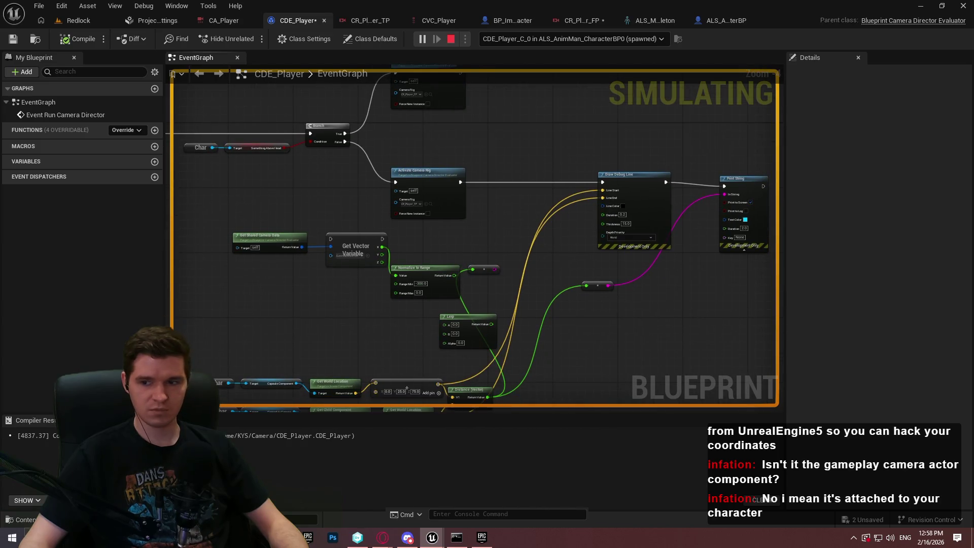
key(super)
key(super)
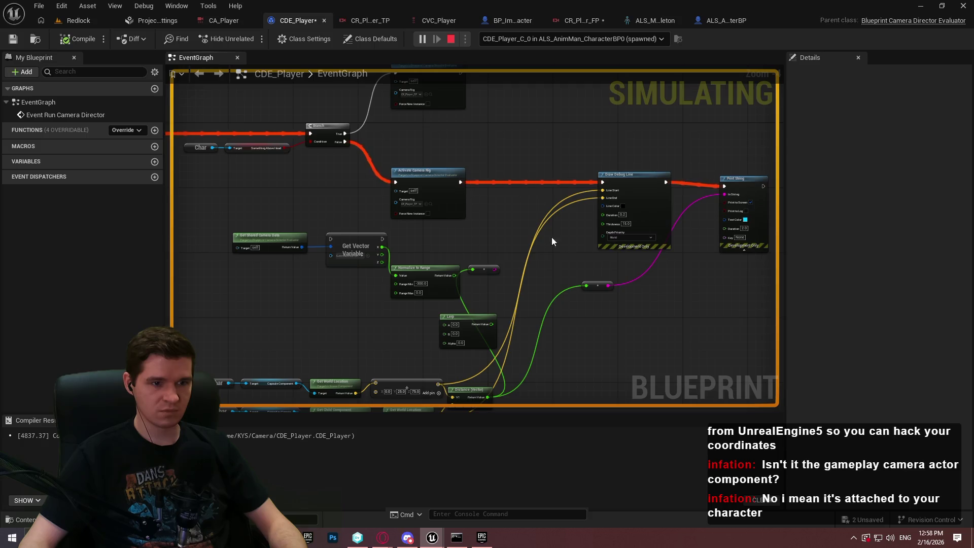
Add a breakpoint on Draw Debug Line and read the location and distance pin values.
drag(552, 237, 492, 149)
scroll(492, 149, up, 2)
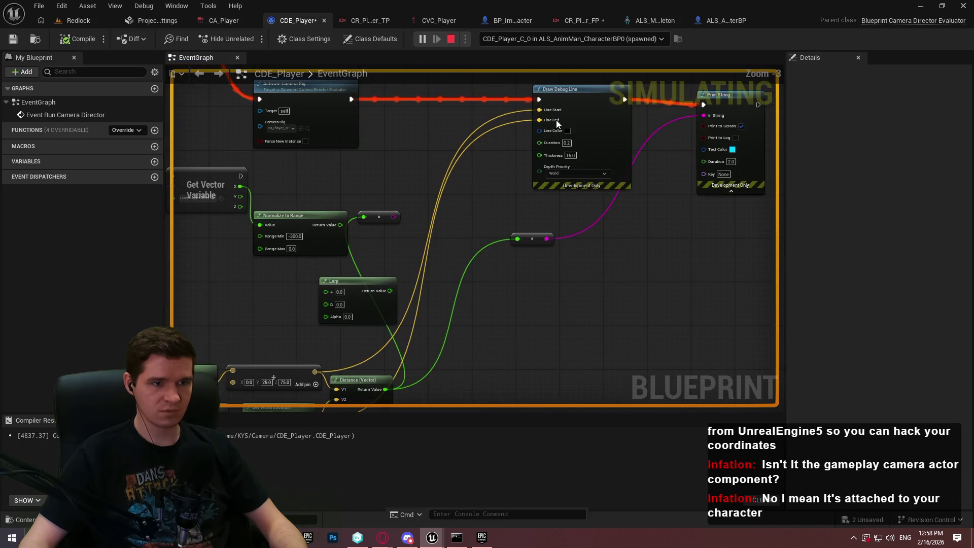
right_click(581, 105)
click(622, 337)
mouse_move(432, 311)
mouse_down()
mouse_move(531, 211)
mouse_move(486, 219)
mouse_up()
mouse_move(486, 219)
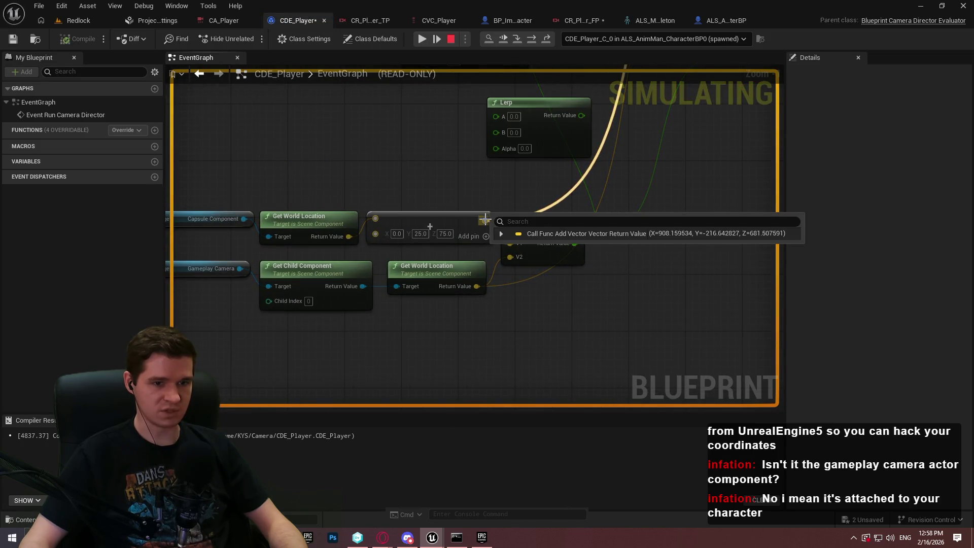
mouse_move(473, 288)
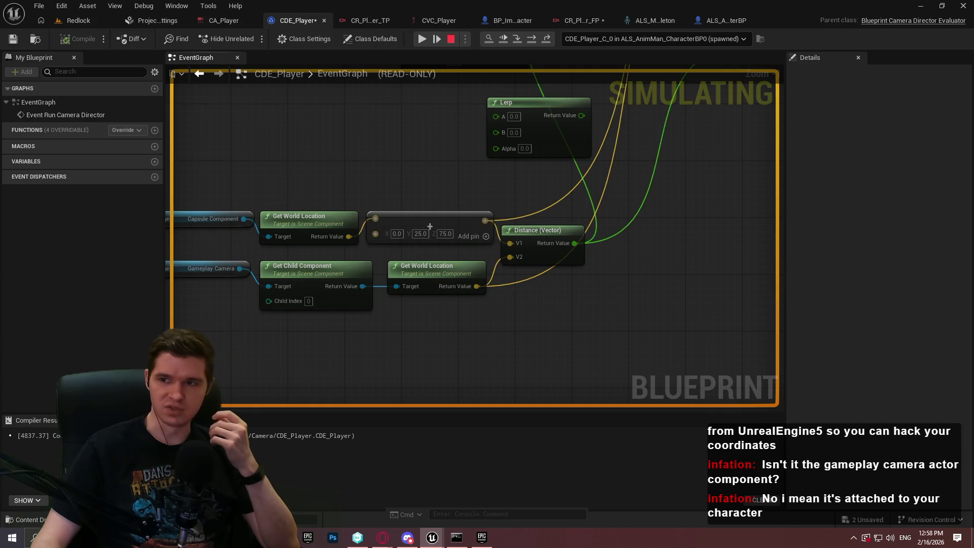
Close the preview, make the debug line orange FFAA00FF with 3.0 duration, and relaunch.
key(alt+Tab)
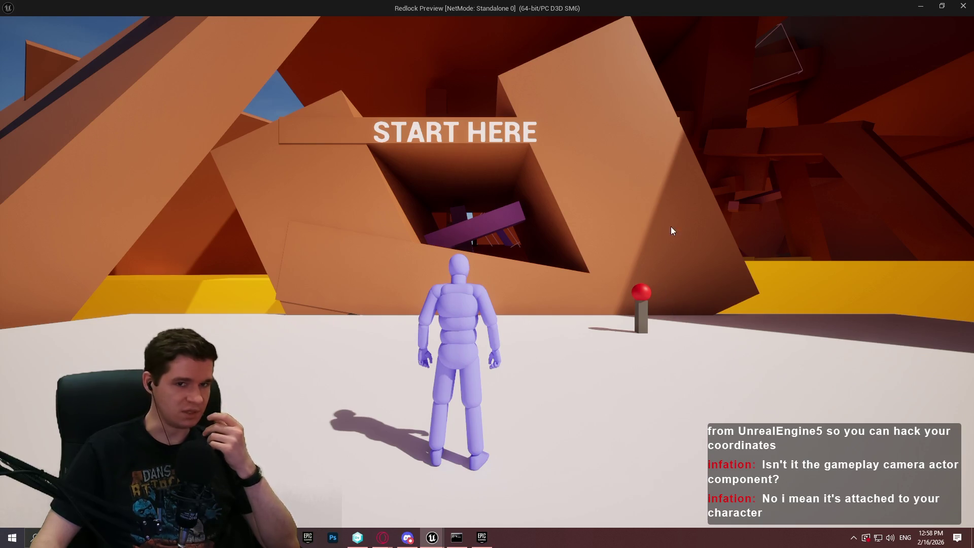
click(962, 7)
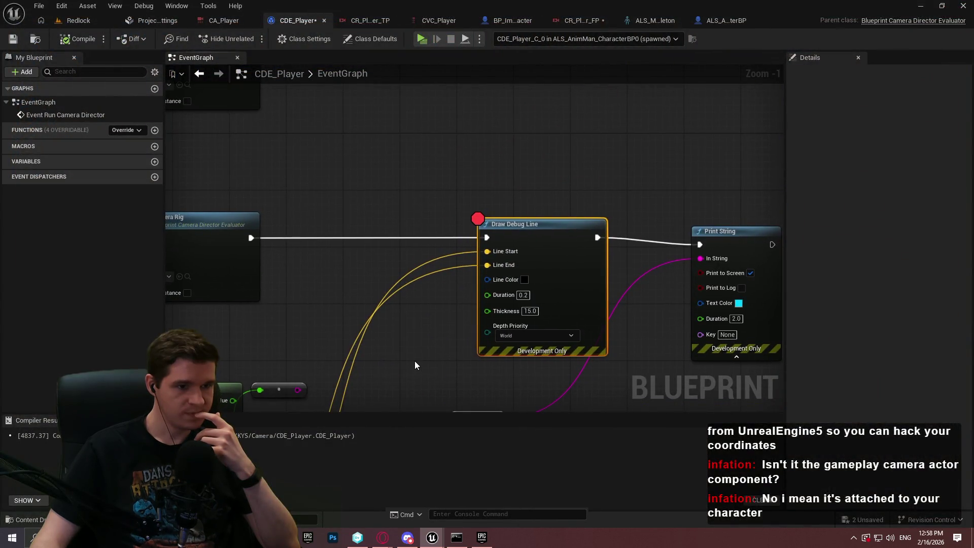
click(525, 280)
key(ctrl+v)
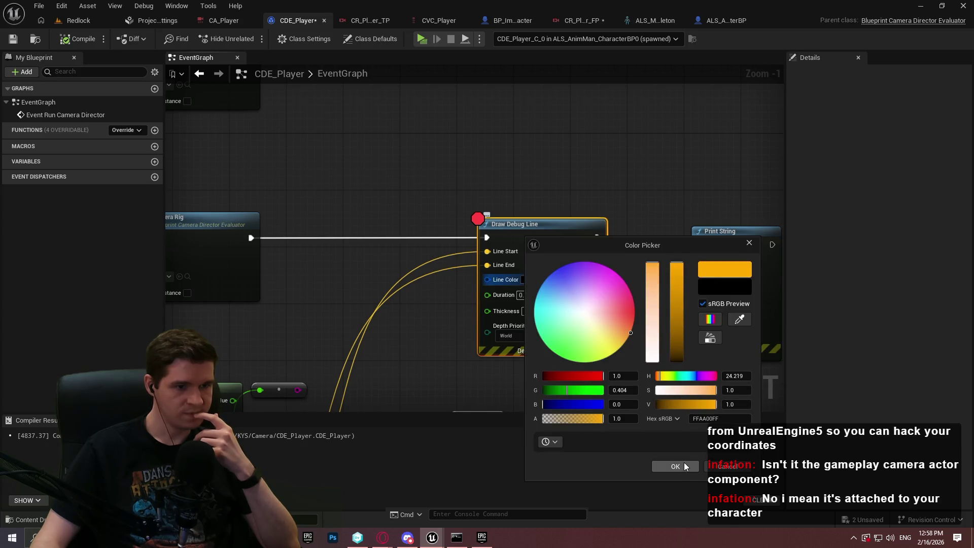
click(684, 466)
click(523, 295)
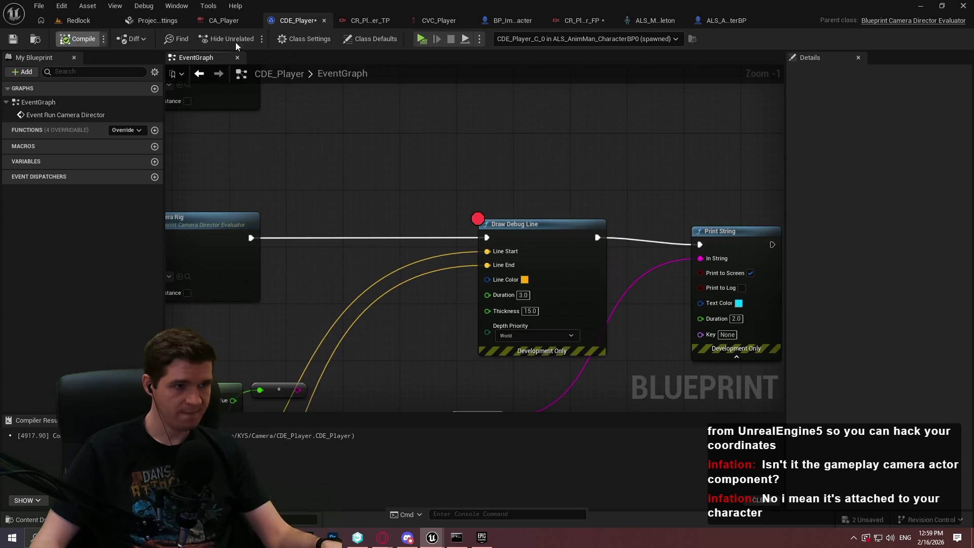
key(alt+p)
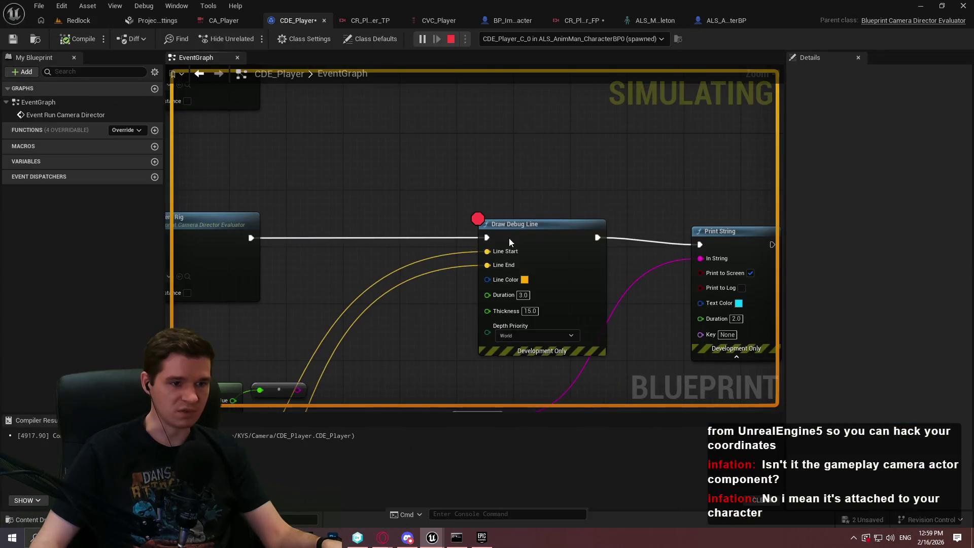
Remove the Draw Debug Line breakpoint, play to check the line, and return to the graph.
right_click(510, 242)
click(556, 461)
click(537, 432)
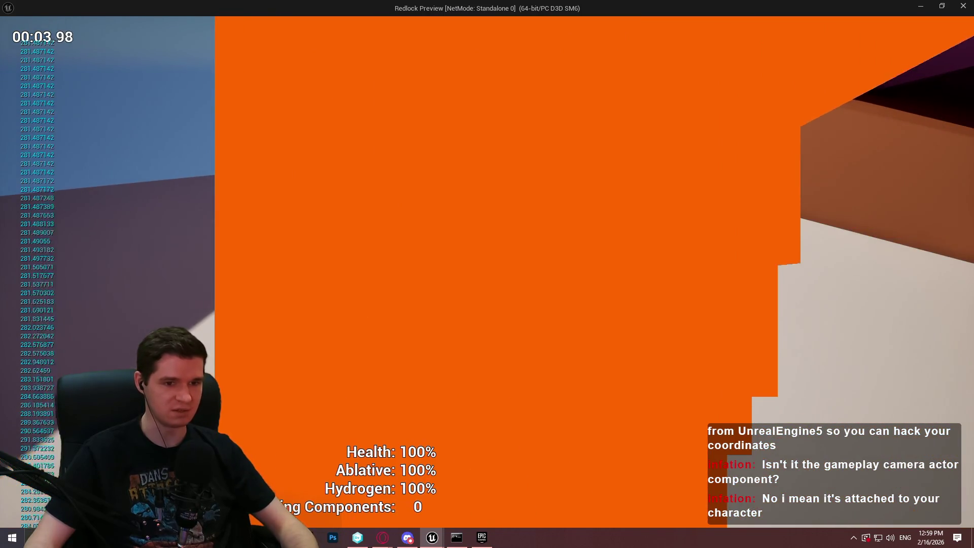
key(alt+Tab)
drag(423, 240, 418, 229)
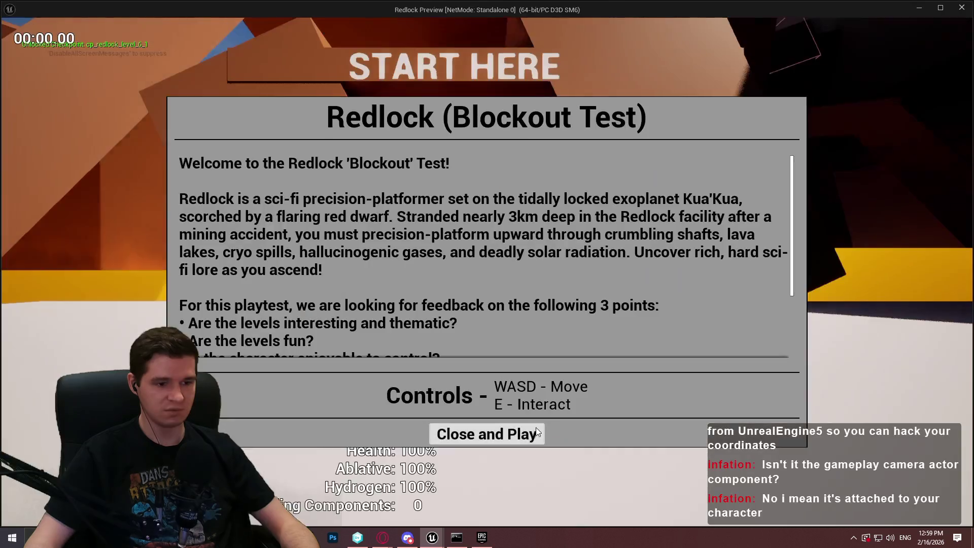
click(548, 442)
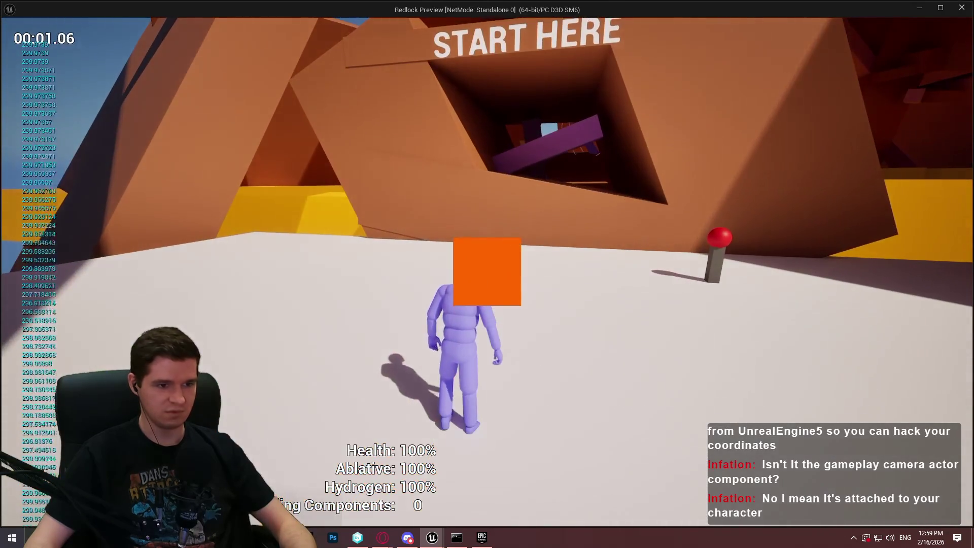
key(grave)
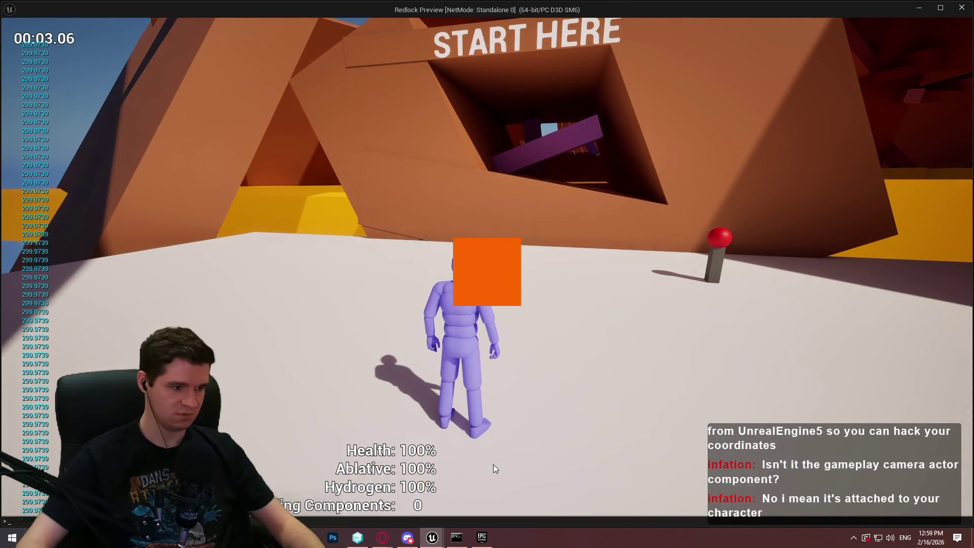
text(toggledebugca)
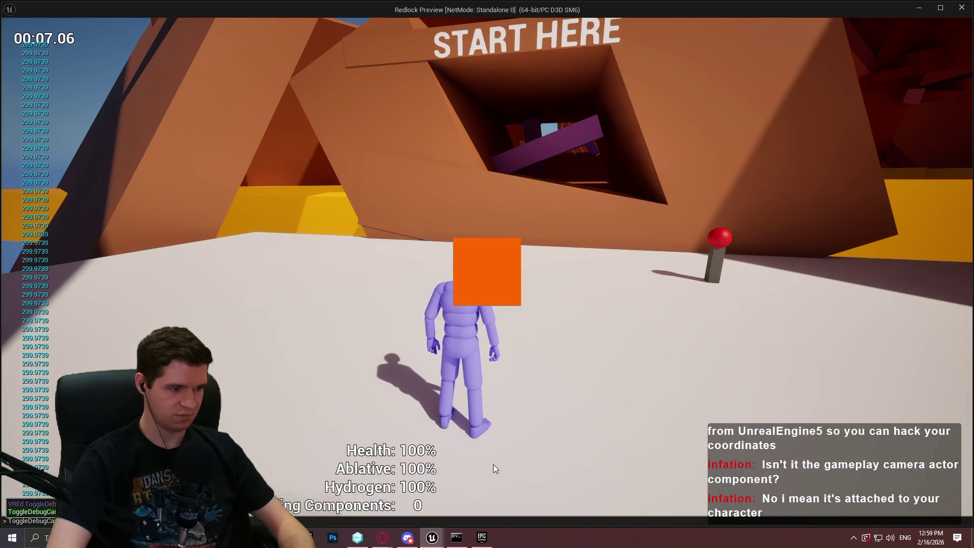
key(Tab)
key(Return)
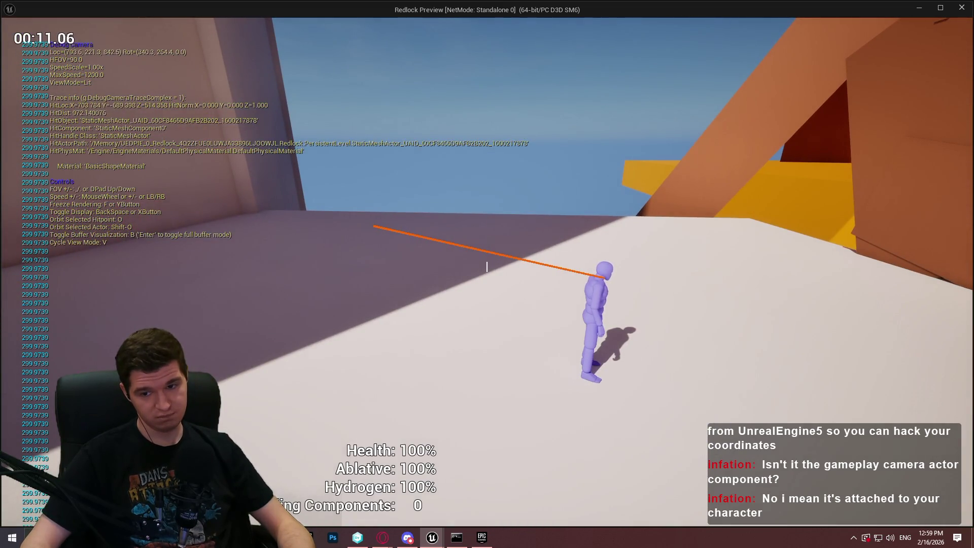
key(w)
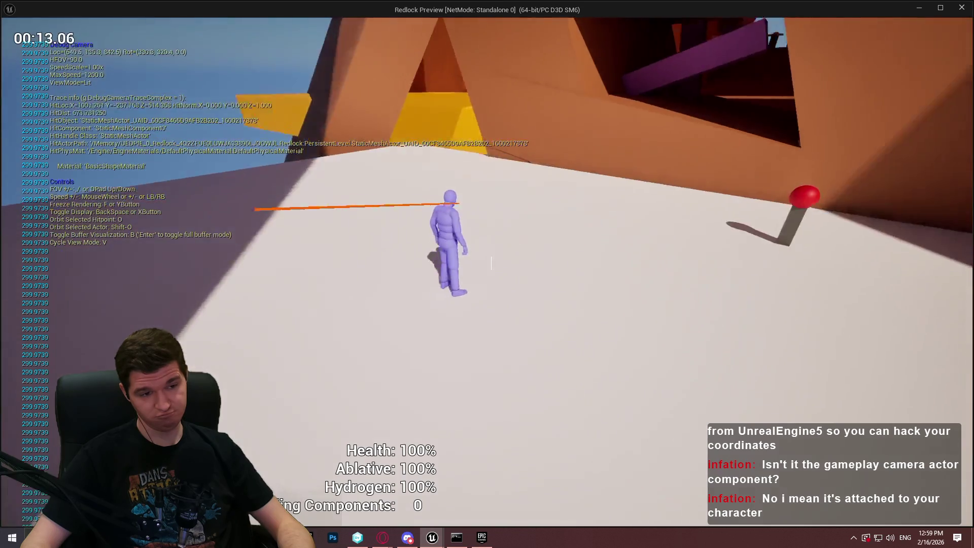
key(d)
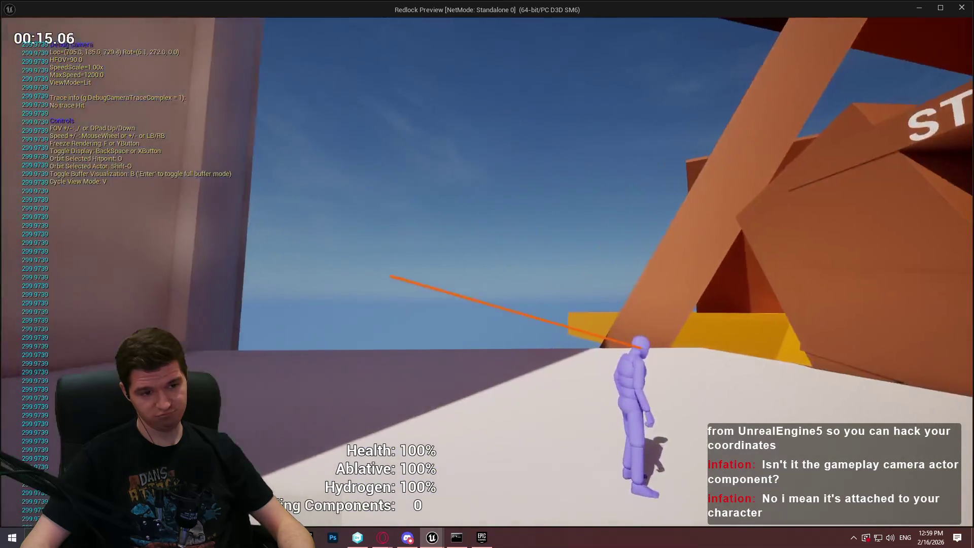
key(d)
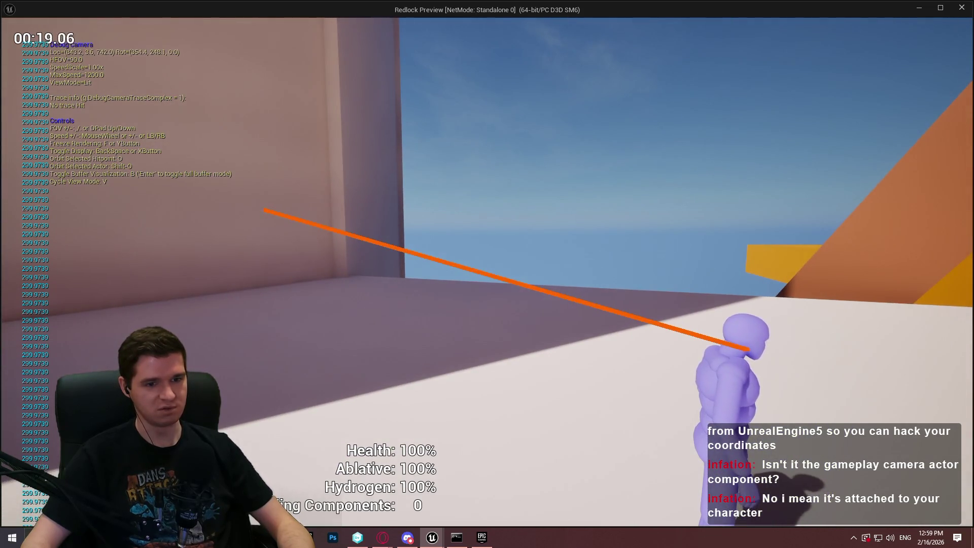
mouse_move(486, 269)
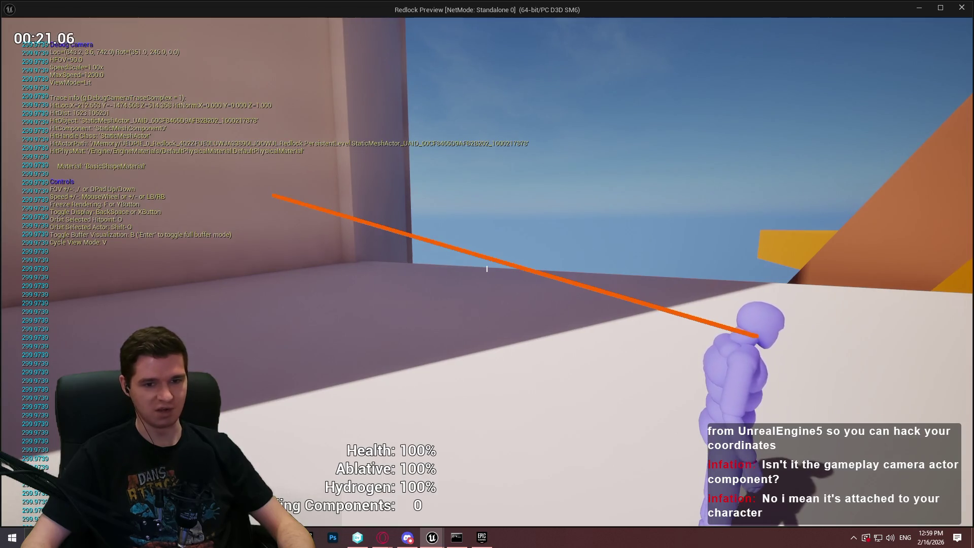
key(a)
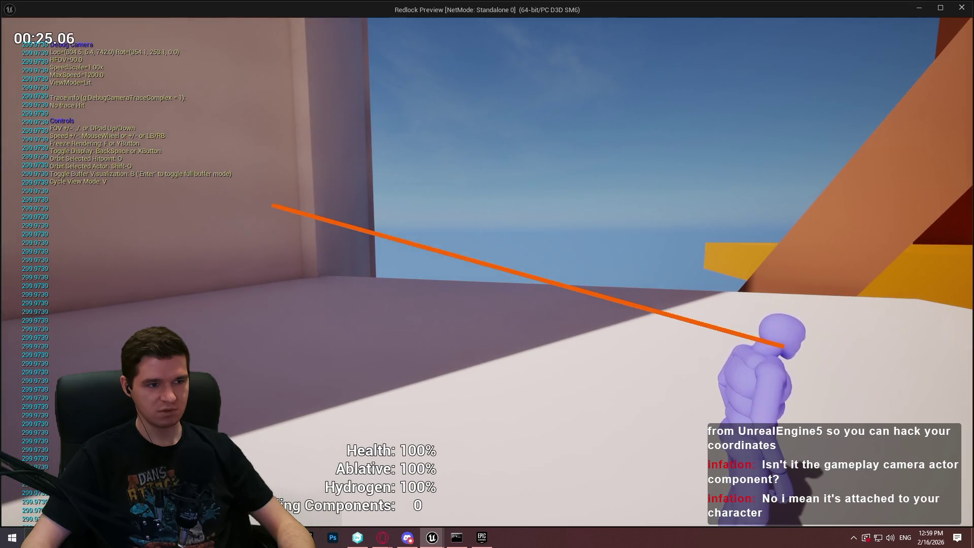
key(a)
key(d)
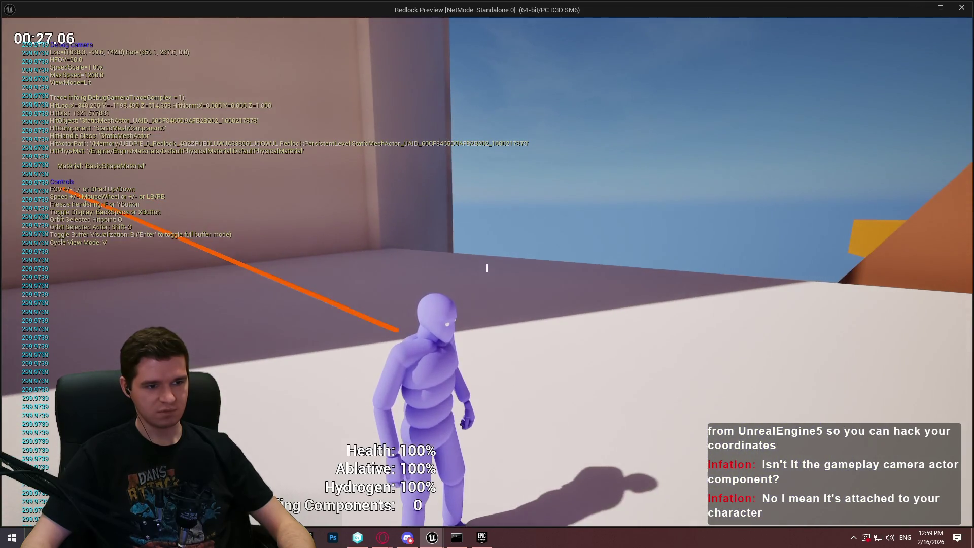
key(a)
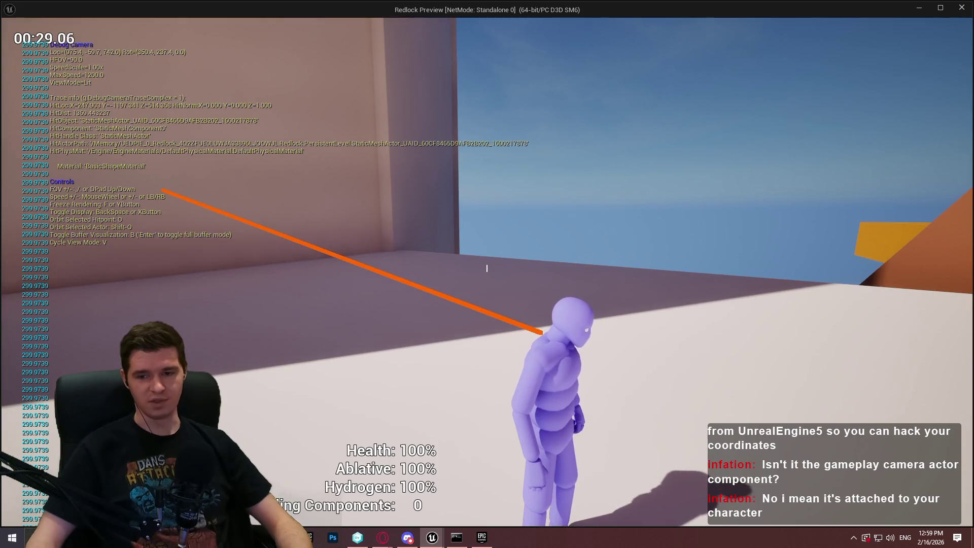
key(a)
key(Escape)
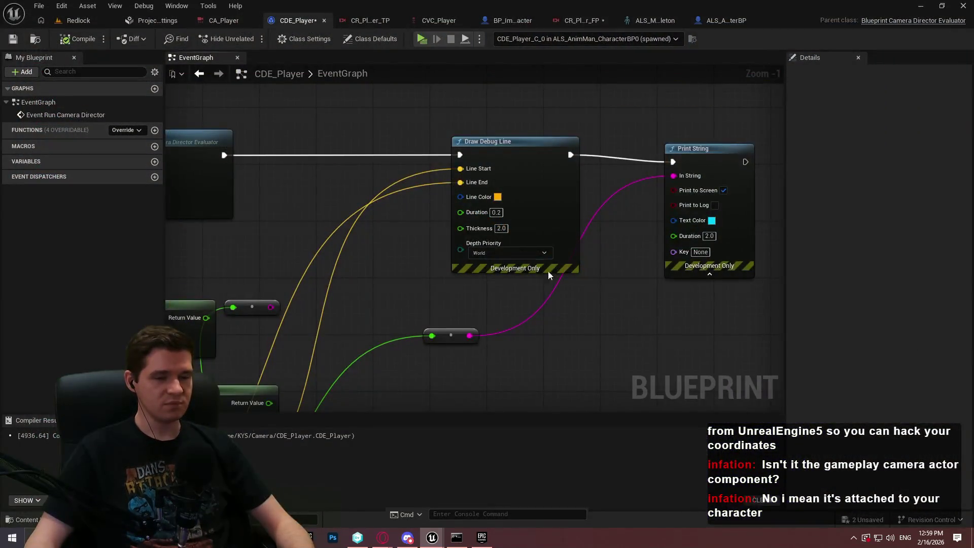
Set Normalize to Range's Range Min to 300.
scroll(548, 273, down, 3)
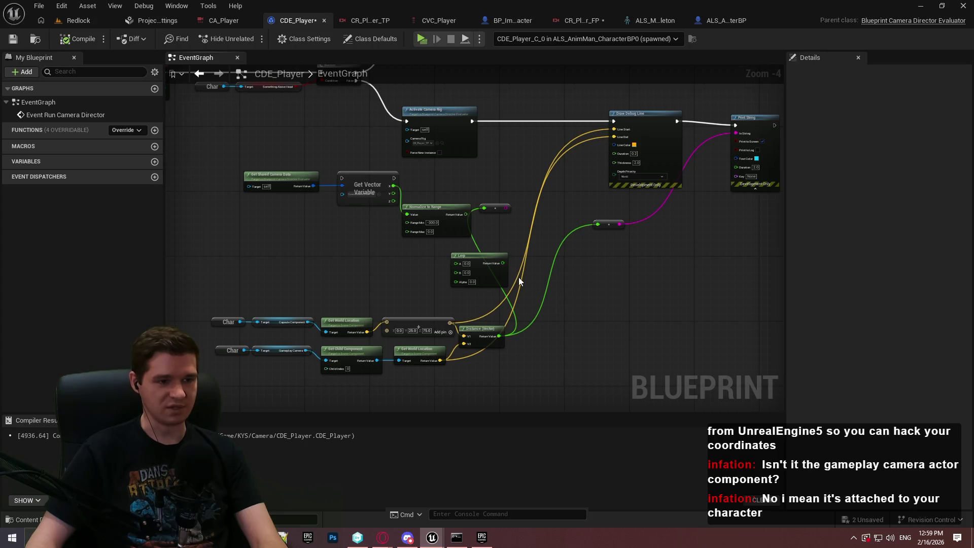
scroll(504, 279, up, 3)
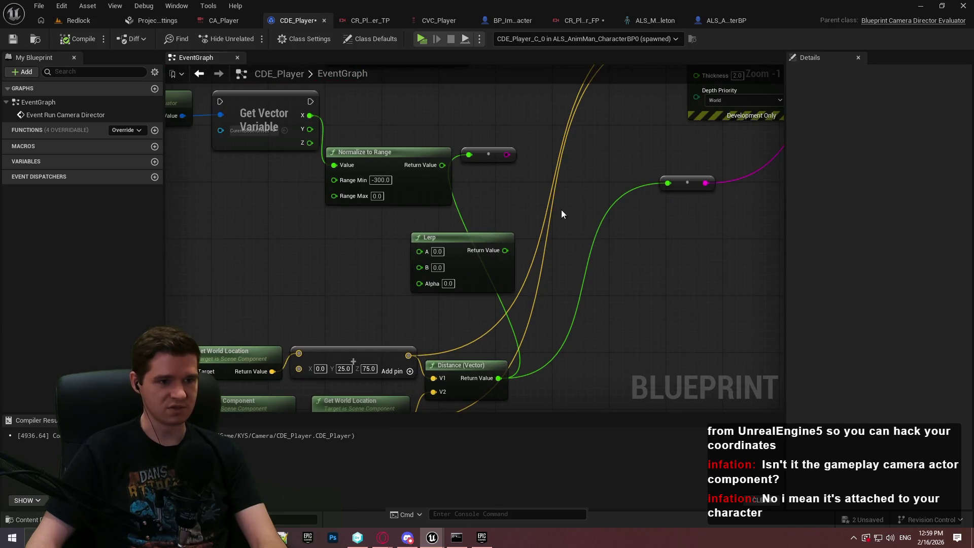
mouse_move(377, 235)
mouse_down()
mouse_move(453, 296)
mouse_move(555, 214)
mouse_move(570, 189)
mouse_move(477, 199)
mouse_up()
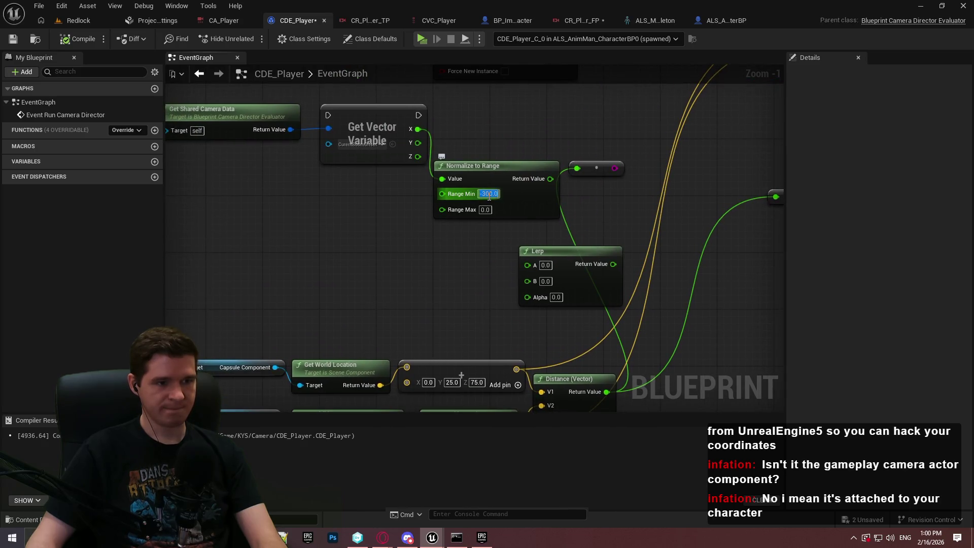
text(300)
click(591, 200)
Add a Clamp (Float) node after Normalize to Range.
drag(548, 178, 583, 184)
text(clamp)
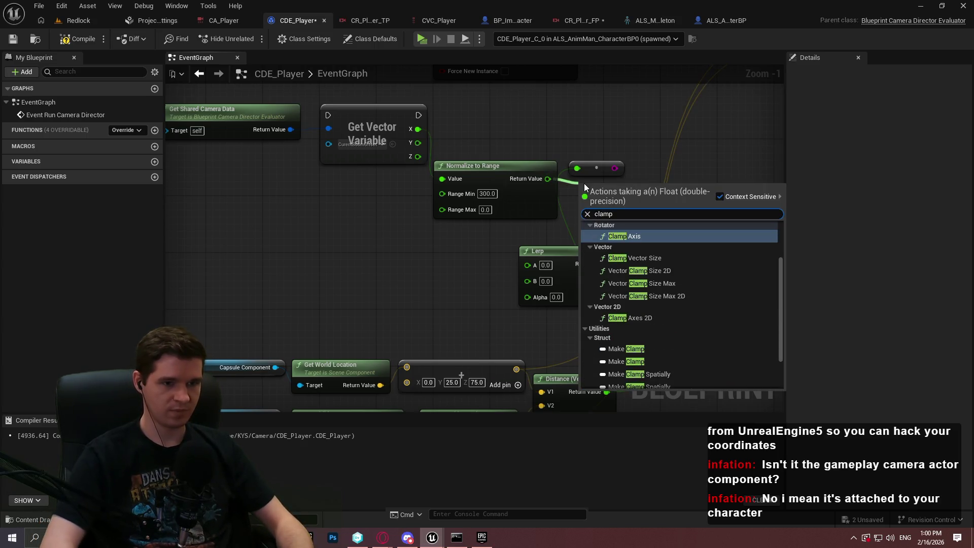
scroll(656, 274, up, 3)
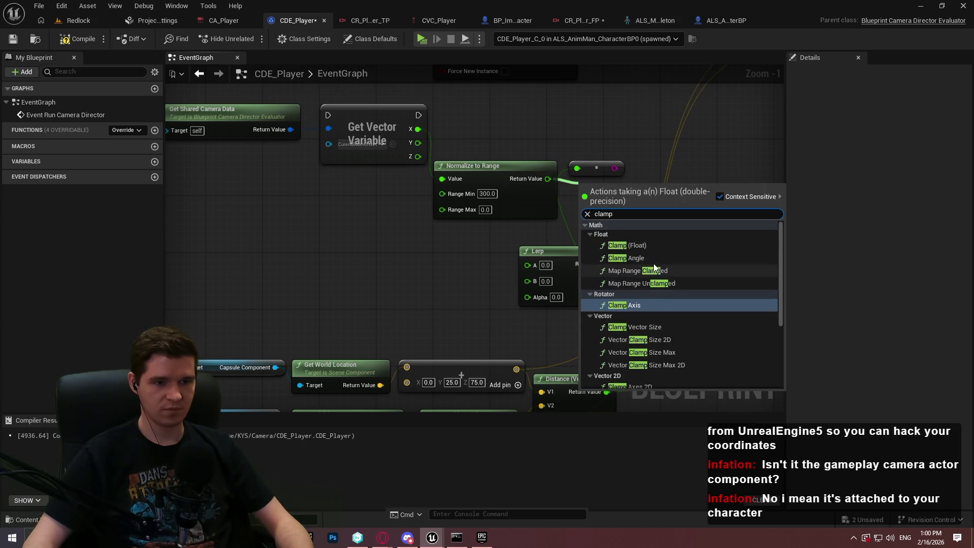
click(641, 246)
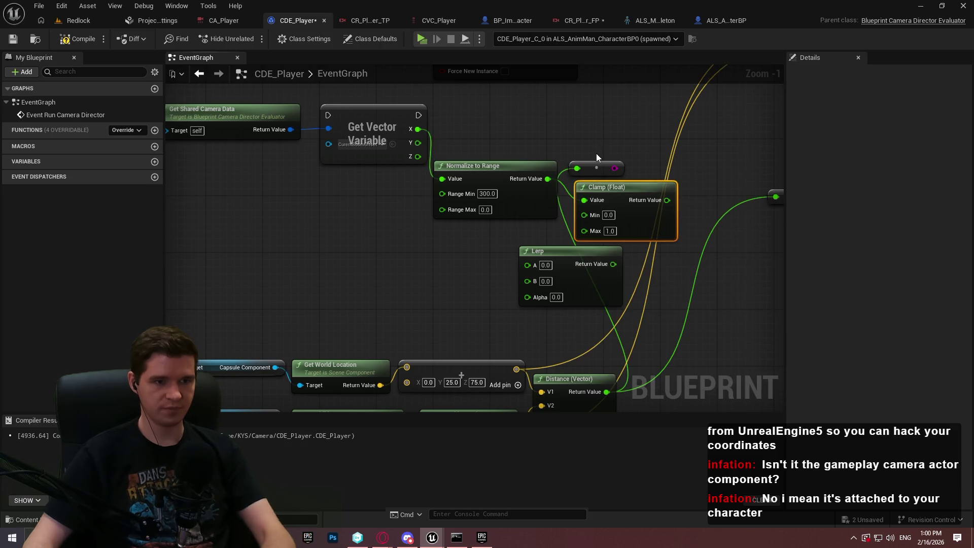
Delete the unused Get Shared Camera Data, Get Vector Variable and Lerp nodes.
shift+click(193, 116)
key(Delete)
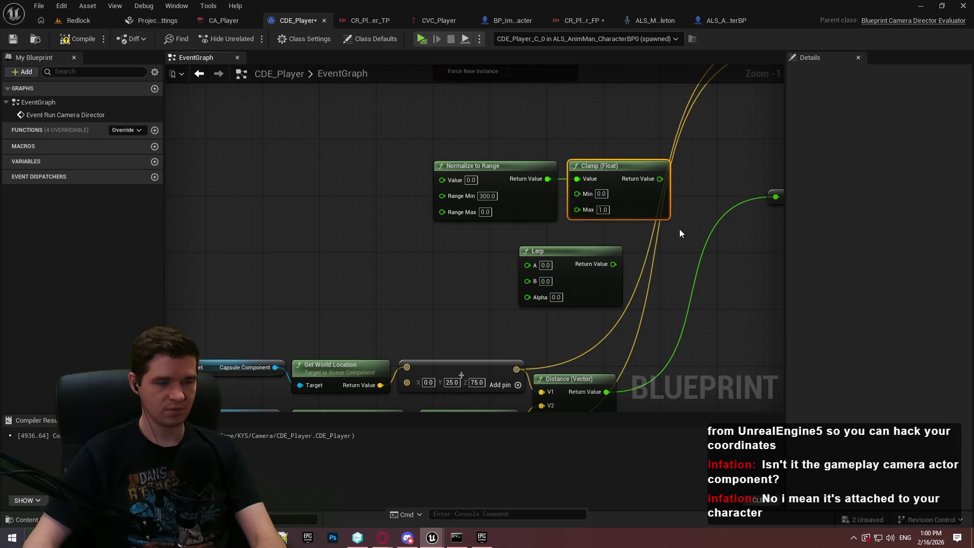
drag(599, 245, 399, 190)
key(Delete)
Wire the distance into Normalize to Range, move it and Clamp alongside, and delete the reroute.
drag(522, 319, 358, 107)
mouse_move(669, 320)
mouse_down()
mouse_move(350, 106)
mouse_move(571, 203)
mouse_up()
mouse_move(402, 114)
mouse_down()
mouse_move(654, 342)
mouse_move(601, 334)
mouse_up()
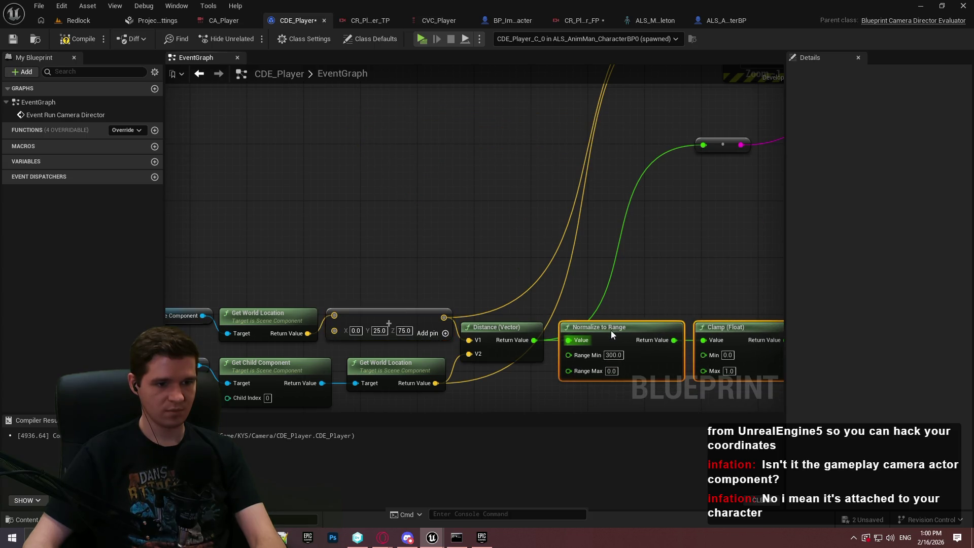
scroll(647, 266, down, 3)
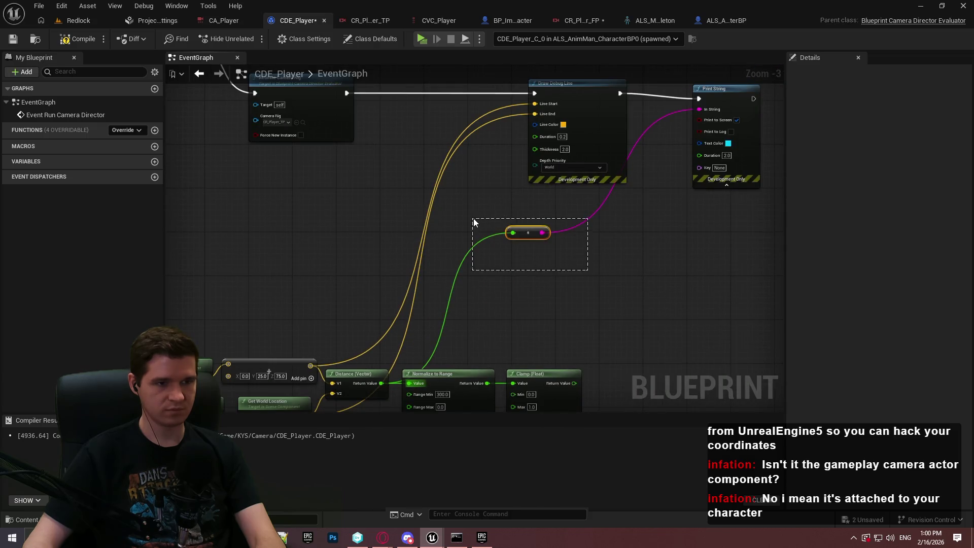
key(Delete)
key(Delete)
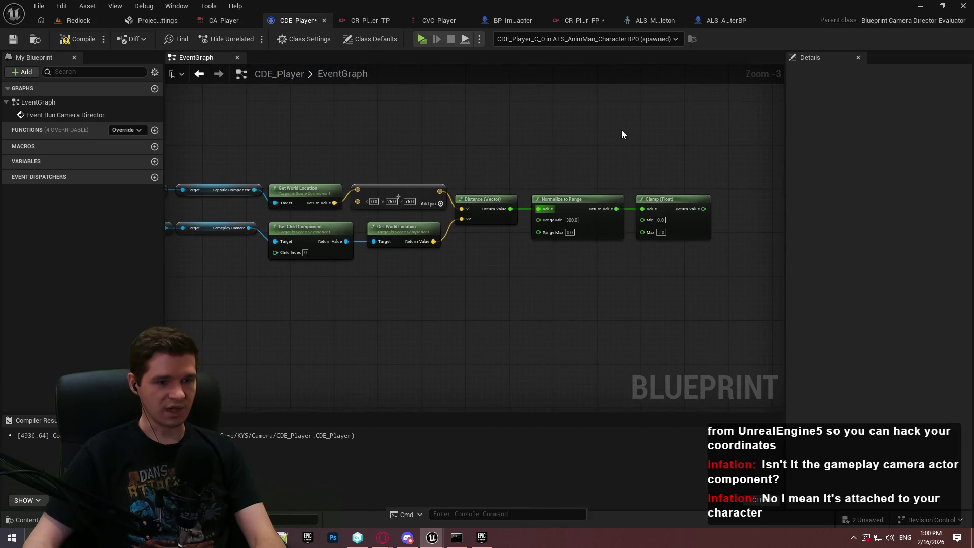
Pan to Activate Camera Rig and drag from its exec pin to list follow-up actions.
drag(677, 310, 691, 289)
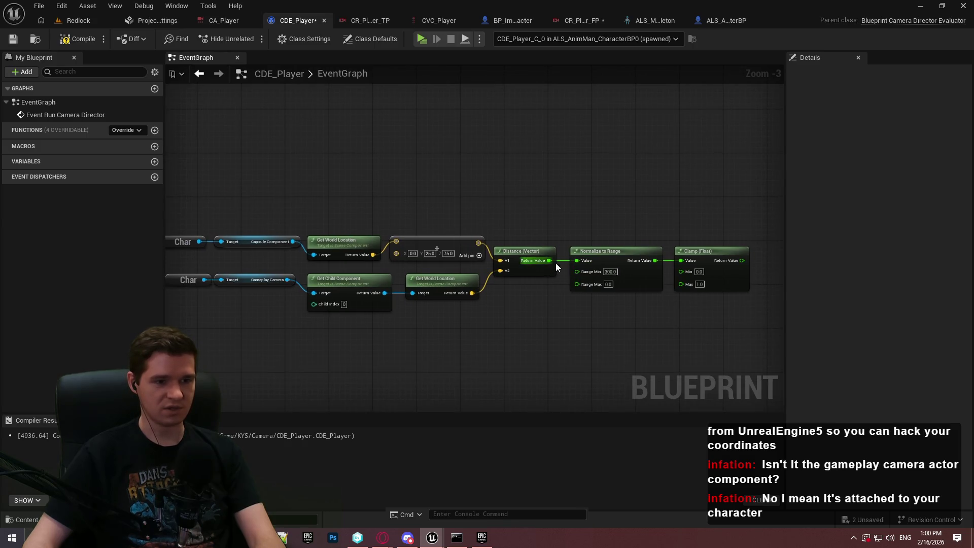
drag(736, 311, 694, 342)
scroll(694, 339, up, 1)
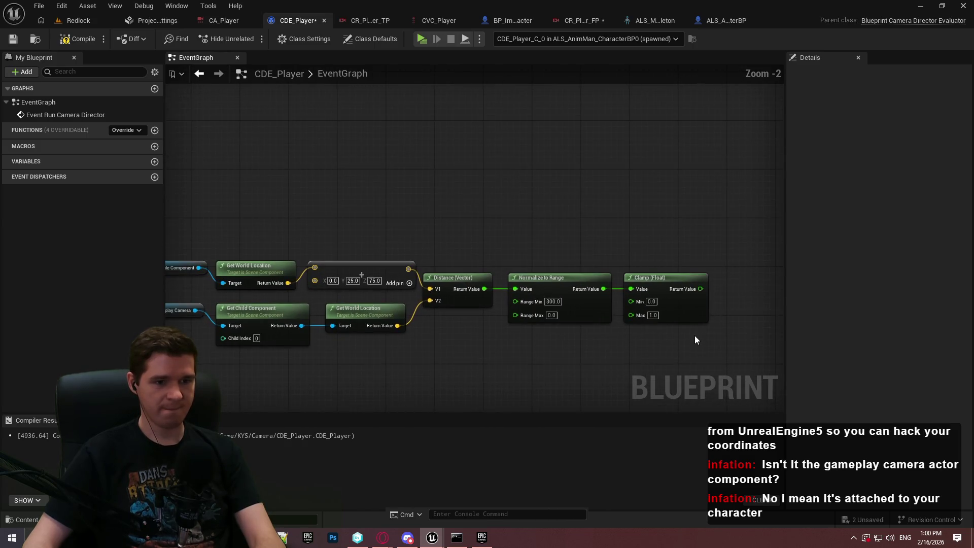
drag(652, 239, 318, 175)
drag(285, 132, 448, 195)
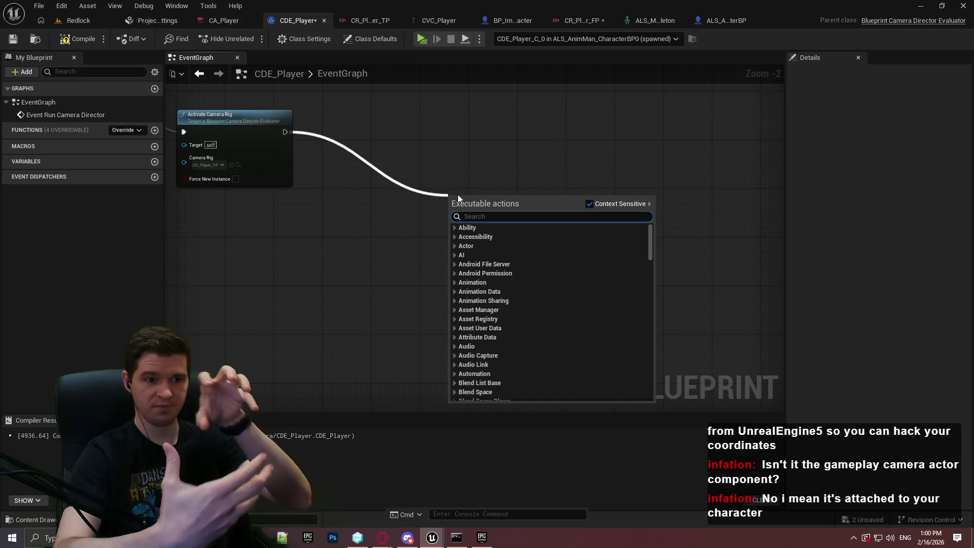
Dismiss the stray menus and bring Normalize to Range and Clamp into view.
click(349, 263)
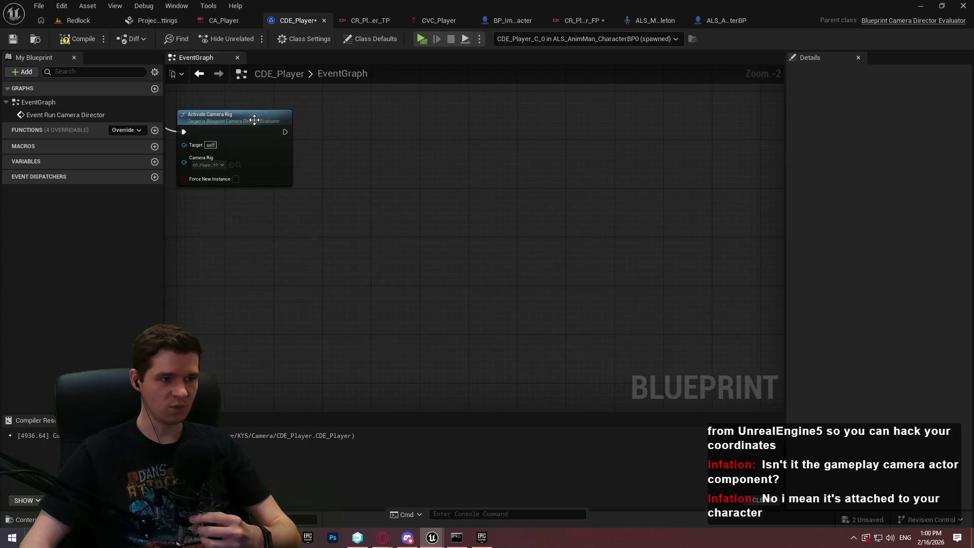
scroll(393, 172, down, 3)
drag(719, 375, 306, 260)
scroll(380, 228, up, 3)
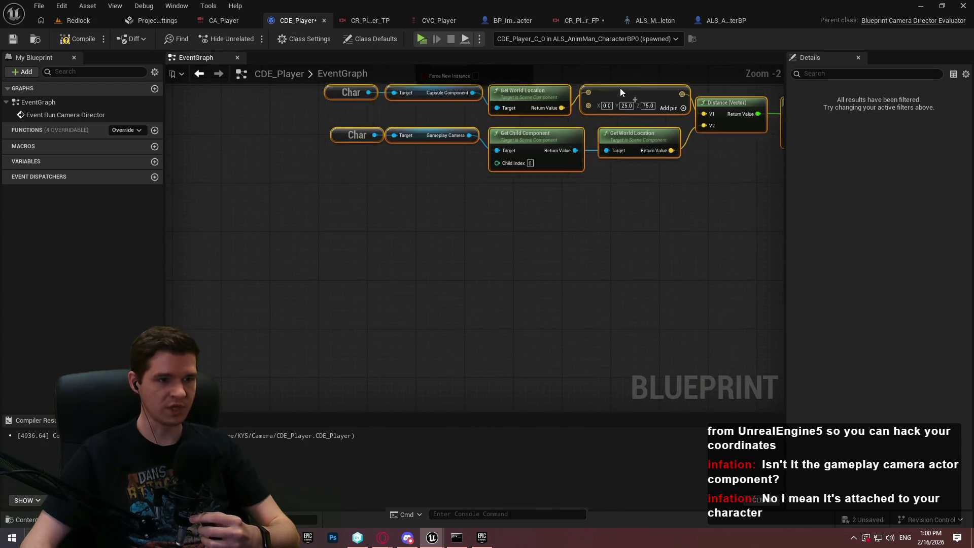
mouse_move(608, 211)
mouse_down()
mouse_move(571, 318)
mouse_move(611, 302)
mouse_up()
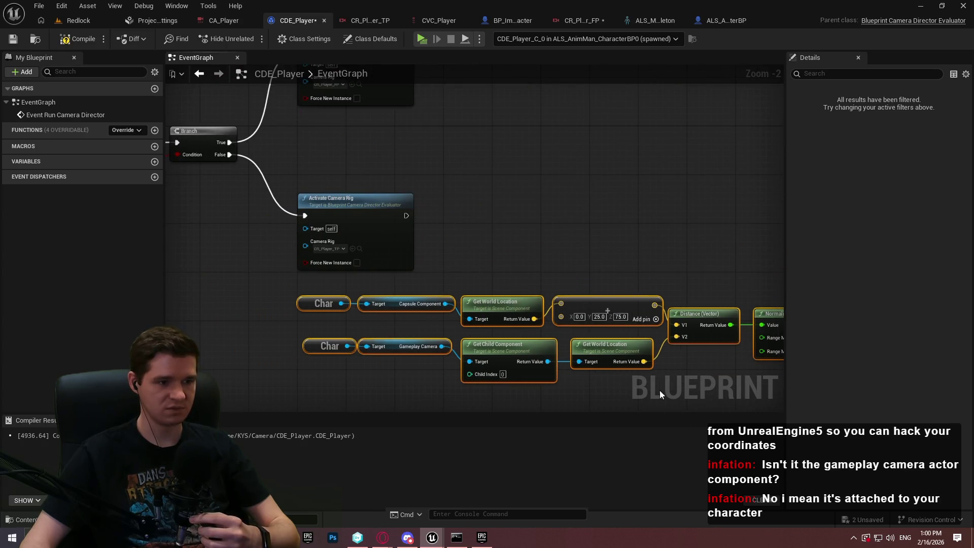
click(691, 381)
drag(750, 275, 533, 243)
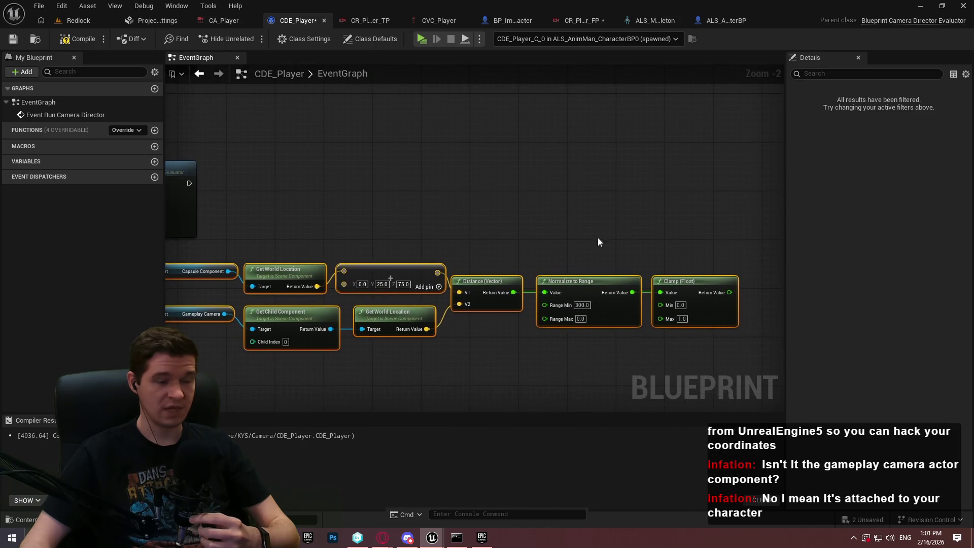
Add a screen-only Print String after the camera rig showing Clamp's value, then play.
drag(762, 205, 762, 206)
text(print)
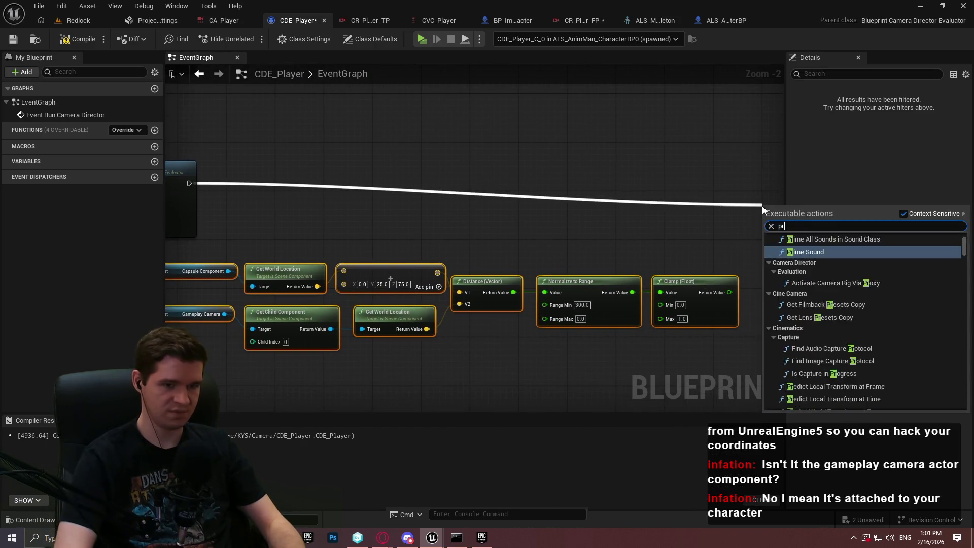
key(Return)
mouse_move(806, 260)
mouse_down()
mouse_move(644, 206)
mouse_move(672, 179)
mouse_move(615, 169)
mouse_move(418, 214)
mouse_up()
click(642, 197)
click(636, 205)
drag(583, 251, 669, 159)
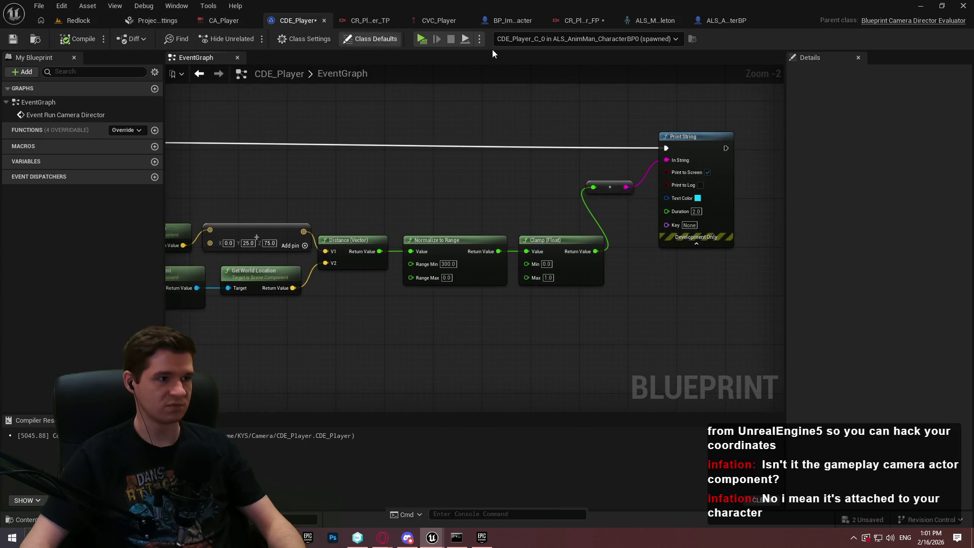
key(alt+p)
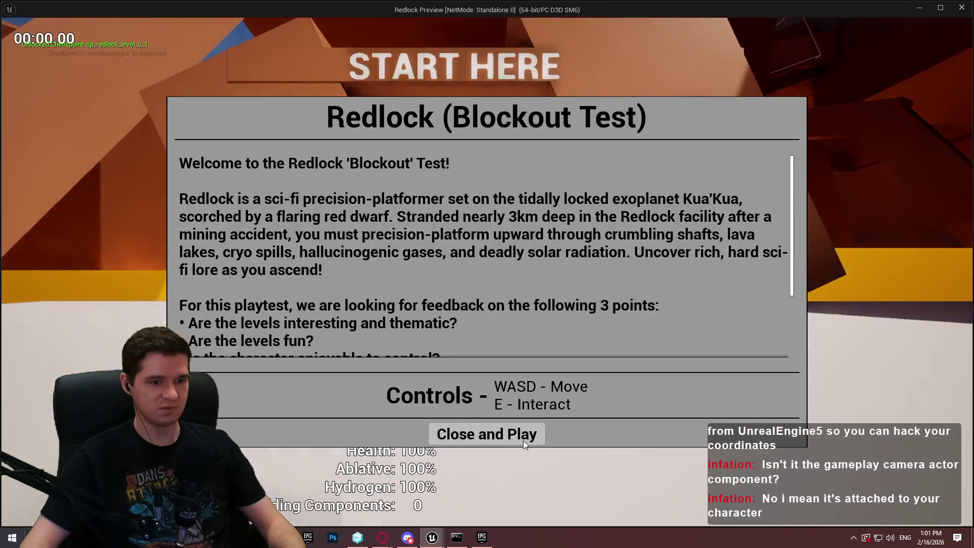
Run the character around with W and S watching the printed blend value, then exit play.
click(522, 441)
key(w)
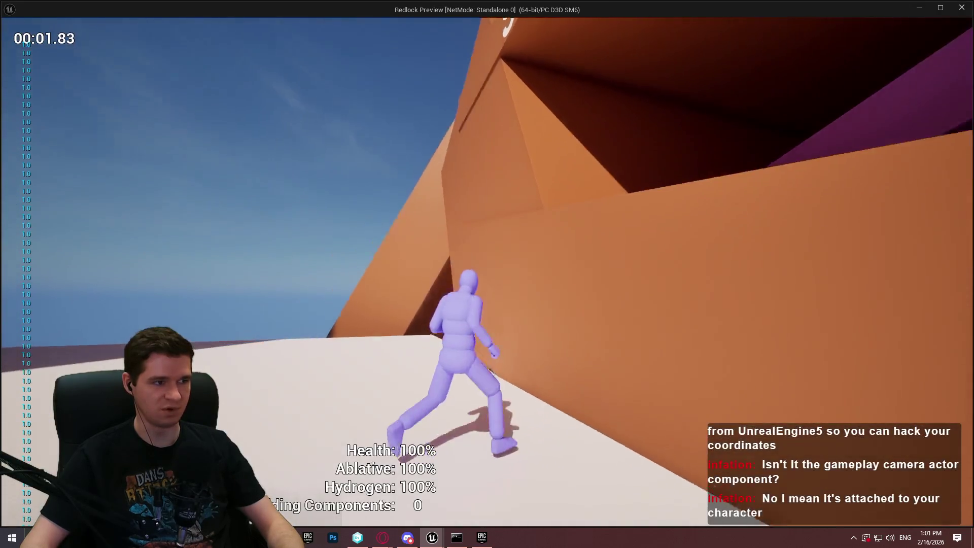
key(s)
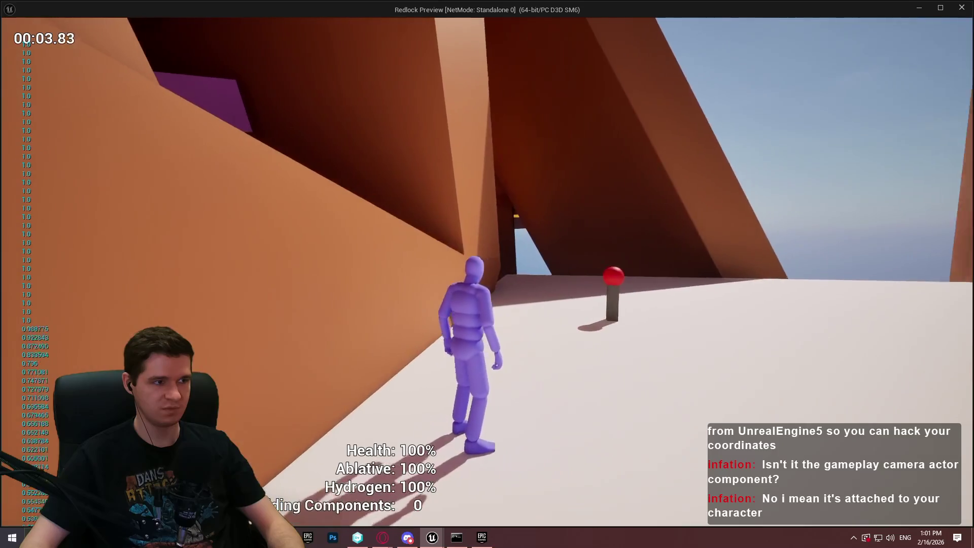
key(w)
key(s)
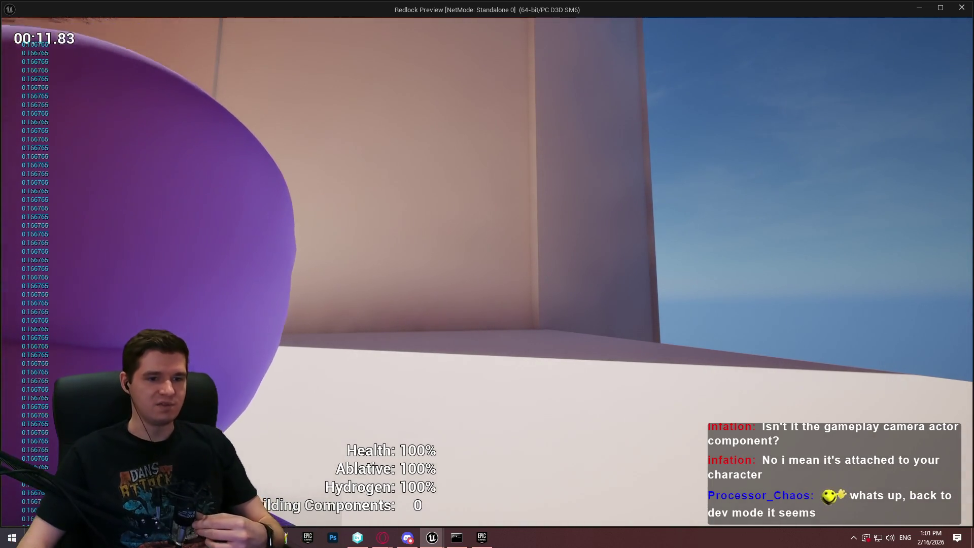
key(w)
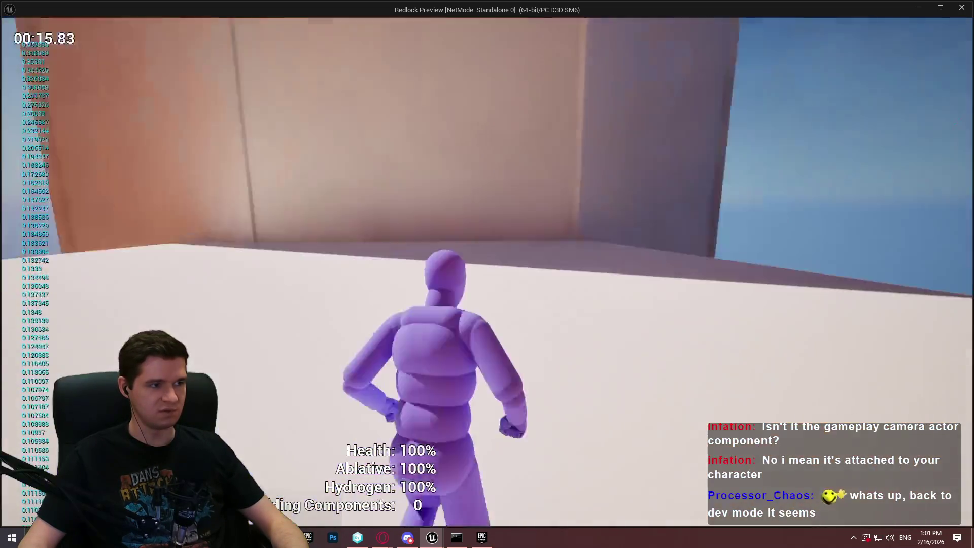
key(w)
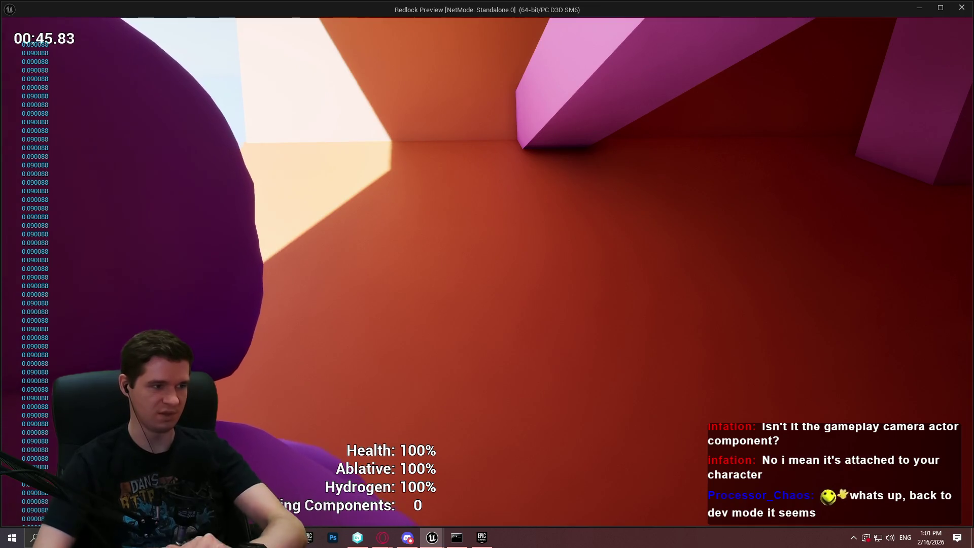
key(Escape)
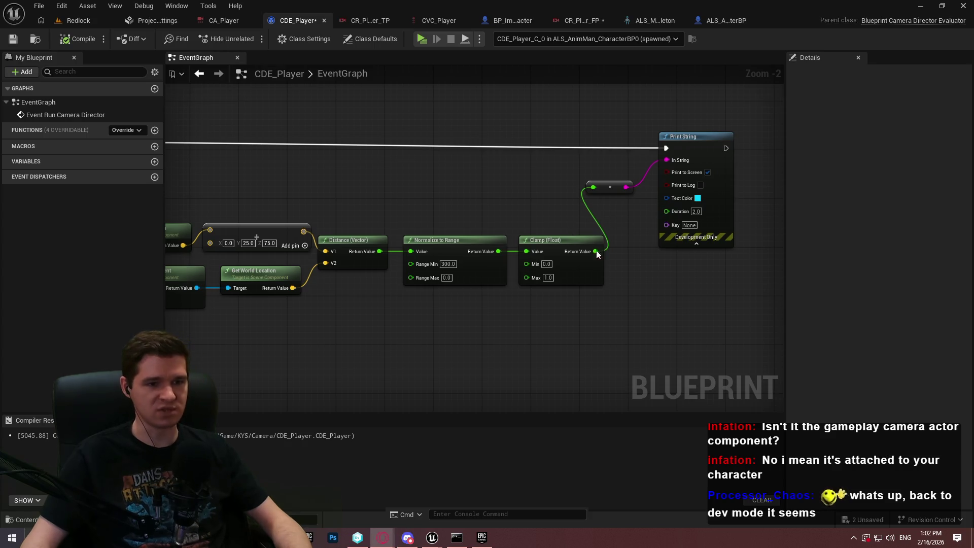
Wire the top Char node into the camera lookup and delete the redundant lower Char.
scroll(500, 334, down, 2)
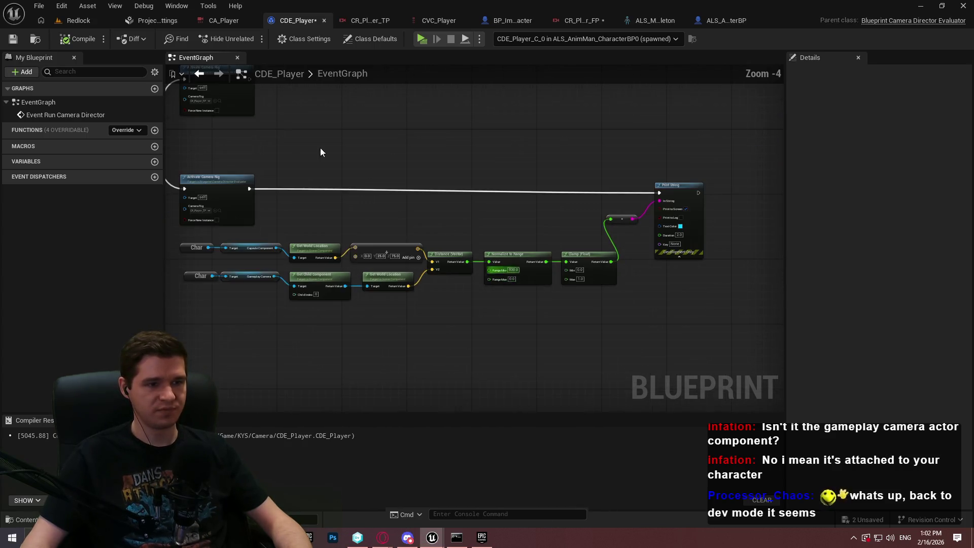
scroll(525, 193, up, 3)
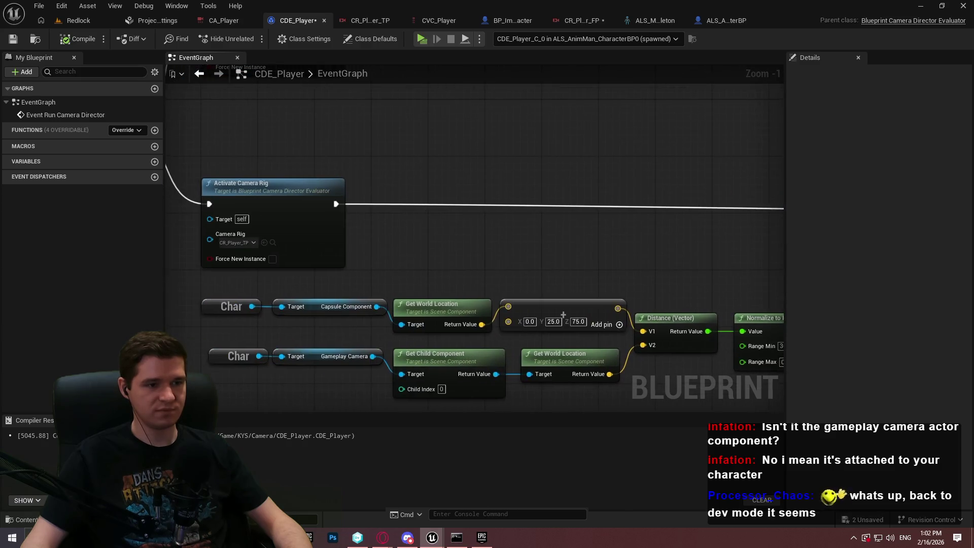
scroll(469, 222, down, 2)
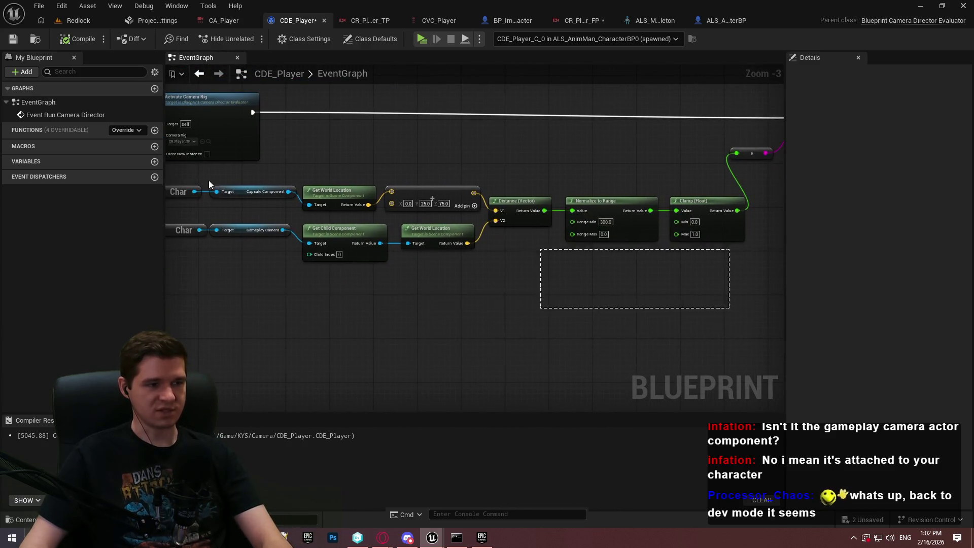
click(200, 237)
scroll(211, 247, up, 2)
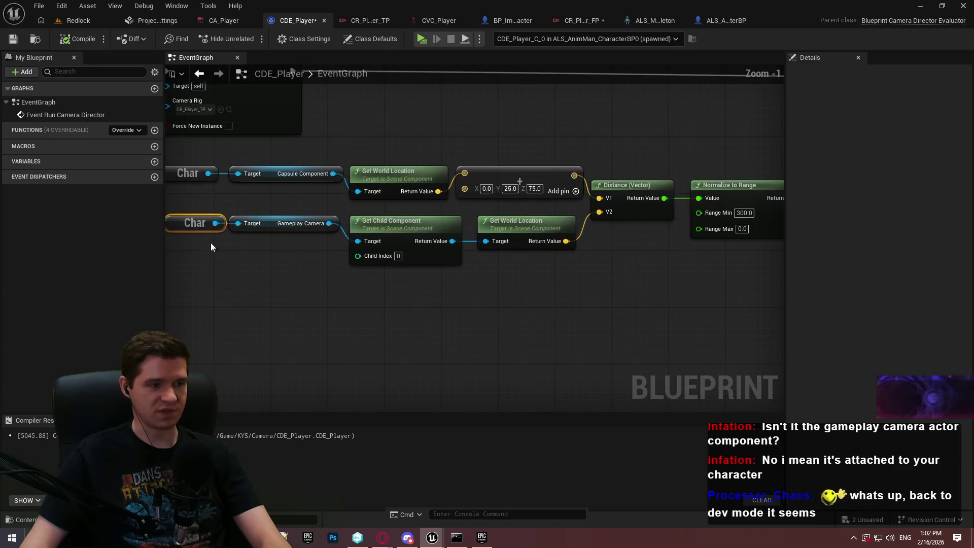
click(211, 247)
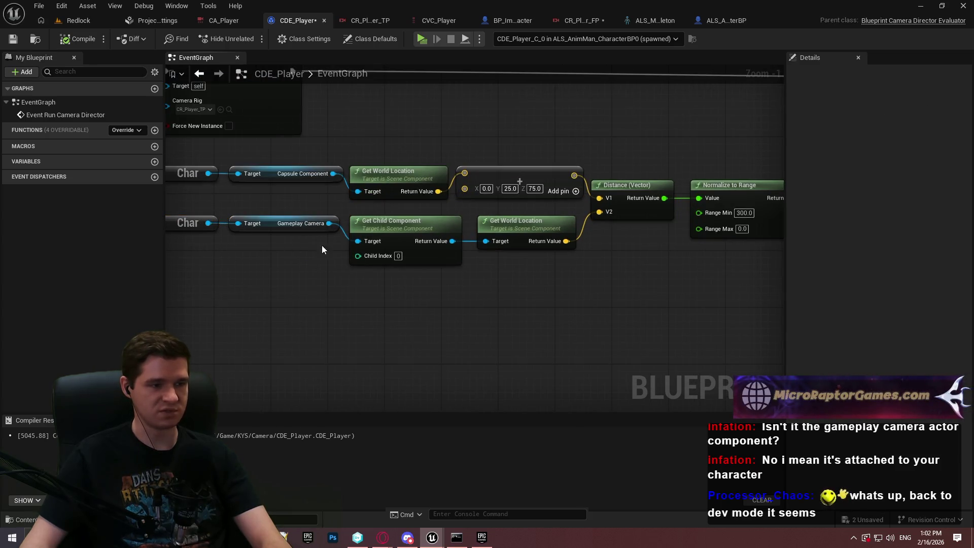
scroll(431, 259, down, 1)
scroll(264, 231, up, 1)
mouse_move(264, 231)
mouse_down()
mouse_move(236, 179)
mouse_move(196, 206)
mouse_move(247, 205)
mouse_up()
click(205, 231)
key(Delete)
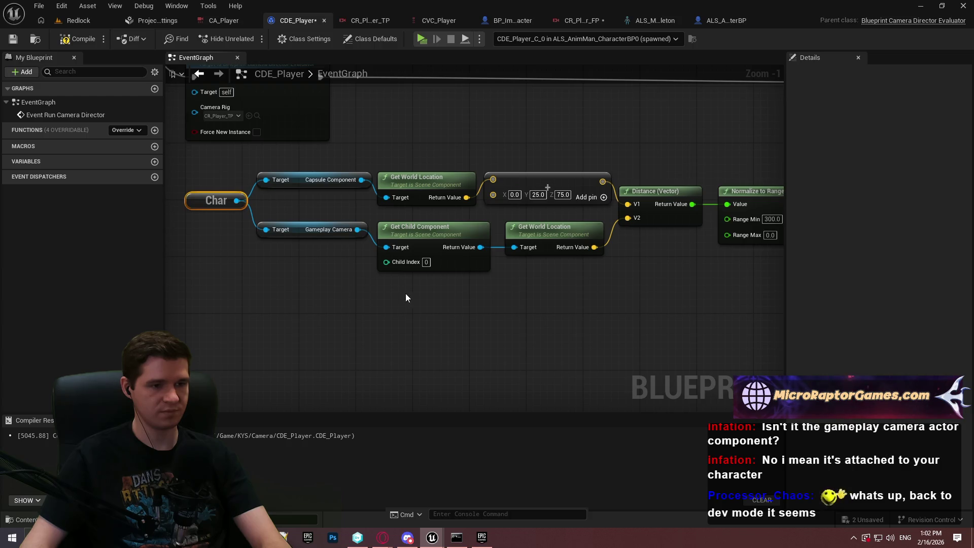
Delete the debug Print String node and drag a new wire off the clamped value.
scroll(574, 298, down, 3)
scroll(527, 170, up, 1)
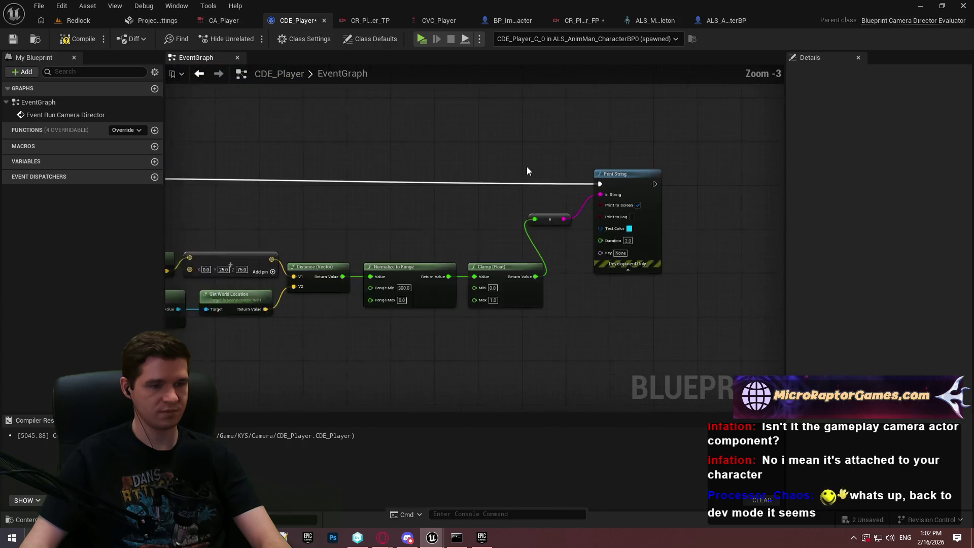
scroll(523, 182, down, 1)
scroll(706, 200, down, 1)
scroll(552, 162, up, 1)
drag(553, 162, 668, 215)
key(Delete)
scroll(405, 198, up, 3)
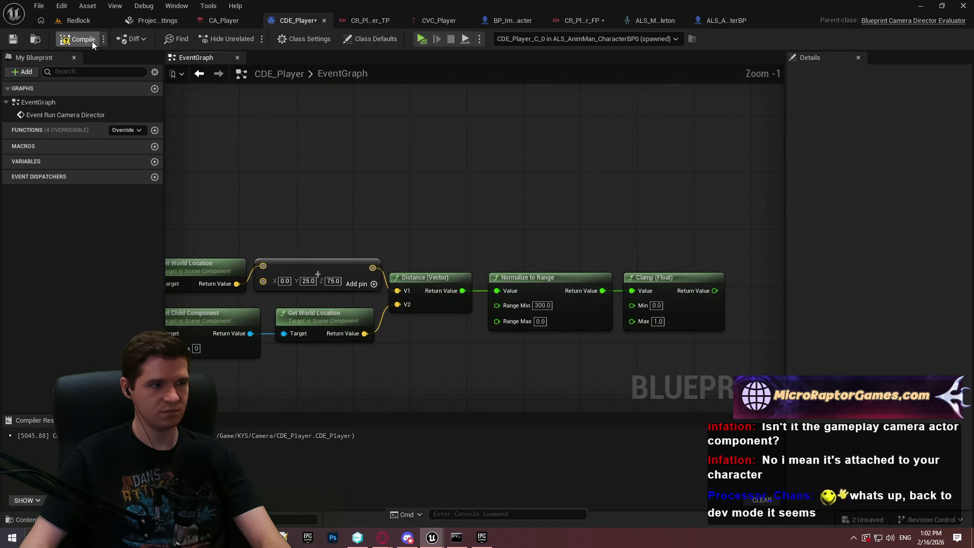
mouse_move(454, 184)
mouse_down()
mouse_move(383, 219)
mouse_move(644, 211)
mouse_move(544, 293)
mouse_move(589, 284)
mouse_up()
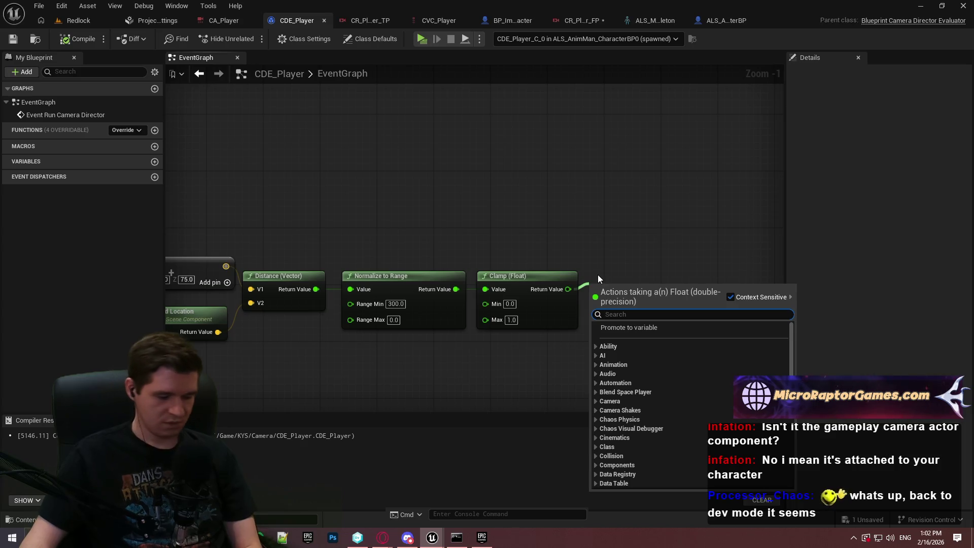
Add a less-than comparison on the clamped value and wire it into a Branch condition.
text(<)
click(627, 343)
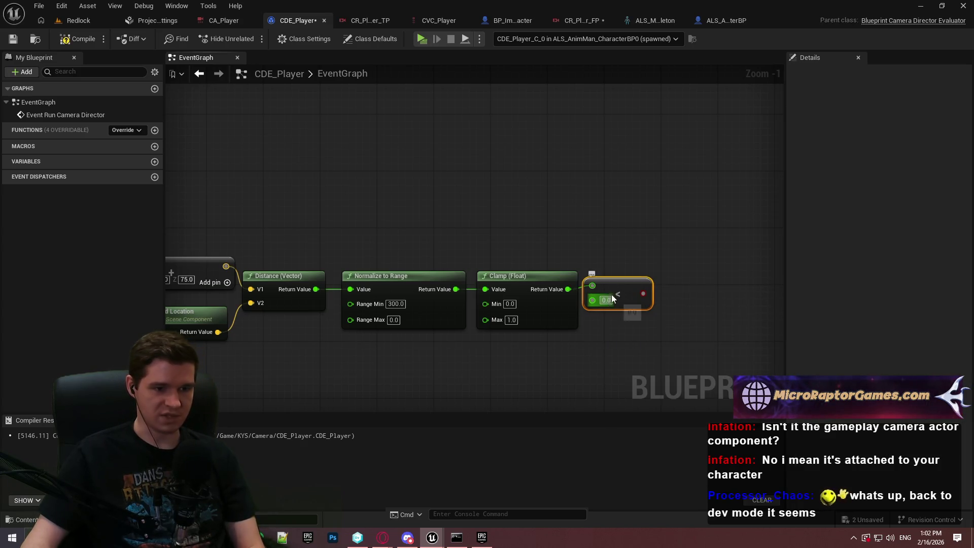
drag(612, 298, 626, 269)
click(720, 188)
drag(729, 220, 657, 265)
scroll(731, 282, down, 2)
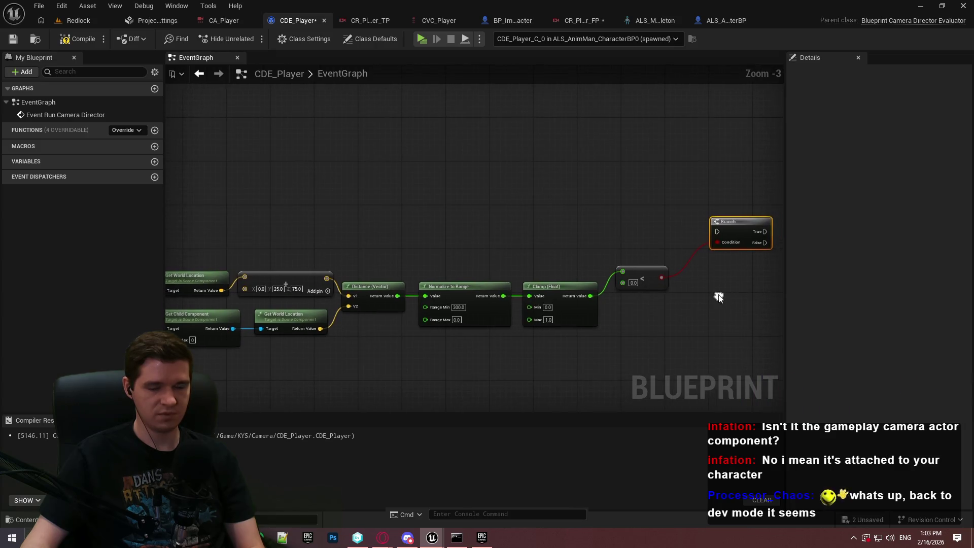
scroll(720, 296, down, 1)
scroll(689, 249, up, 1)
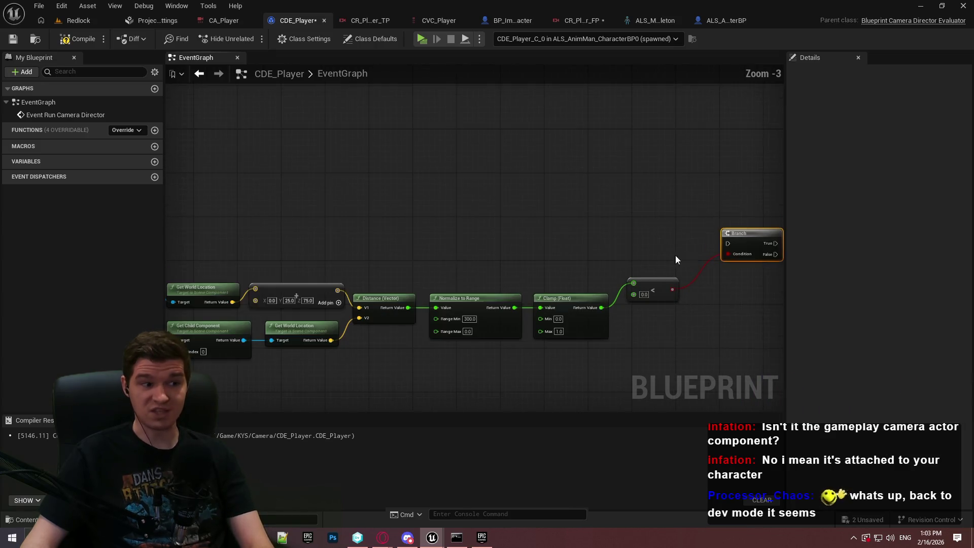
click(667, 254)
Add a Select node for the camera rig and place it beside Activate Camera Rig.
drag(672, 285, 665, 163)
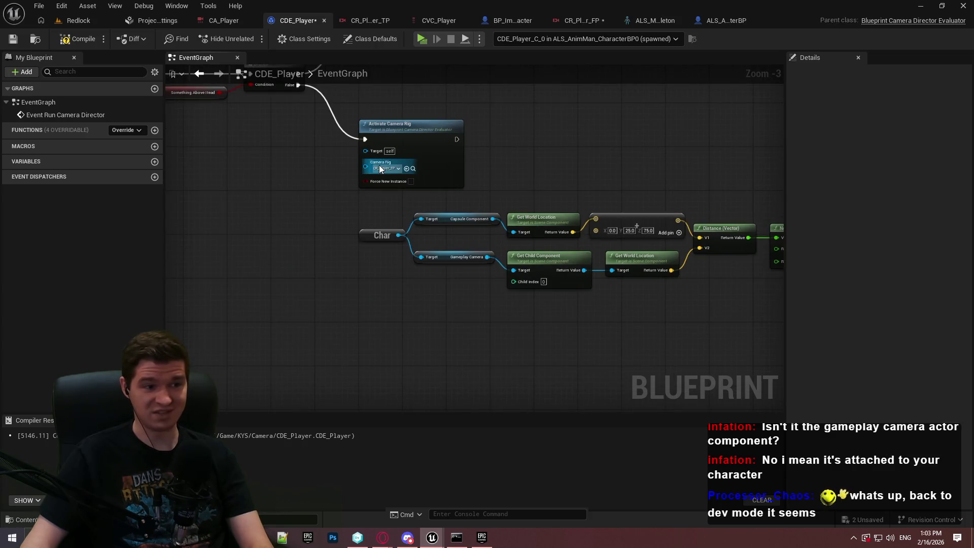
mouse_move(345, 161)
mouse_down()
mouse_move(440, 160)
mouse_move(421, 184)
mouse_up()
text(select)
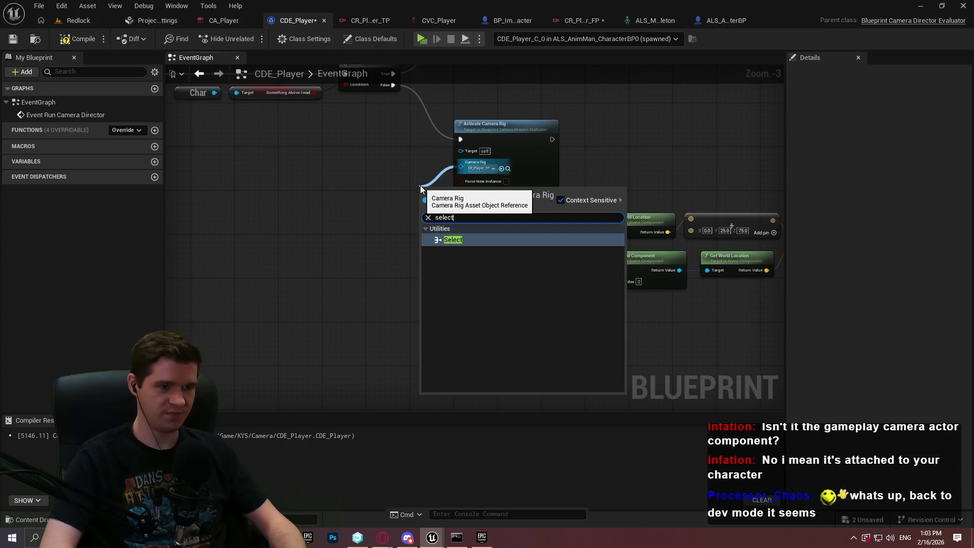
key(Return)
drag(483, 129, 729, 135)
mouse_move(497, 191)
mouse_down()
mouse_move(623, 125)
mouse_move(672, 188)
mouse_move(658, 187)
mouse_move(665, 192)
mouse_up()
mouse_move(614, 142)
mouse_down()
mouse_move(757, 188)
mouse_move(595, 196)
mouse_move(792, 167)
mouse_move(679, 170)
mouse_move(666, 178)
mouse_up()
drag(524, 194, 598, 205)
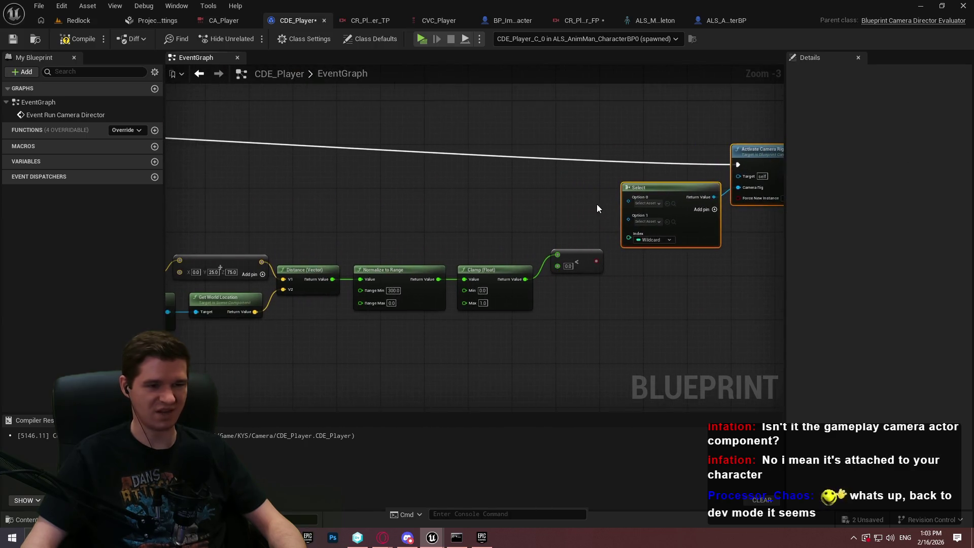
Drive the Select index with the less-than result and move the distance node chain left.
mouse_move(596, 261)
mouse_down()
mouse_move(642, 240)
mouse_move(660, 251)
mouse_move(656, 233)
mouse_up()
scroll(654, 285, down, 1)
scroll(682, 288, down, 1)
scroll(669, 272, up, 1)
scroll(665, 263, up, 2)
scroll(764, 270, down, 5)
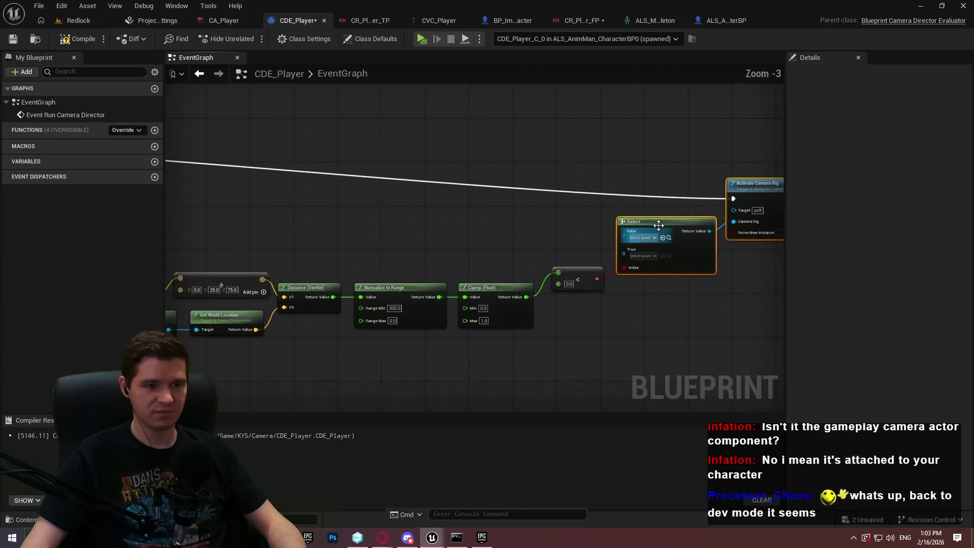
scroll(573, 224, up, 1)
drag(621, 241, 329, 183)
mouse_move(594, 182)
mouse_down()
mouse_move(362, 181)
mouse_move(348, 195)
mouse_up()
Set the Select node's False option to CR_Player_TP and save CDE_Player.
scroll(581, 188, up, 1)
mouse_move(682, 161)
mouse_down()
mouse_move(346, 146)
mouse_move(334, 154)
mouse_up()
scroll(287, 161, up, 4)
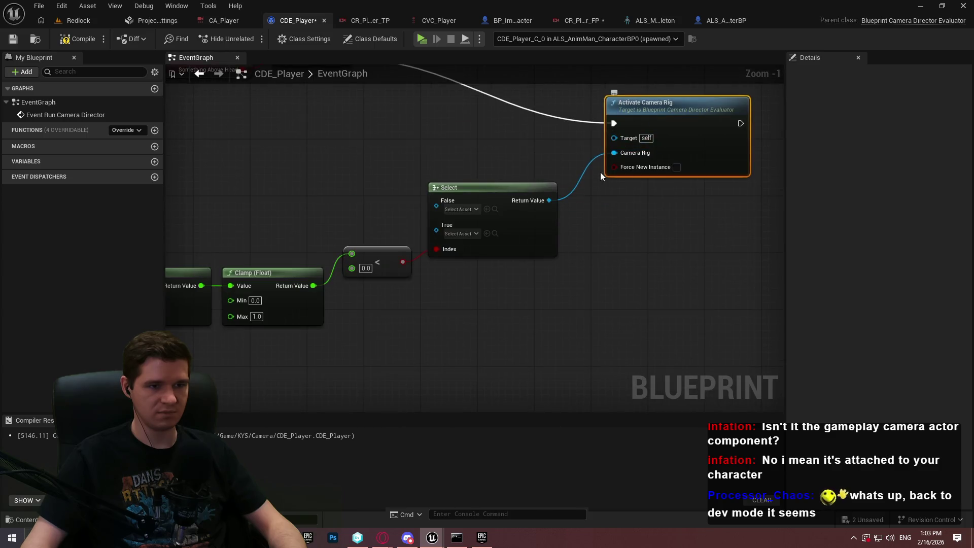
scroll(450, 239, up, 1)
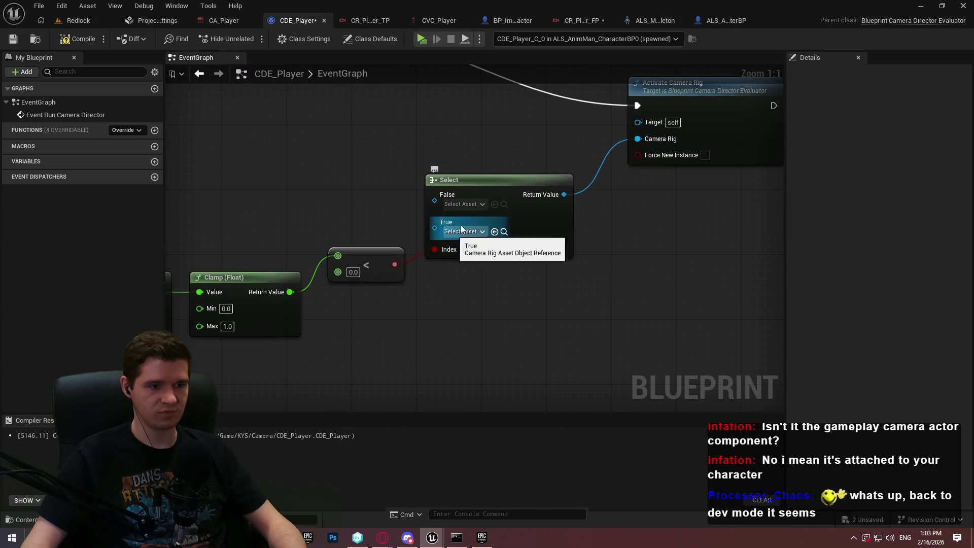
click(473, 204)
click(539, 296)
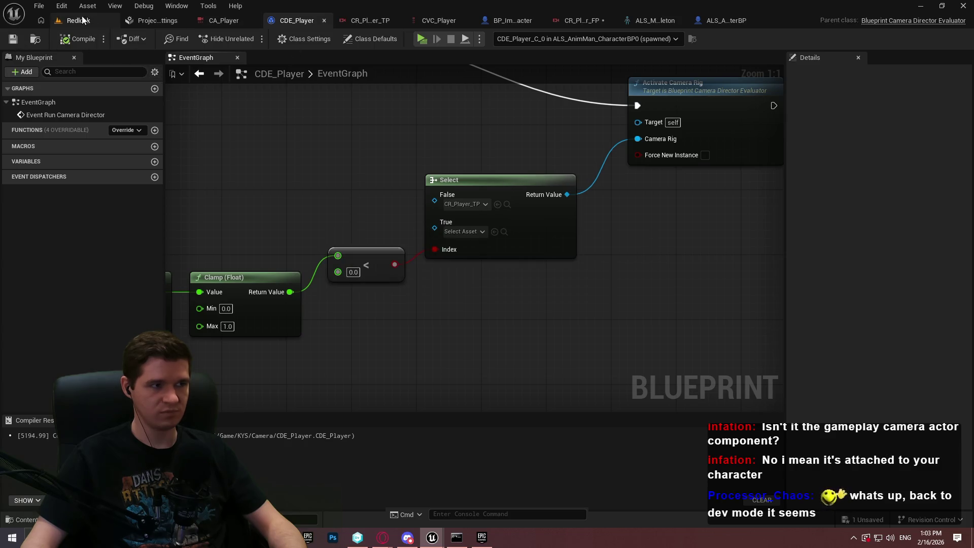
click(39, 6)
click(78, 80)
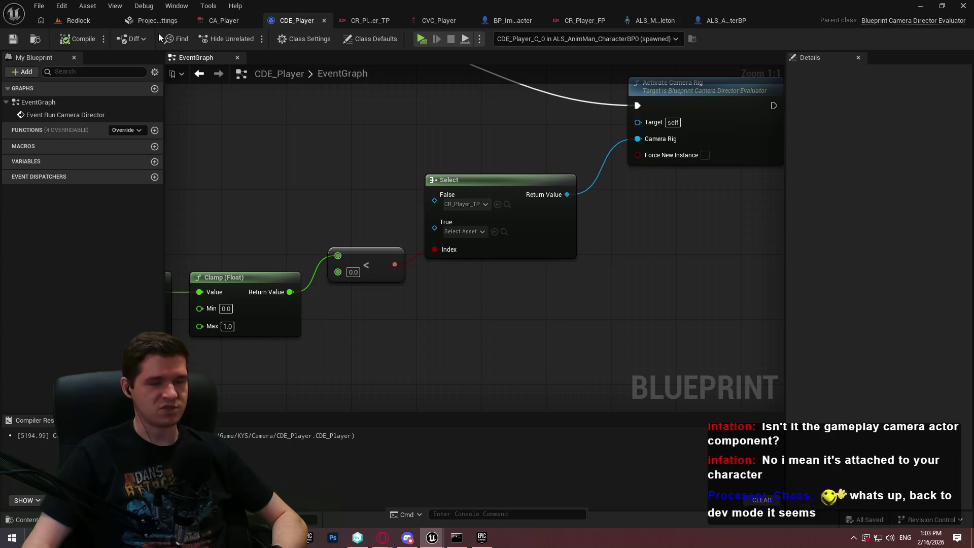
In the GameAnimationSample project, compare the CameraRig_BaseDefaults and BasicThirdPersonBehavior rigs.
mouse_move(435, 541)
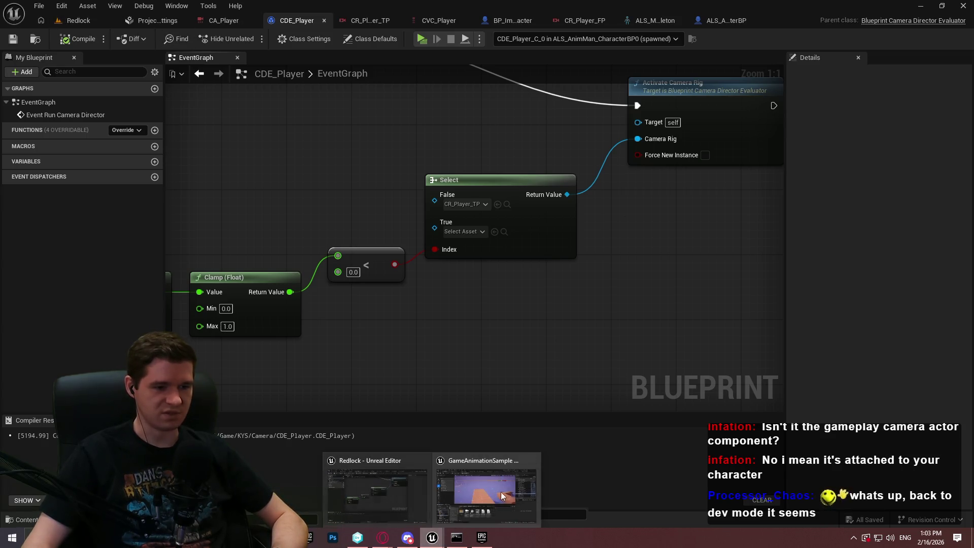
click(500, 491)
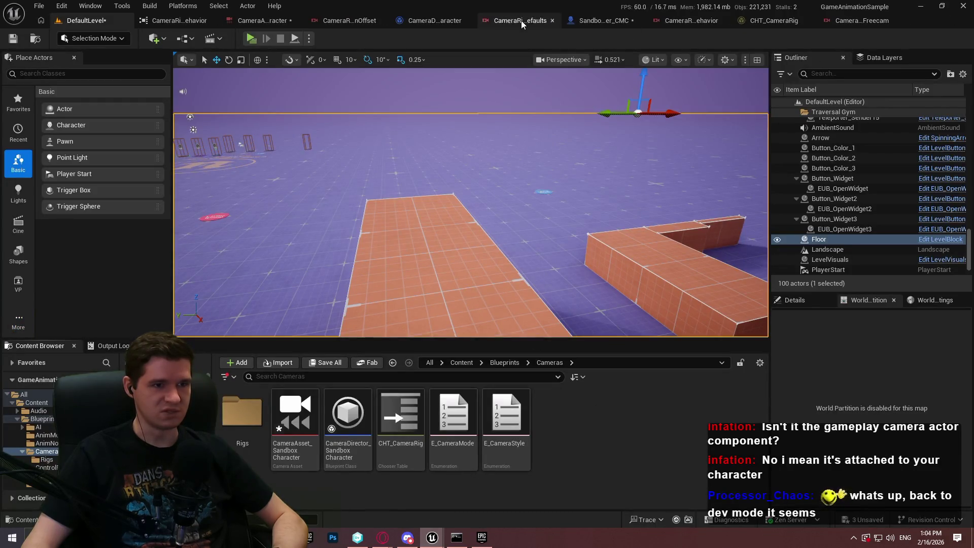
click(522, 20)
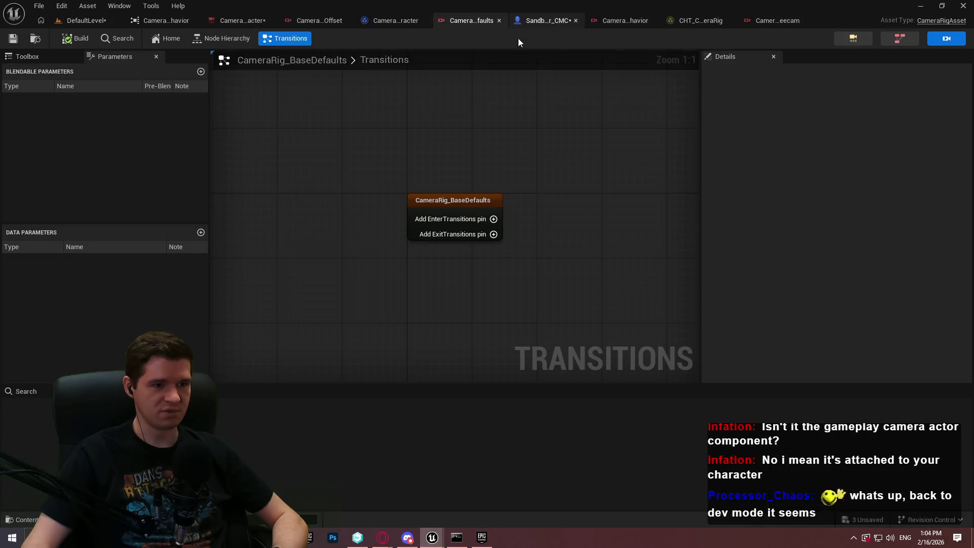
click(619, 21)
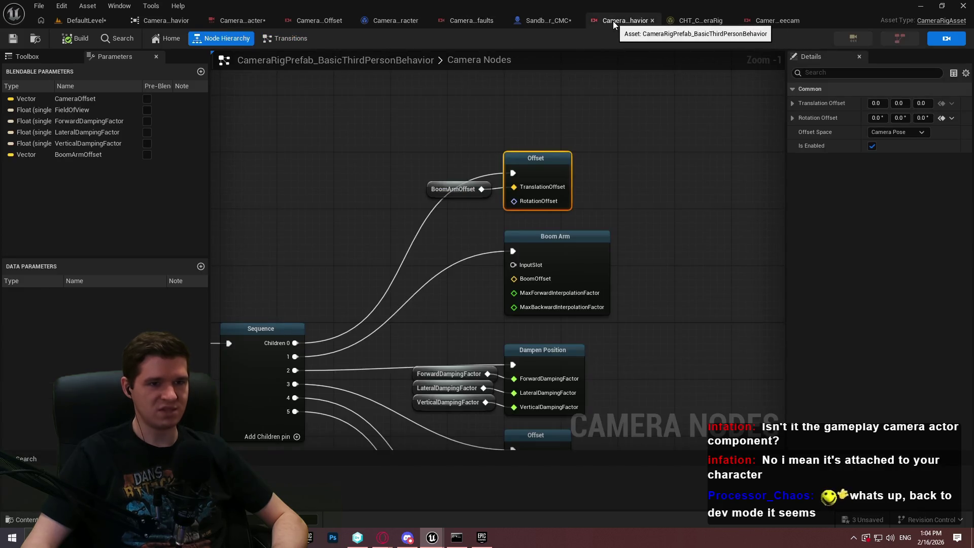
click(452, 16)
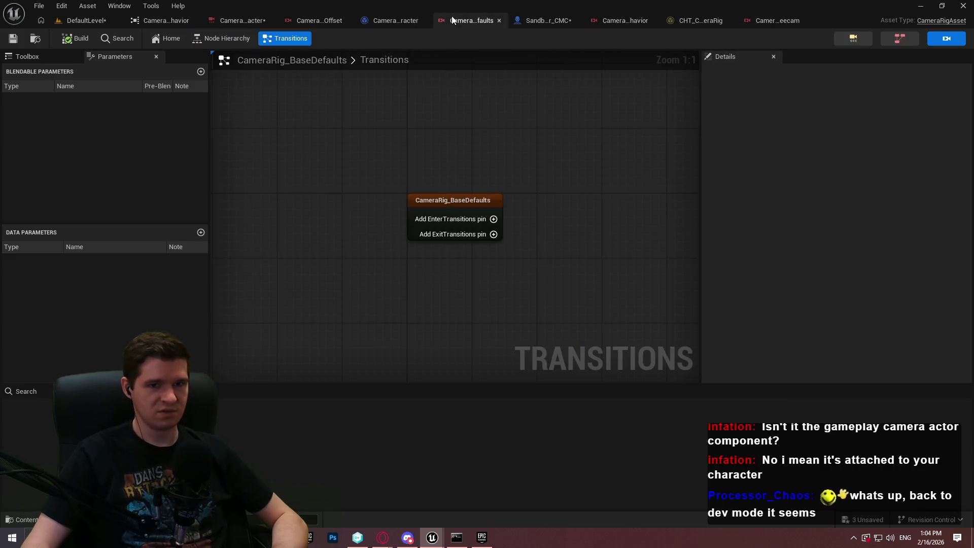
click(611, 21)
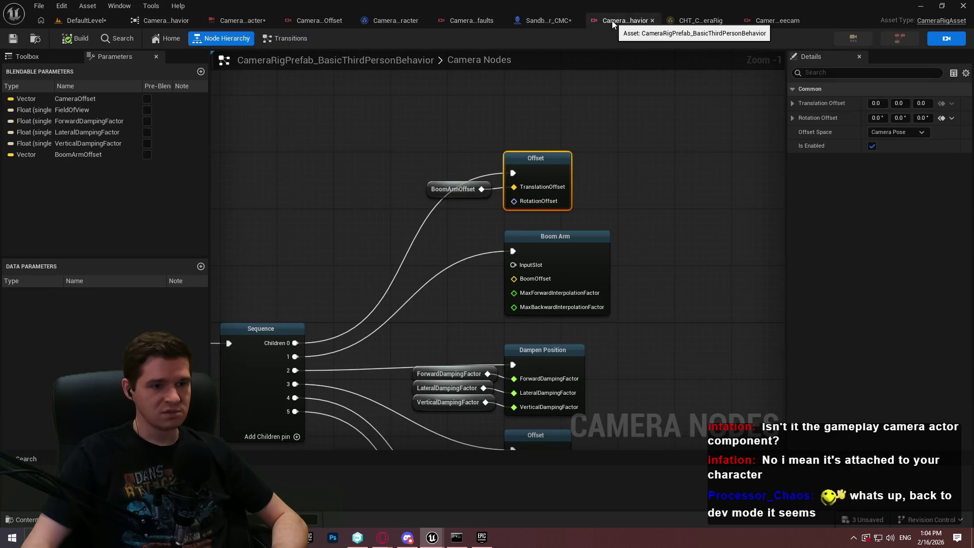
Inspect CameraRig_Far_Freecam's Camera Rig node settings, then return to the sample's level.
click(777, 24)
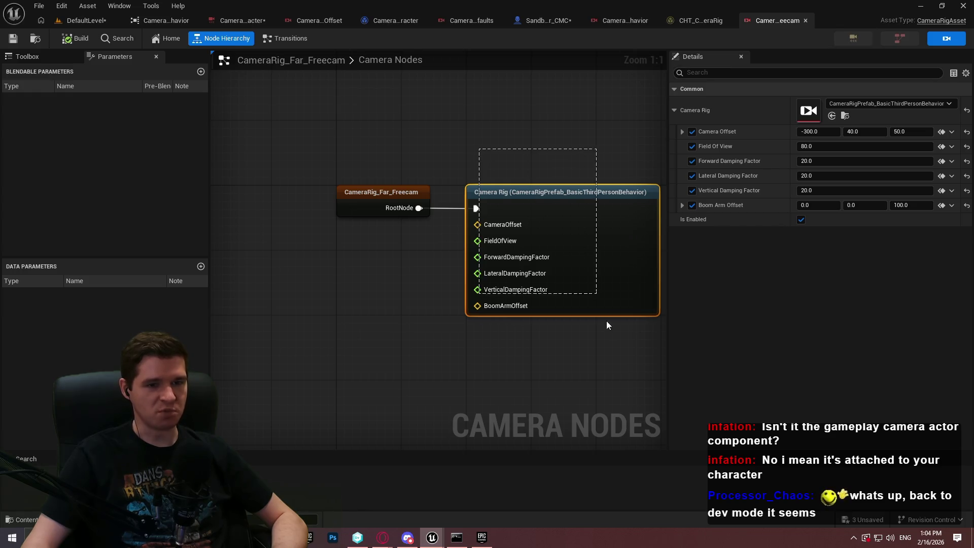
click(617, 371)
click(619, 199)
click(533, 141)
click(78, 19)
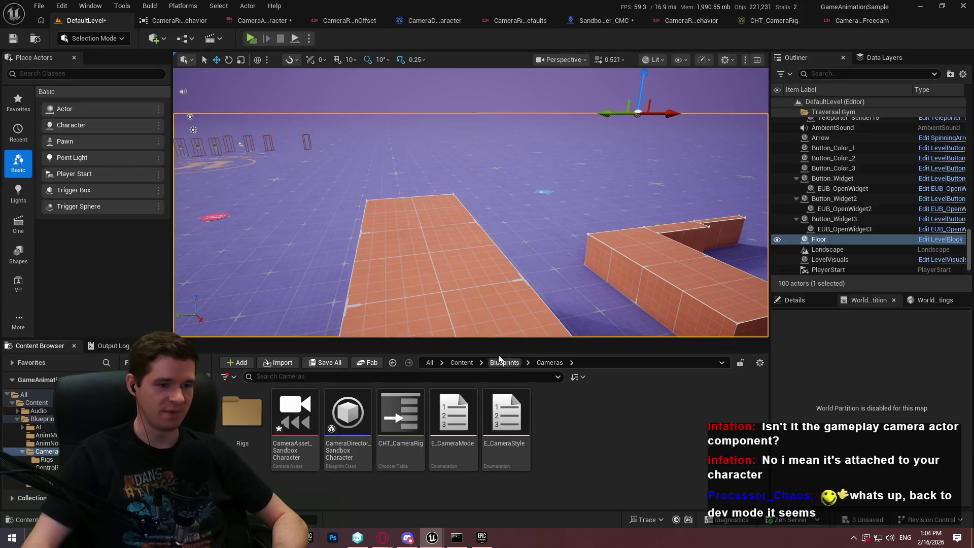
Back in the Redlock project, browse the Content Browser to the KYS/Camera folder.
mouse_move(432, 537)
click(373, 495)
click(79, 20)
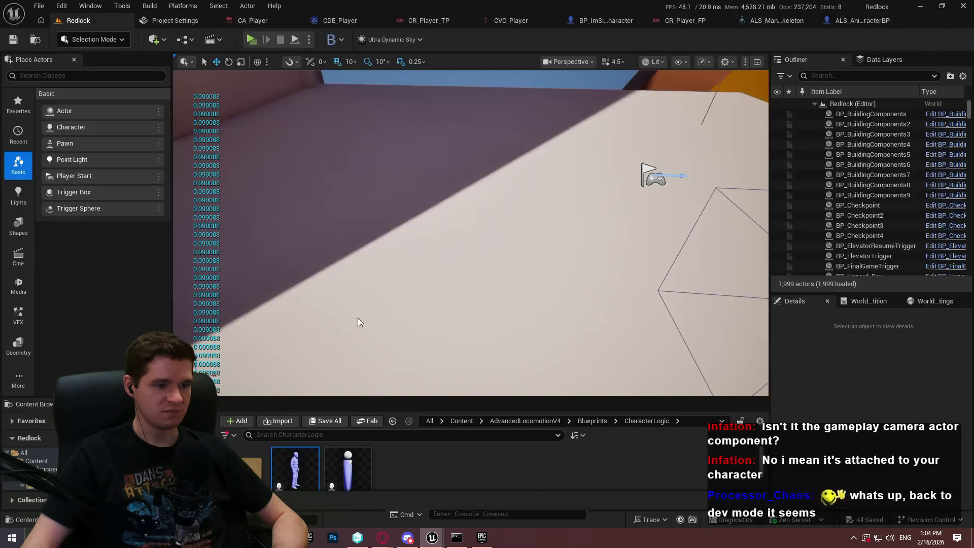
drag(548, 398, 513, 209)
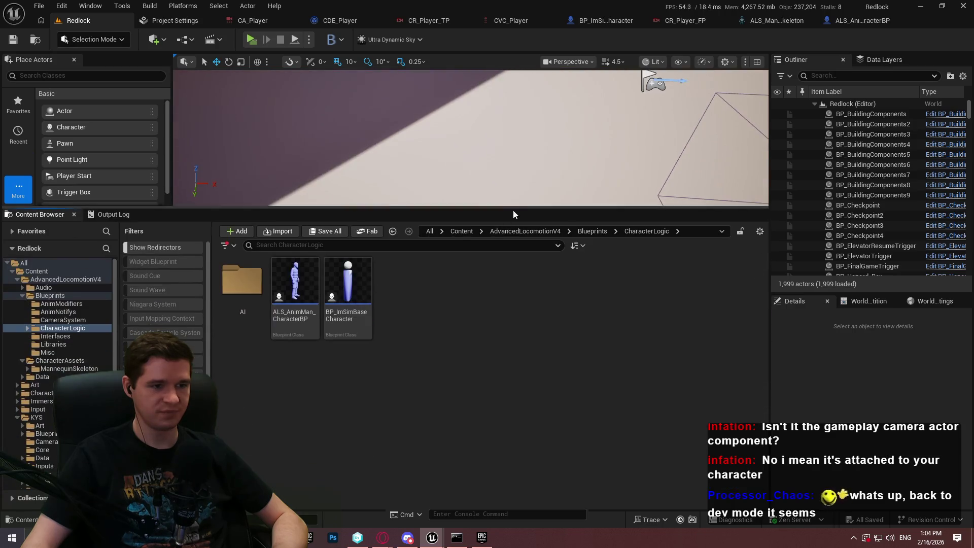
click(461, 230)
double_click(502, 300)
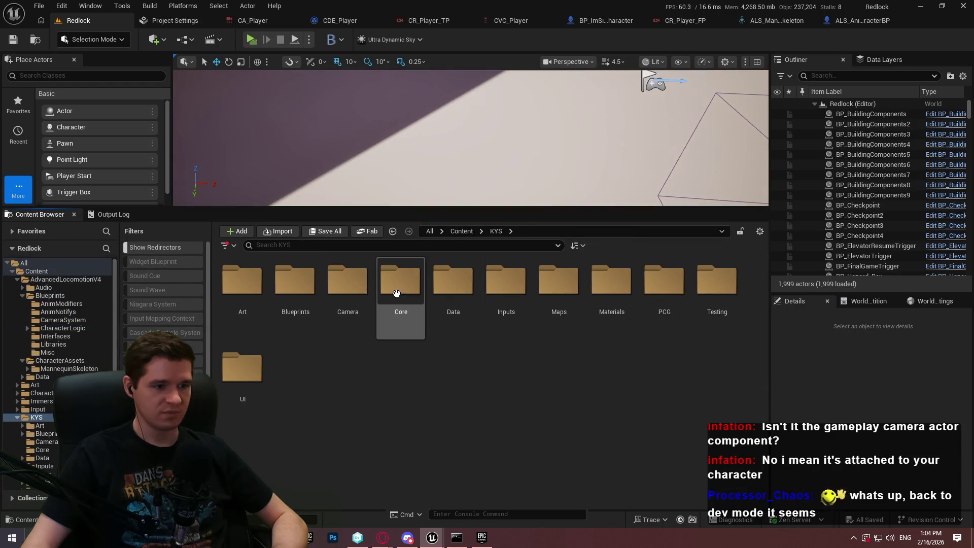
double_click(348, 279)
Rename CR_Player_TP to CR_Player_TP_Default and save all modified assets.
click(405, 312)
click(407, 313)
key(End)
text(_Default)
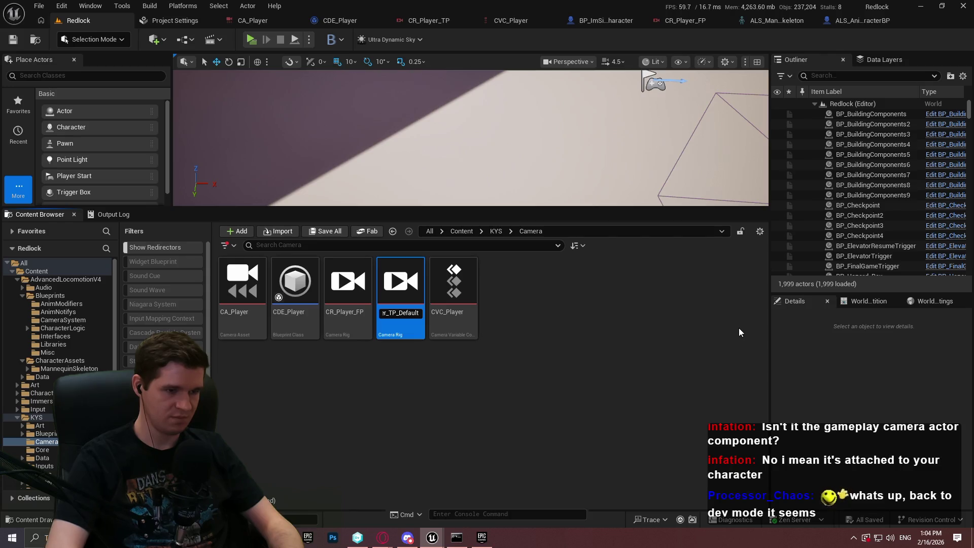
key(Return)
click(462, 335)
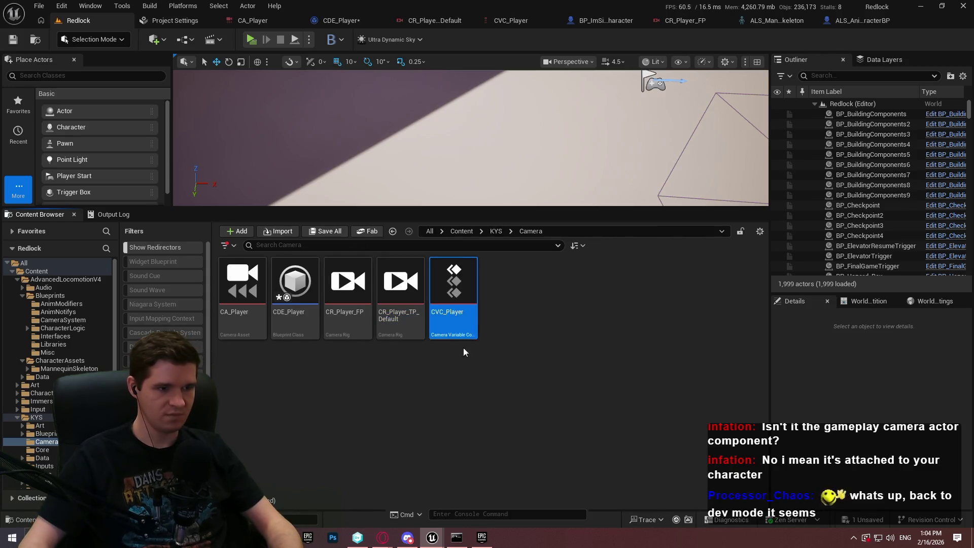
click(299, 315)
key(ctrl+s)
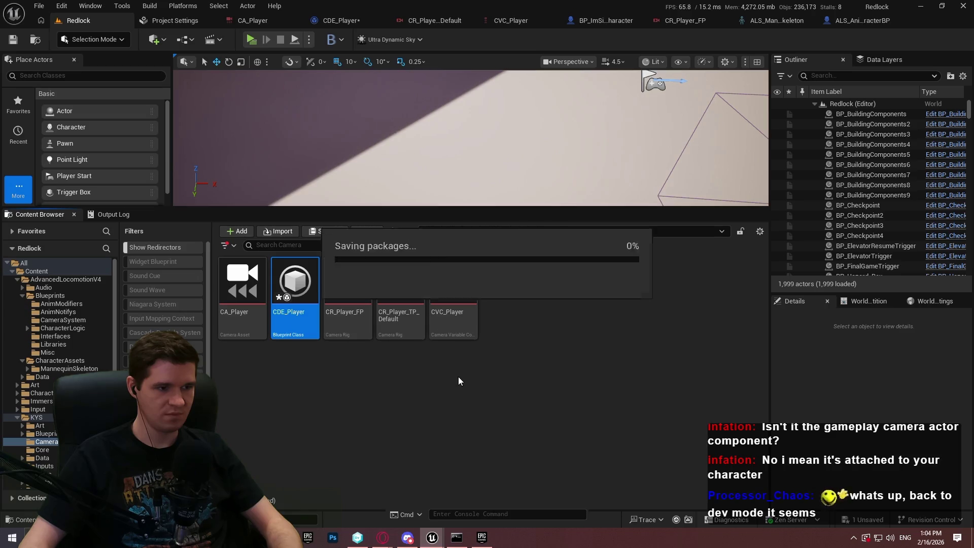
Duplicate CR_Player_TP_Default as a new rig named CR_Player_TP_.
click(390, 314)
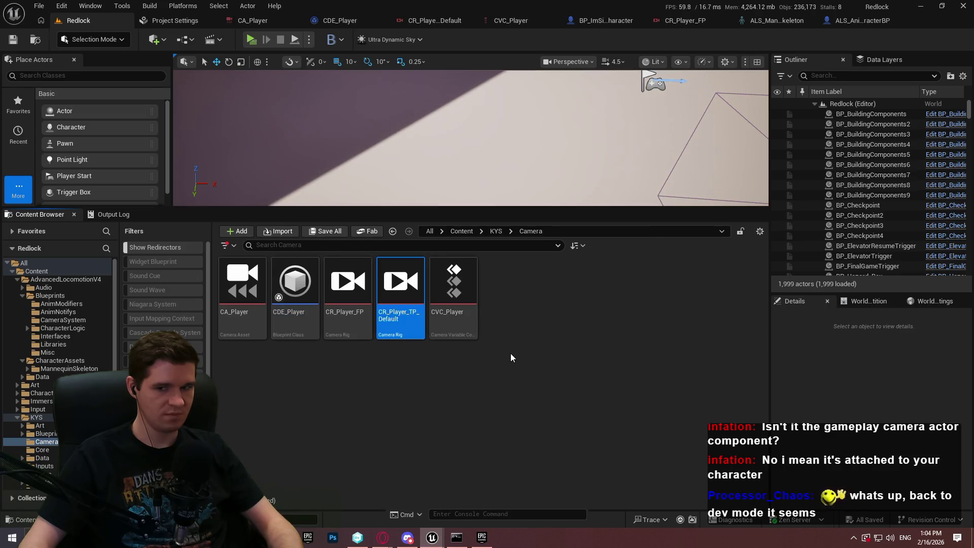
key(ctrl+d)
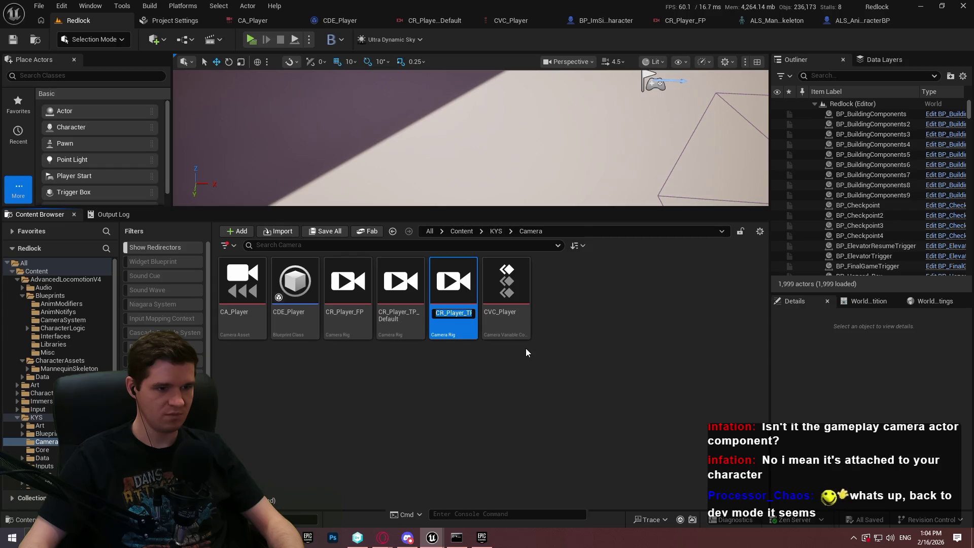
key(End)
key(BackSpace)
key(BackSpace)
key(BackSpace)
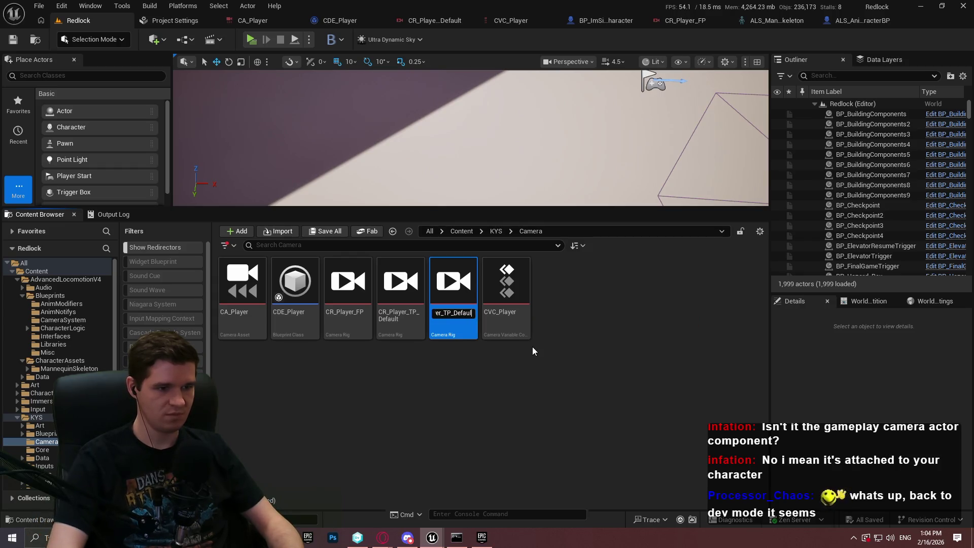
key(BackSpace)
key(BackSpace)
key(BackSpace)
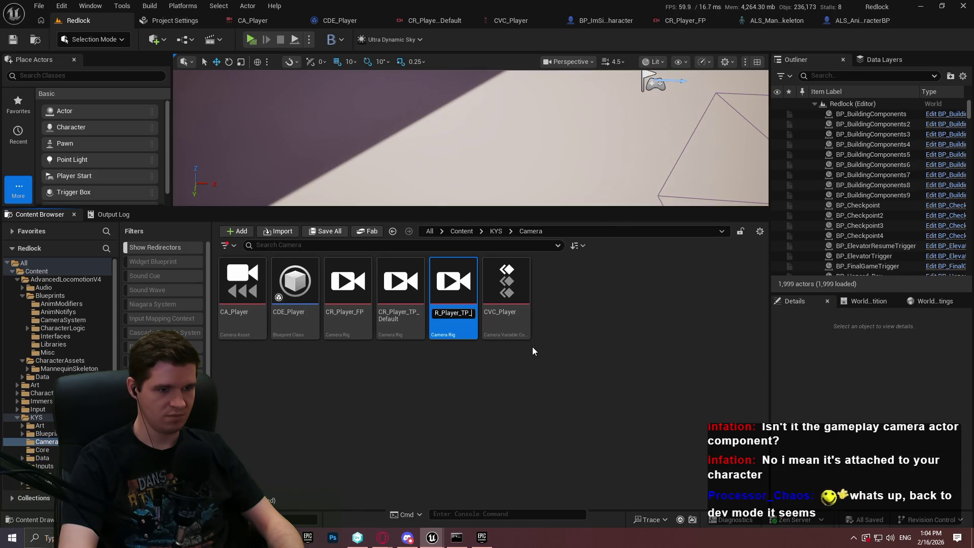
key(Return)
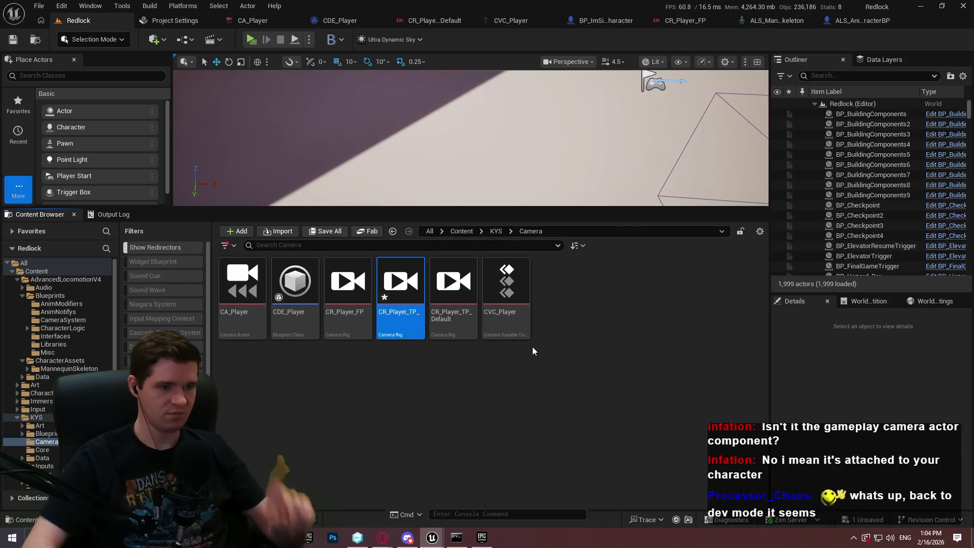
Rename CR_Player_TP_Default to CR_Player_TP_BaseBehaviour and open the CR_Player_TP_ copy.
click(448, 305)
key(F2)
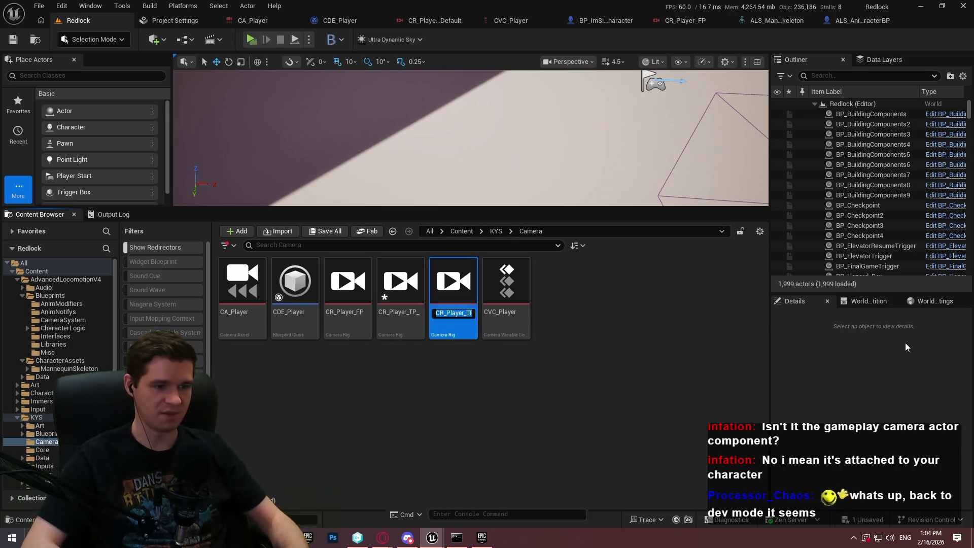
key(BackSpace)
text(BaseBeha)
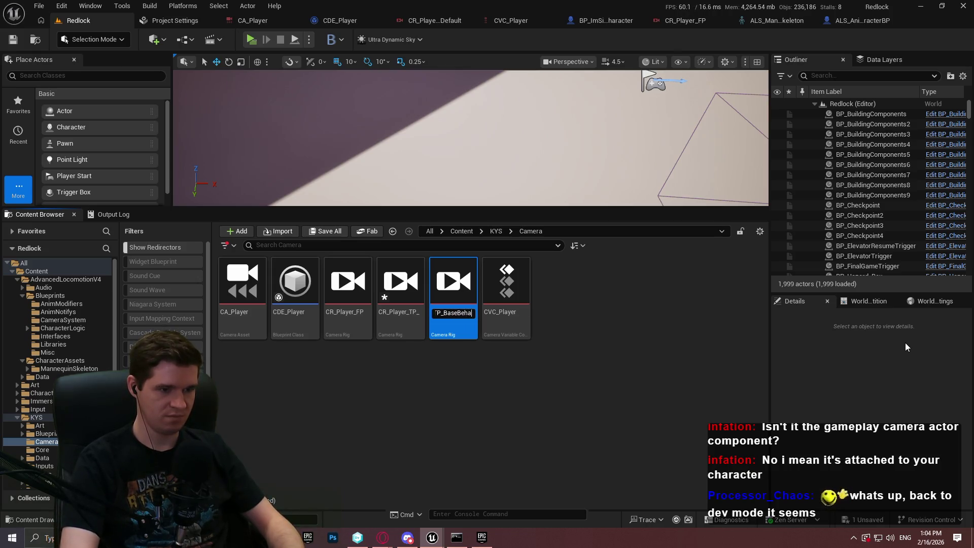
text(our)
key(Return)
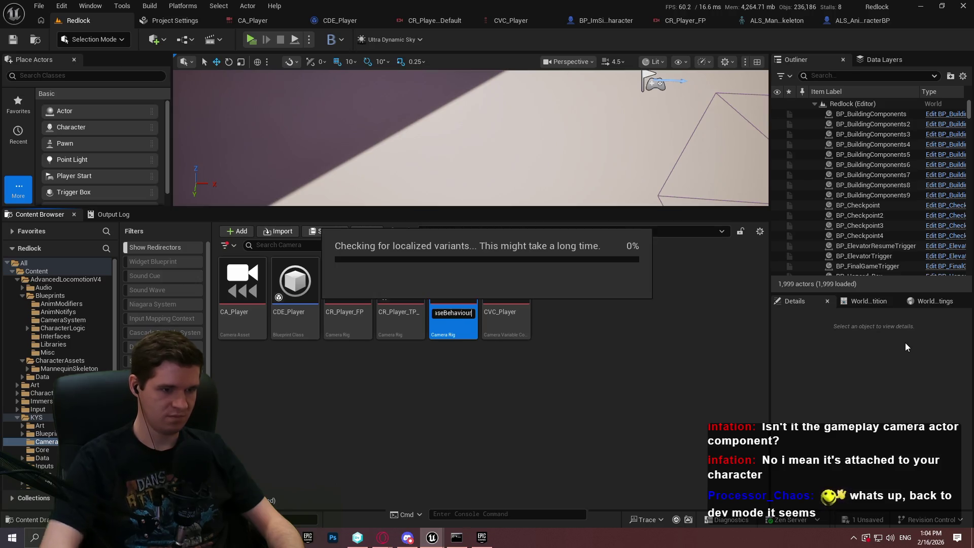
click(391, 318)
double_click(392, 318)
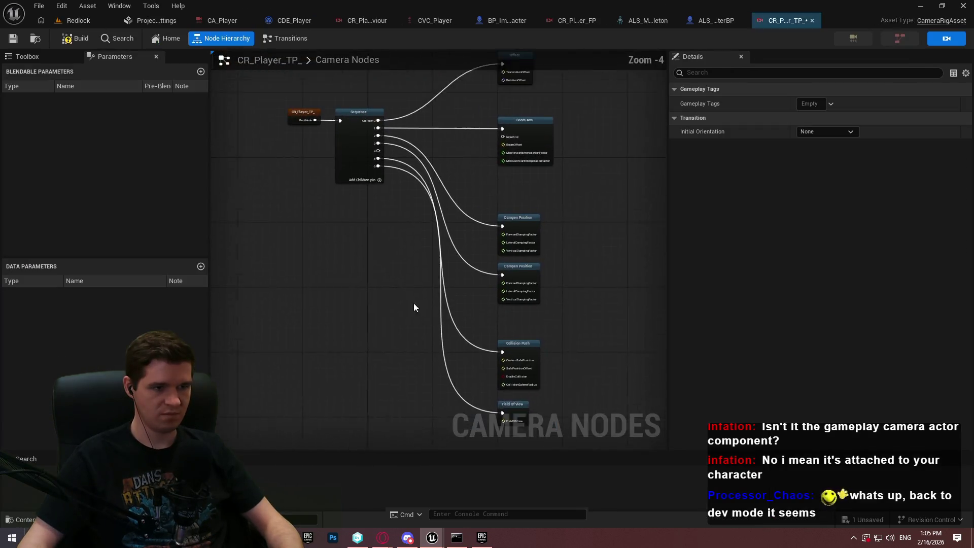
Rename the CR_Player_TP_ copy to CR_Player_TP_Default.
click(71, 22)
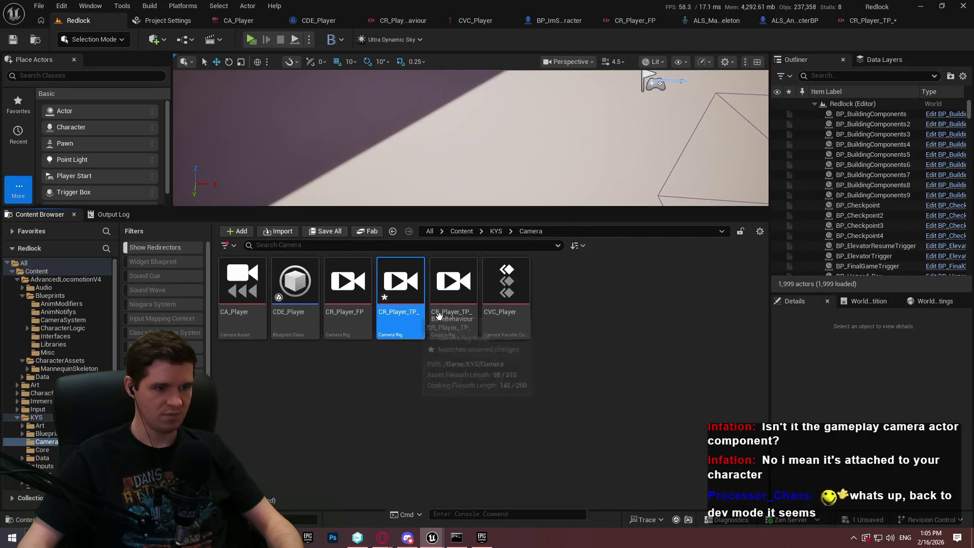
key(F2)
key(End)
text(Default)
key(Return)
Delete every camera node except the root in CR_Player_TP_Default and save it.
double_click(428, 308)
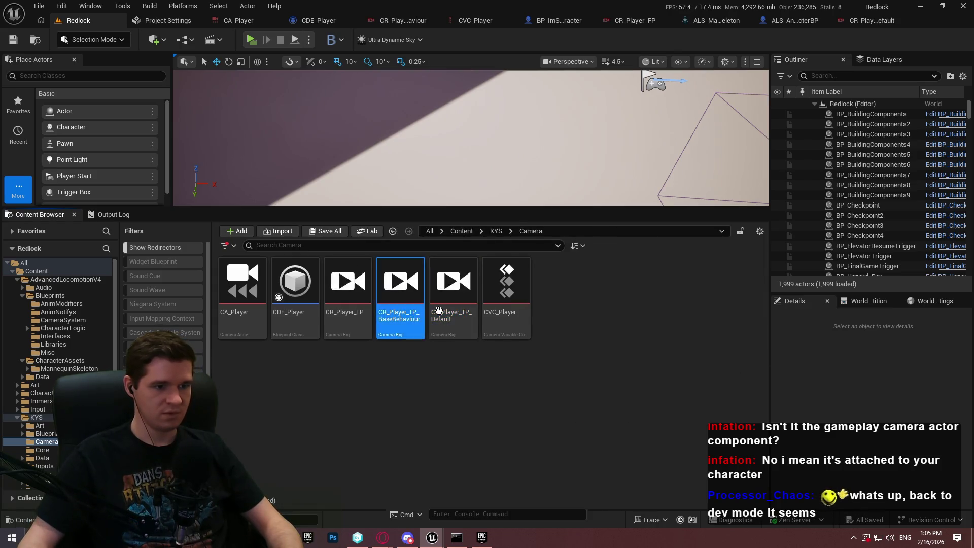
mouse_move(616, 417)
mouse_down()
mouse_move(553, 392)
mouse_move(340, 124)
mouse_move(317, 57)
mouse_move(307, 83)
mouse_up()
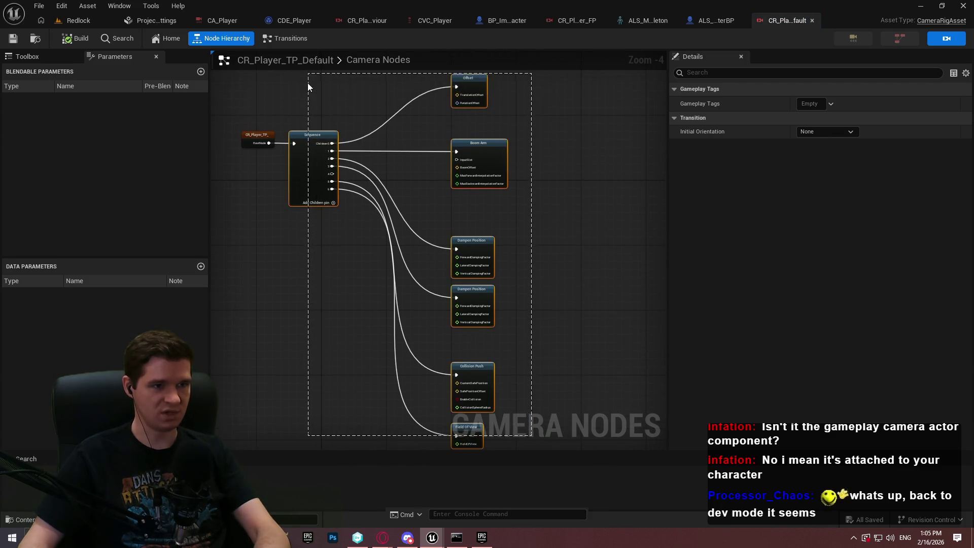
key(Delete)
click(13, 39)
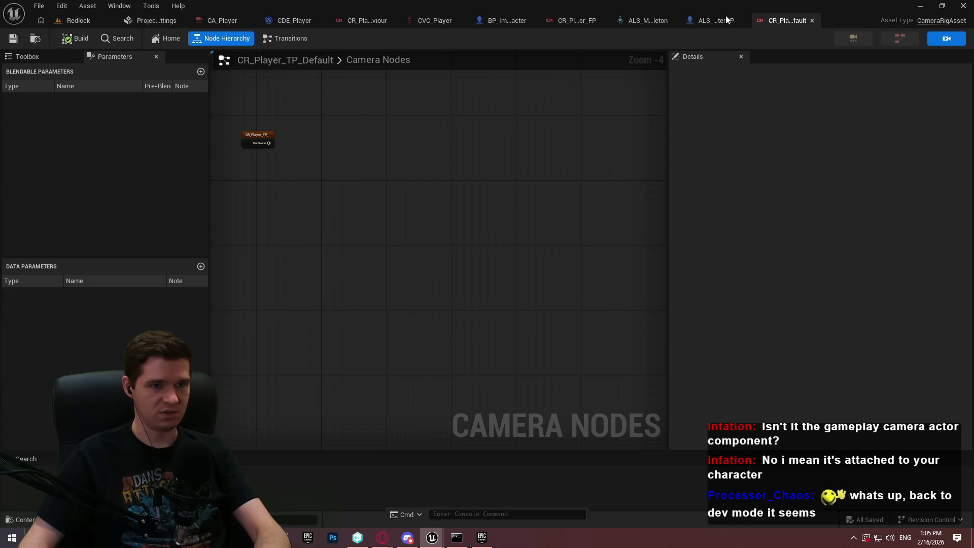
click(373, 22)
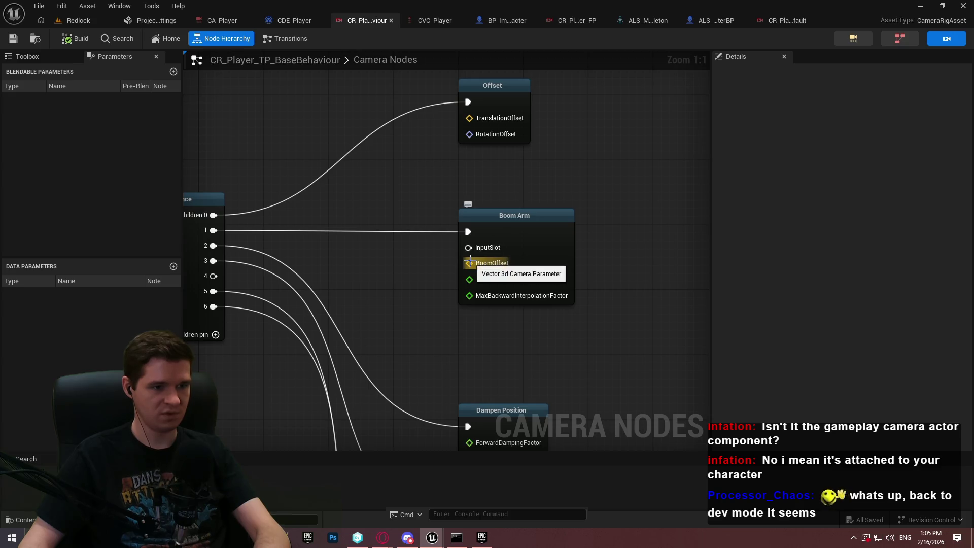
Expose Boom Arm's BoomOffset and Offset's TranslationOffset as camera interface parameters.
drag(469, 262, 373, 267)
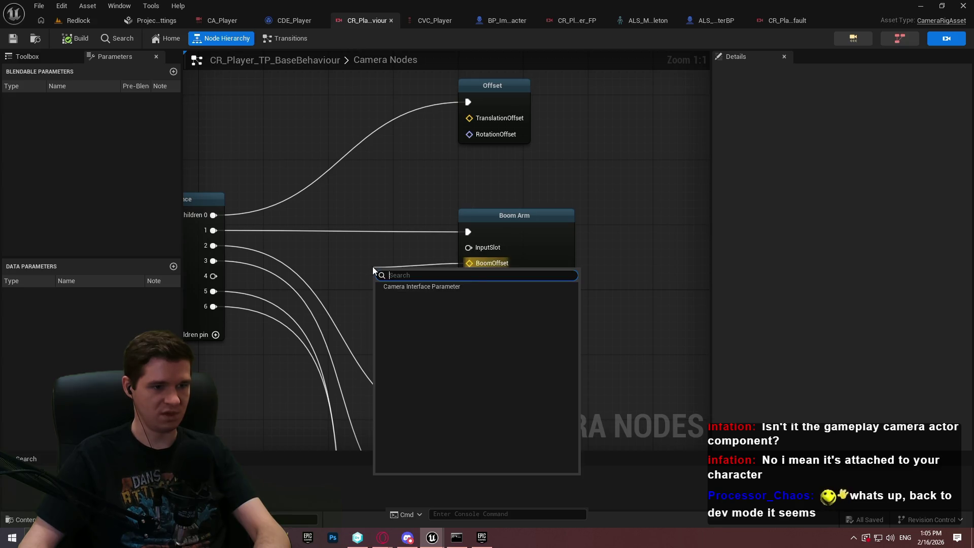
click(417, 287)
mouse_move(434, 283)
mouse_down()
mouse_move(440, 264)
mouse_move(438, 273)
mouse_up()
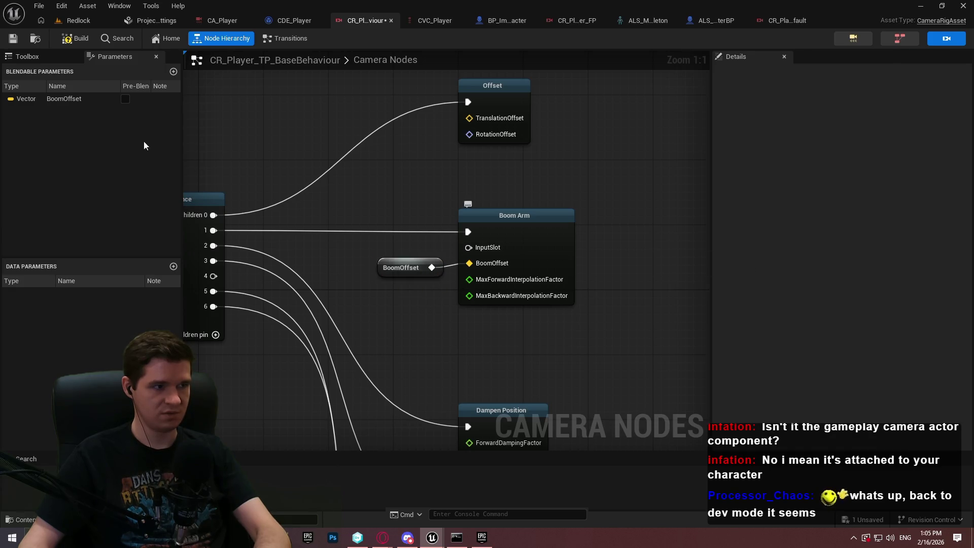
click(491, 227)
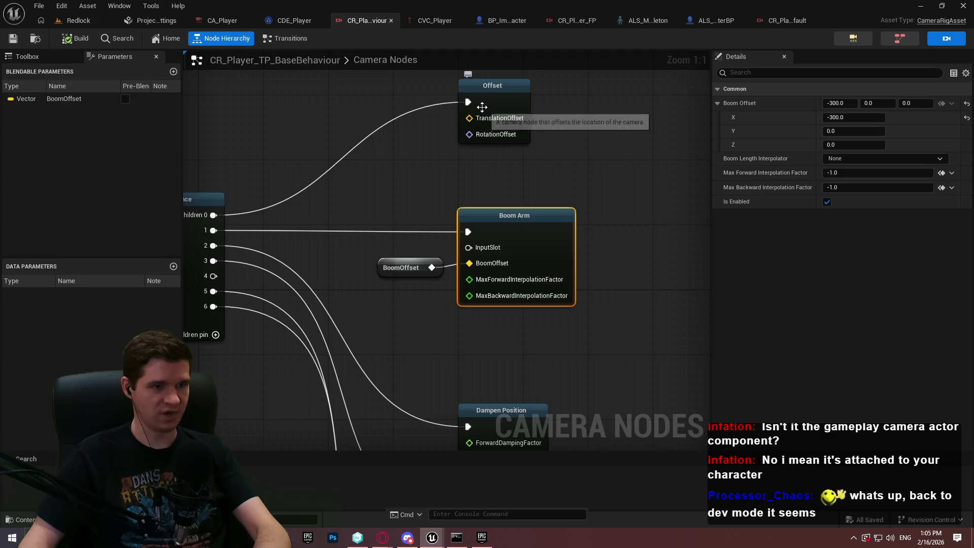
right_click(468, 119)
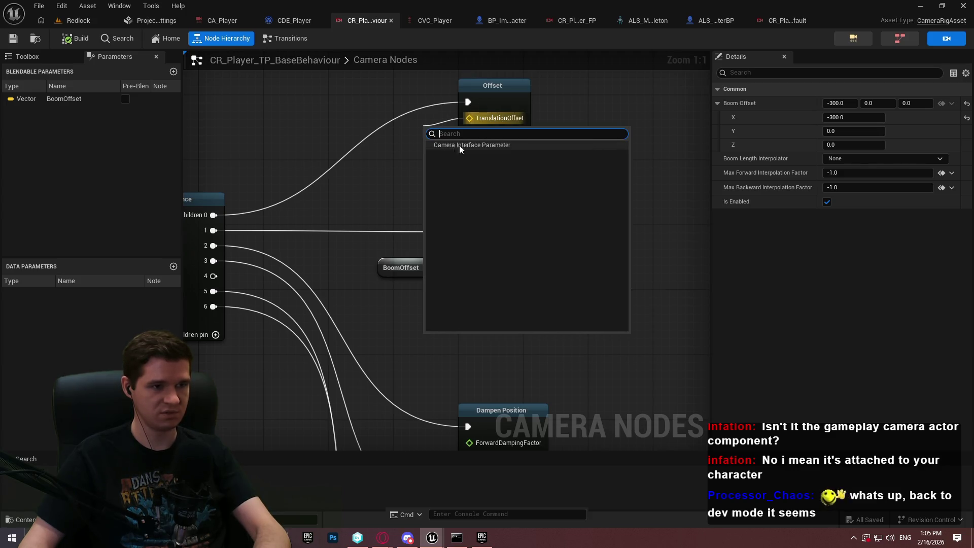
click(460, 146)
drag(430, 136, 375, 121)
click(387, 155)
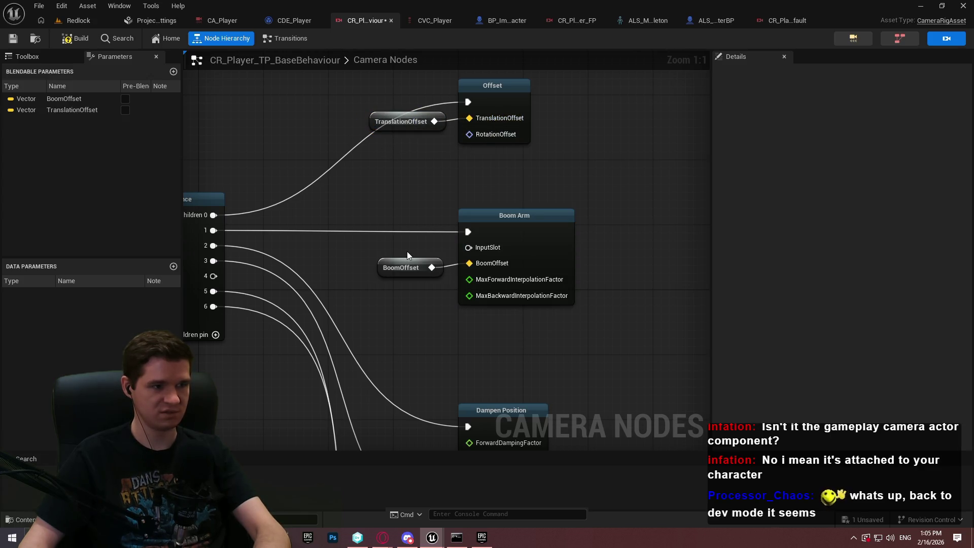
Delete the BoomOffset blendable parameter and save CR_Player_TP_BaseBehaviour.
click(68, 100)
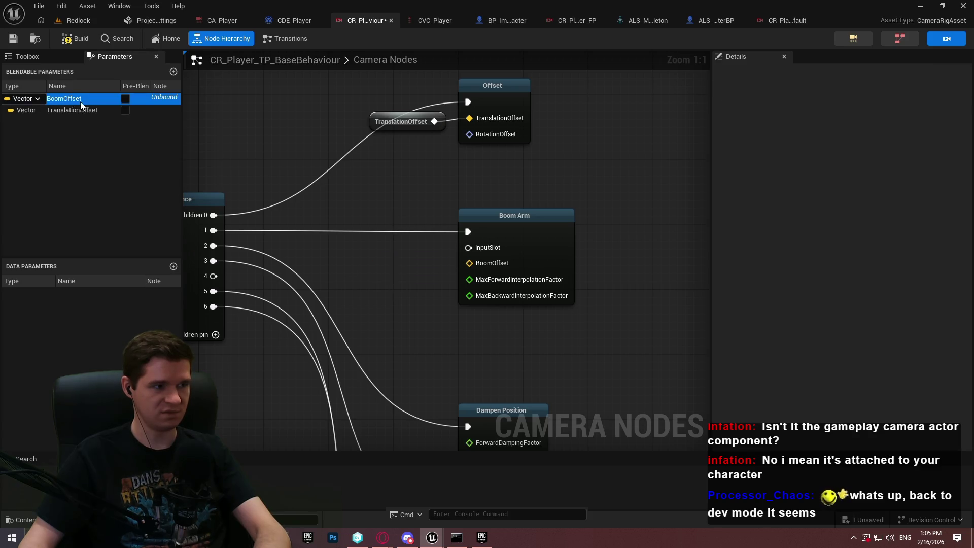
right_click(80, 103)
click(102, 122)
click(561, 246)
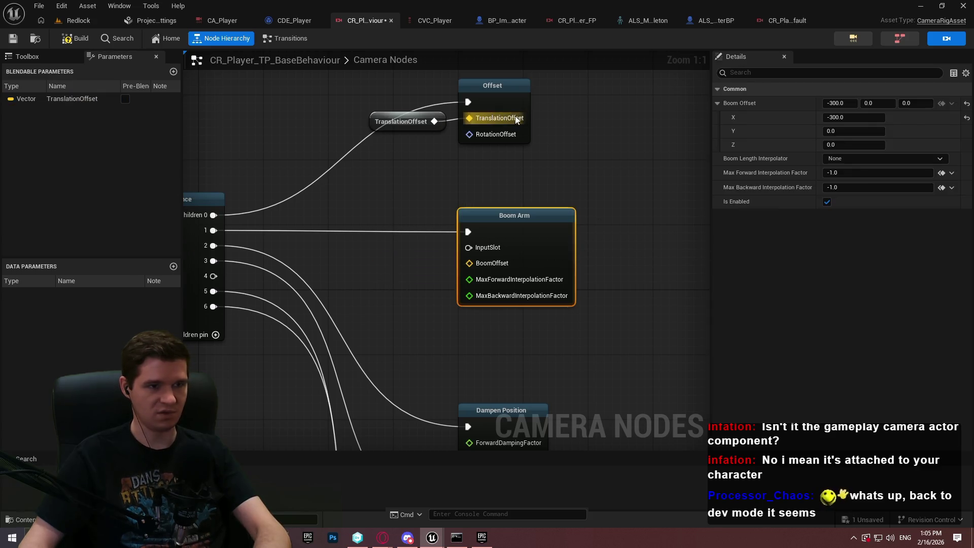
click(485, 96)
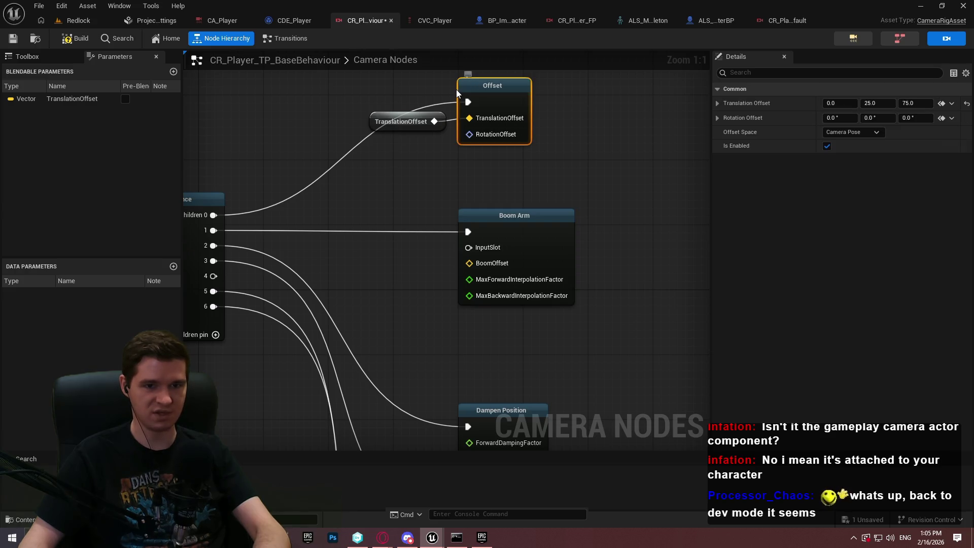
click(6, 43)
click(783, 19)
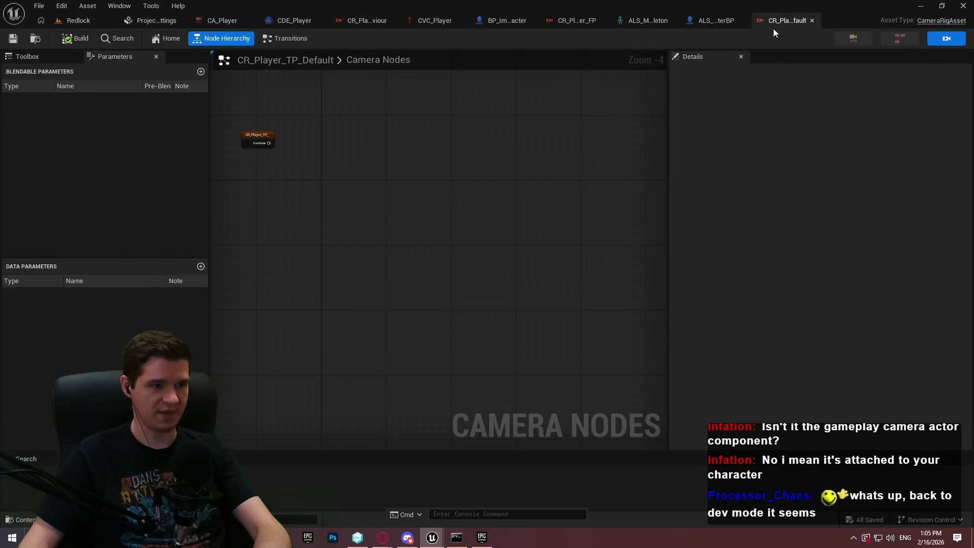
Hang a Camera Rig node off RootNode running CR_Player_TP_BaseBehaviour, overriding Translation Offset (0, 25, 75).
drag(286, 146, 335, 144)
text(camera)
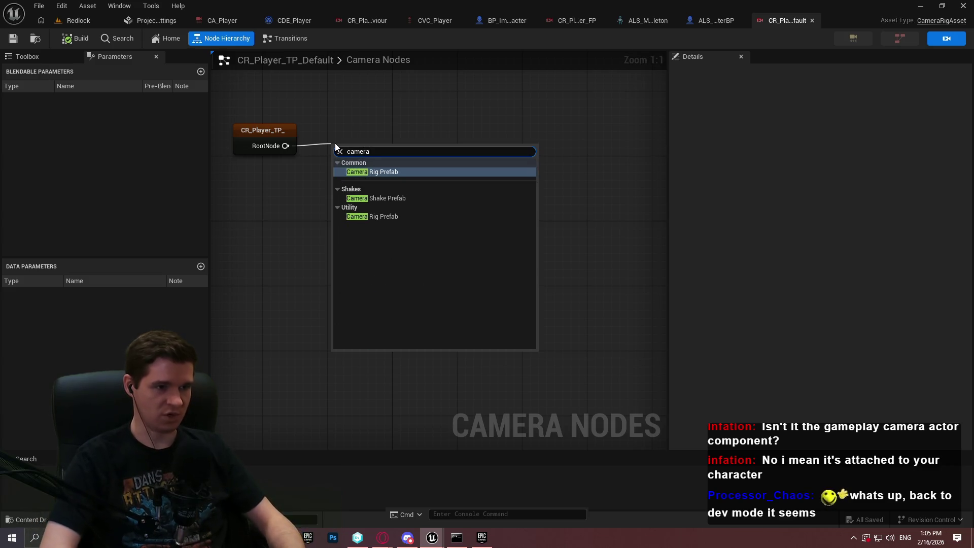
key(Return)
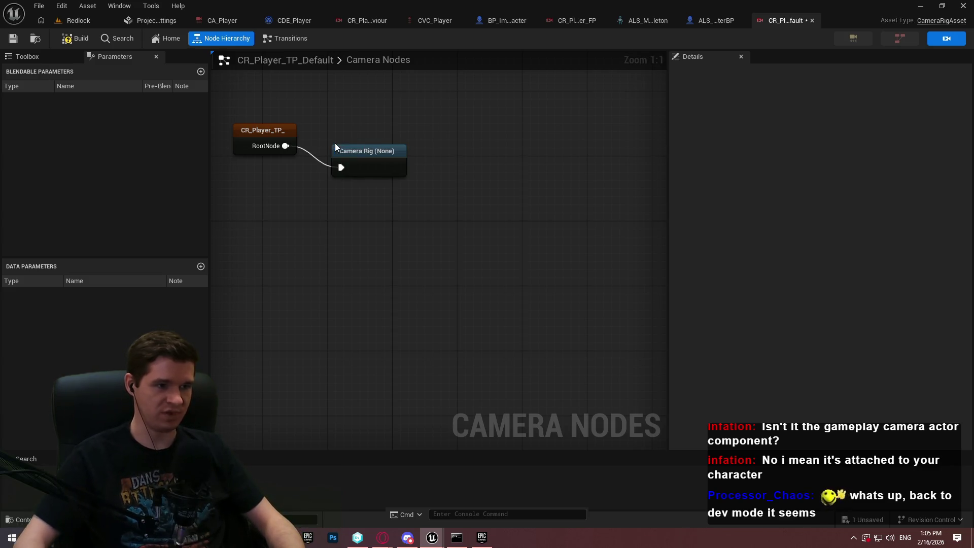
click(356, 159)
click(841, 104)
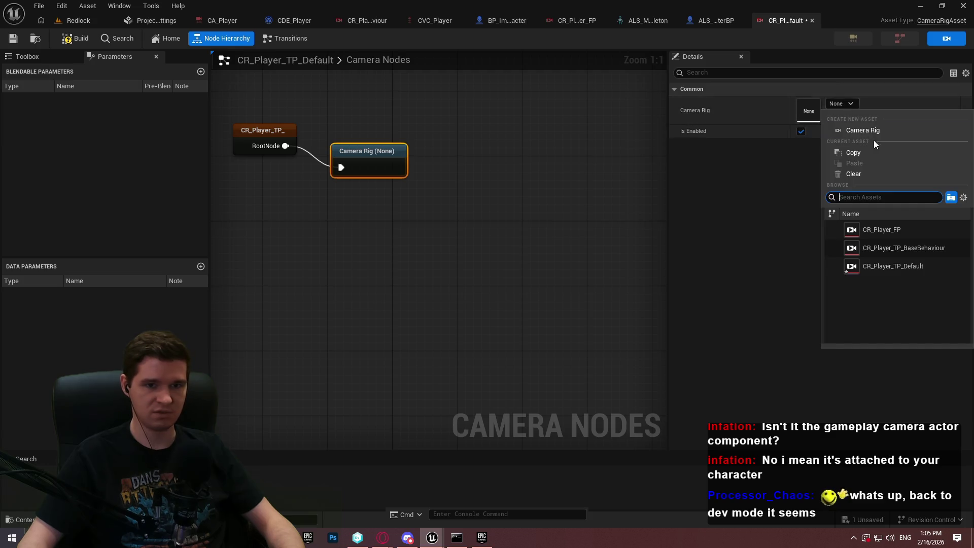
click(930, 254)
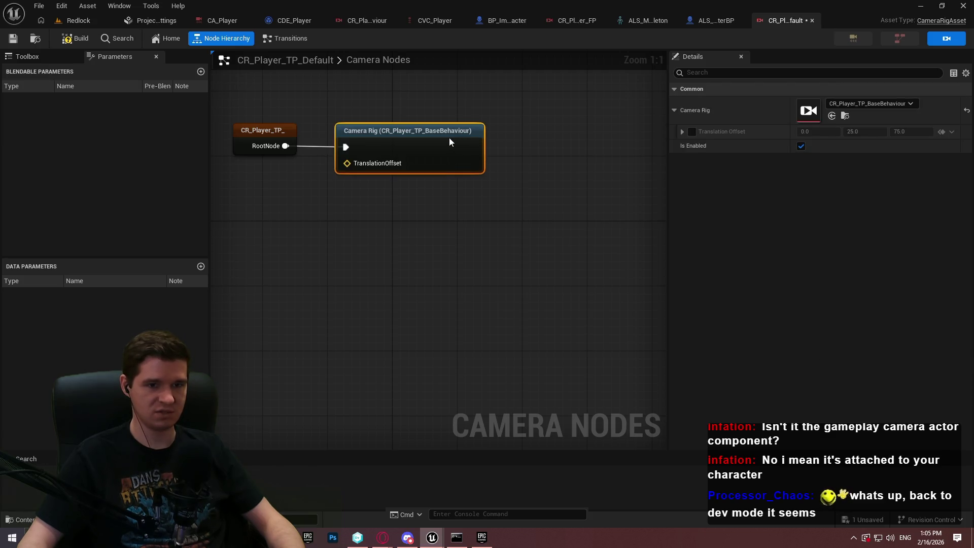
drag(448, 138, 441, 138)
click(691, 132)
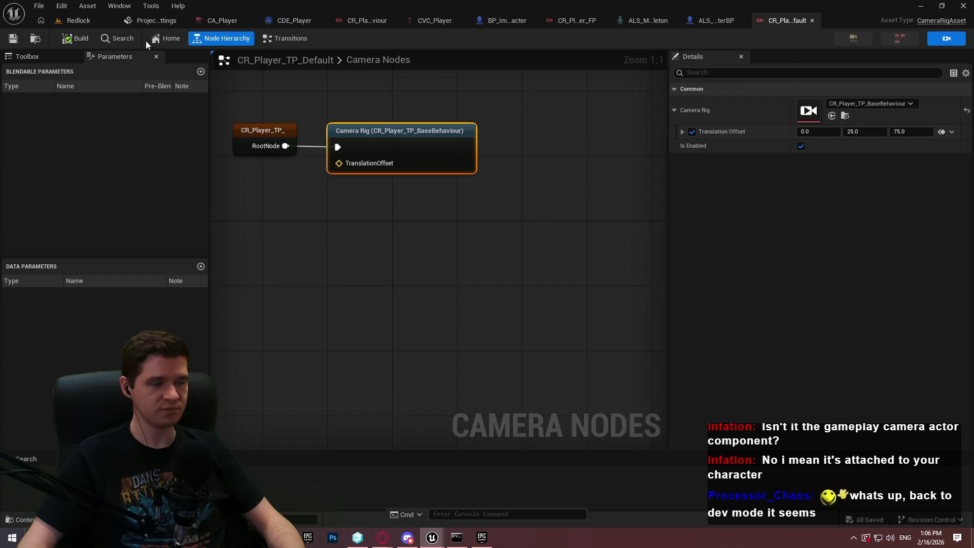
key(ctrl+b)
Duplicate CR_Player_TP_Default as CR_Player_TP_Shoulder and open its Camera Rig node.
right_click(453, 319)
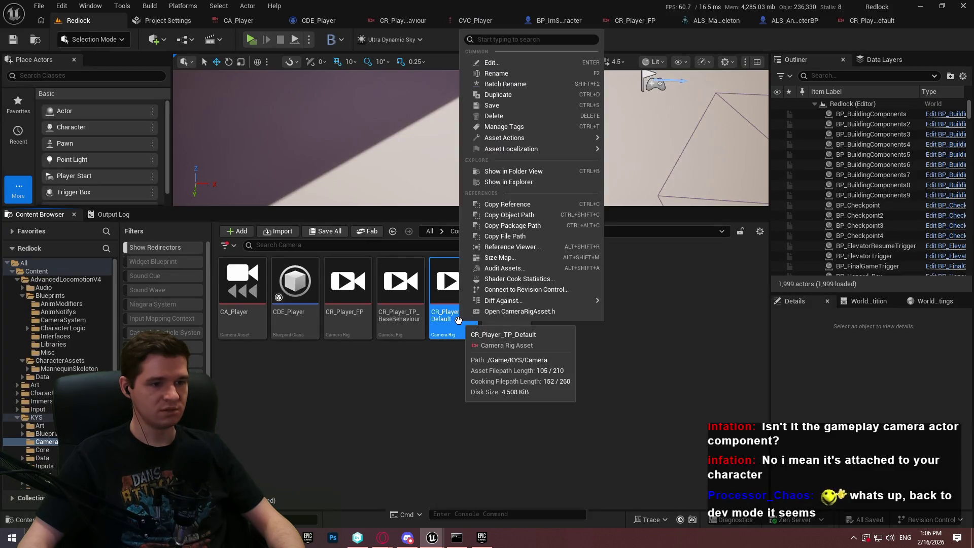
click(513, 94)
text(CR_Player_TP_Shoulder)
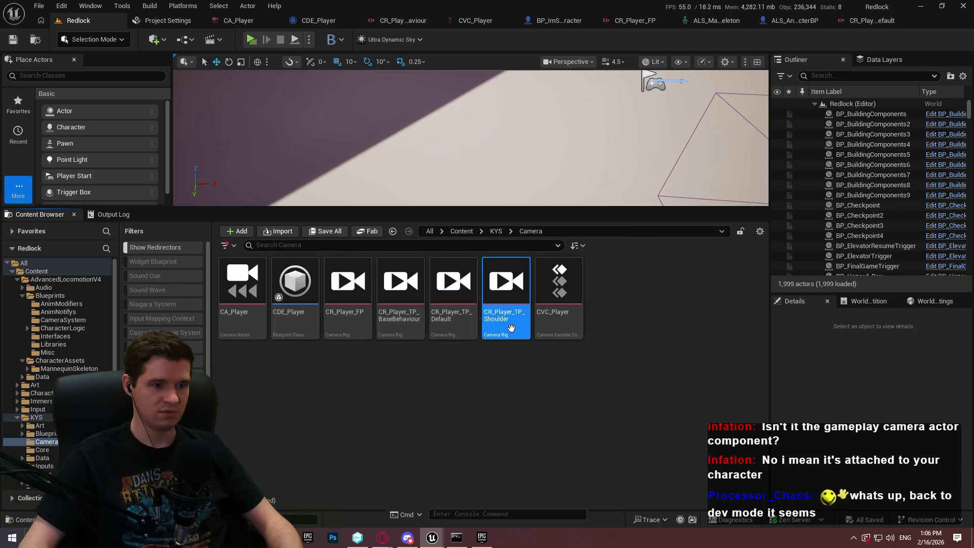
double_click(511, 327)
click(532, 255)
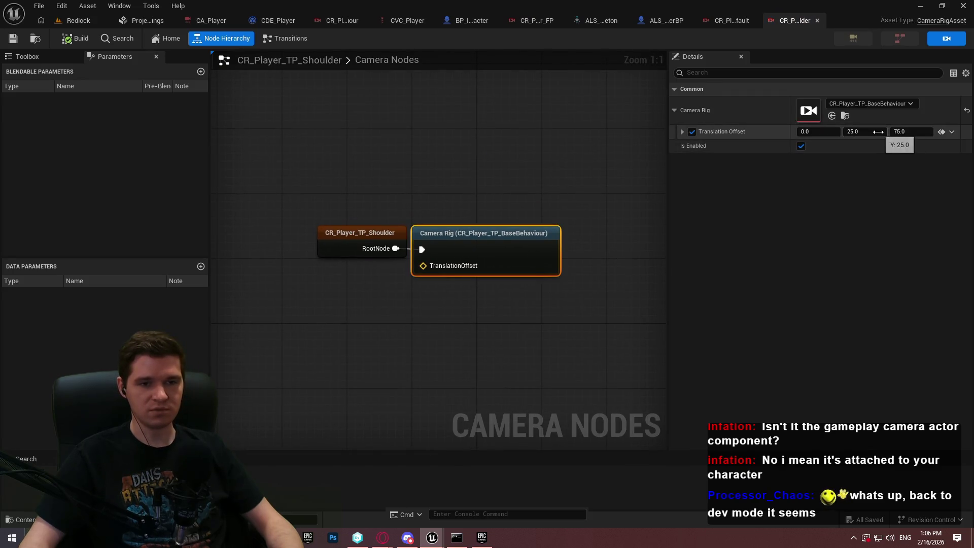
Compare against the CR_Player_TP_Default tab, then show the sample's CameraRig_BaseDefaults transitions.
click(729, 21)
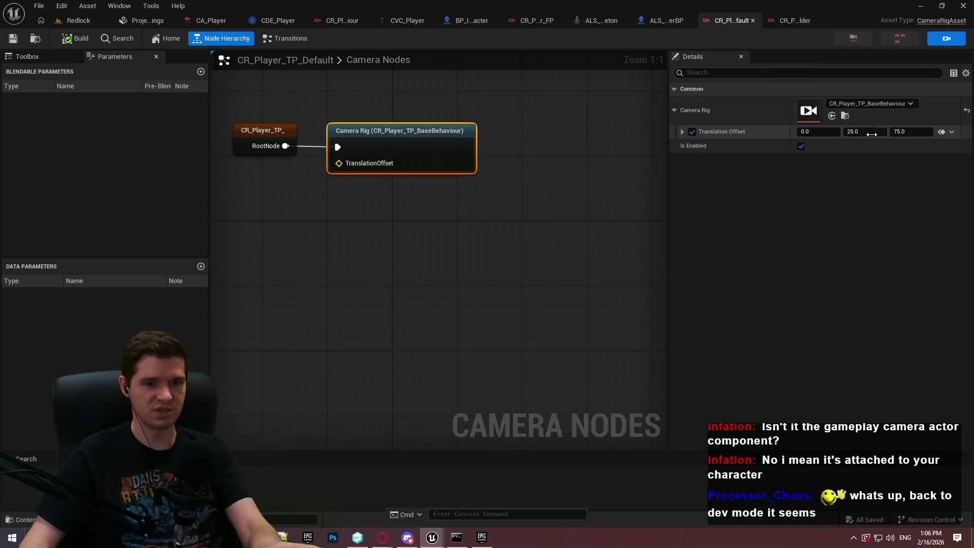
key(alt+Tab)
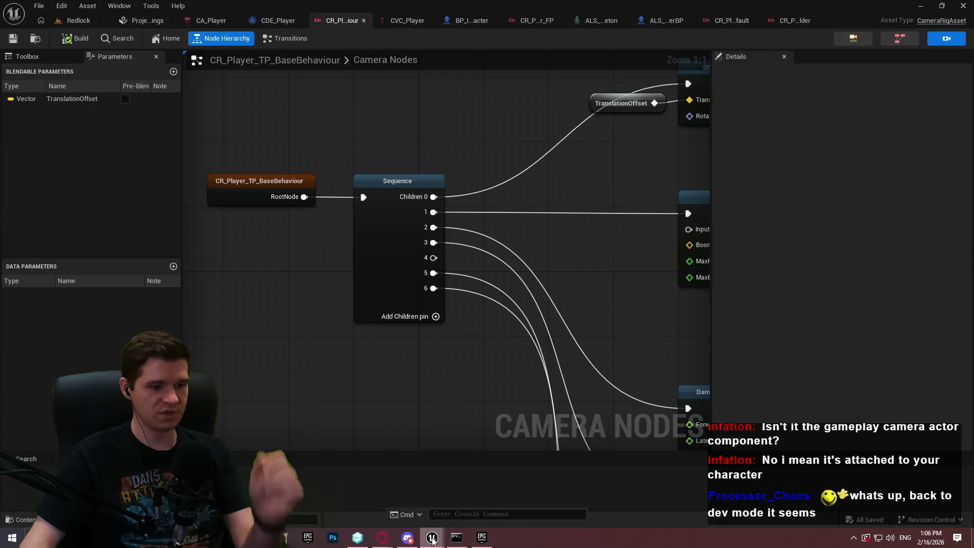
mouse_move(431, 537)
click(502, 486)
click(510, 22)
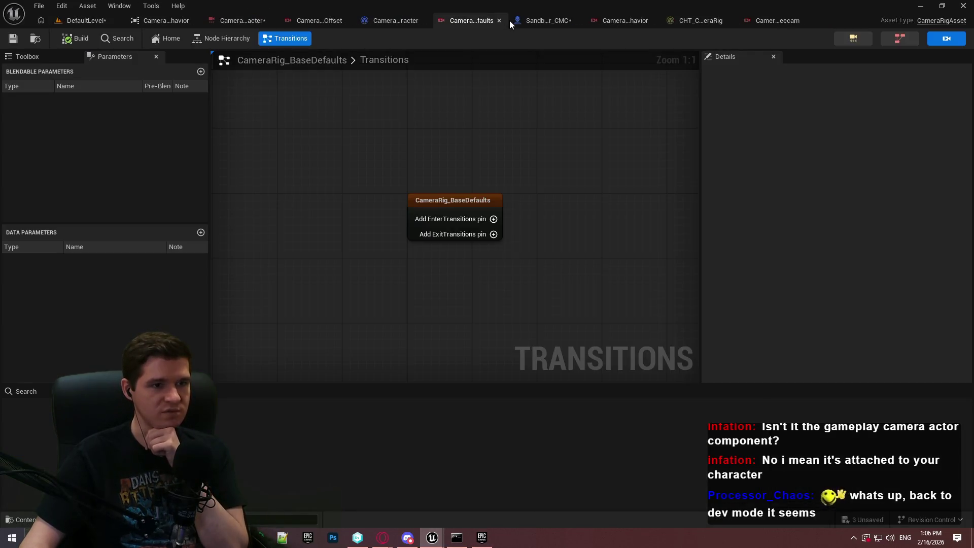
Review the sample's shared transitions and director evaluator, then open CA_Player's Shared Transitions graph.
click(321, 22)
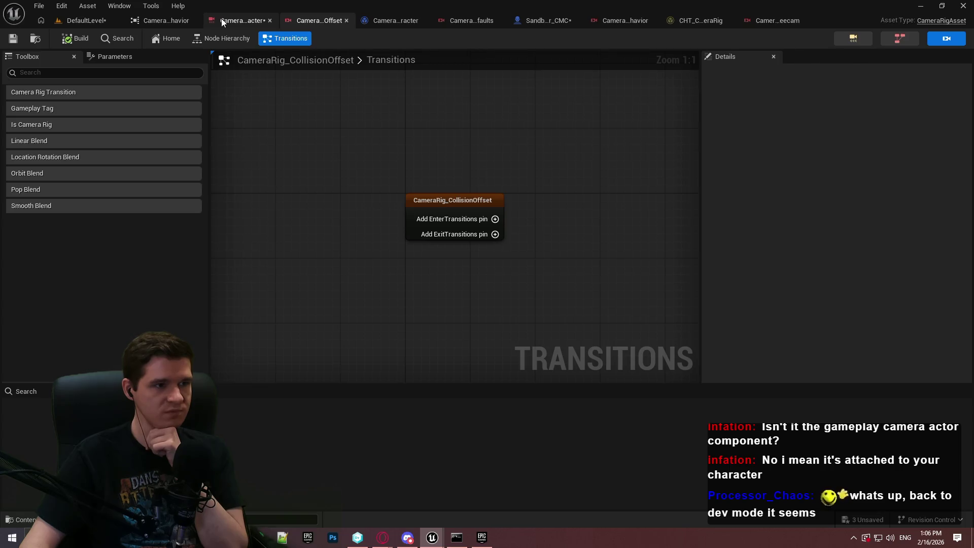
click(224, 21)
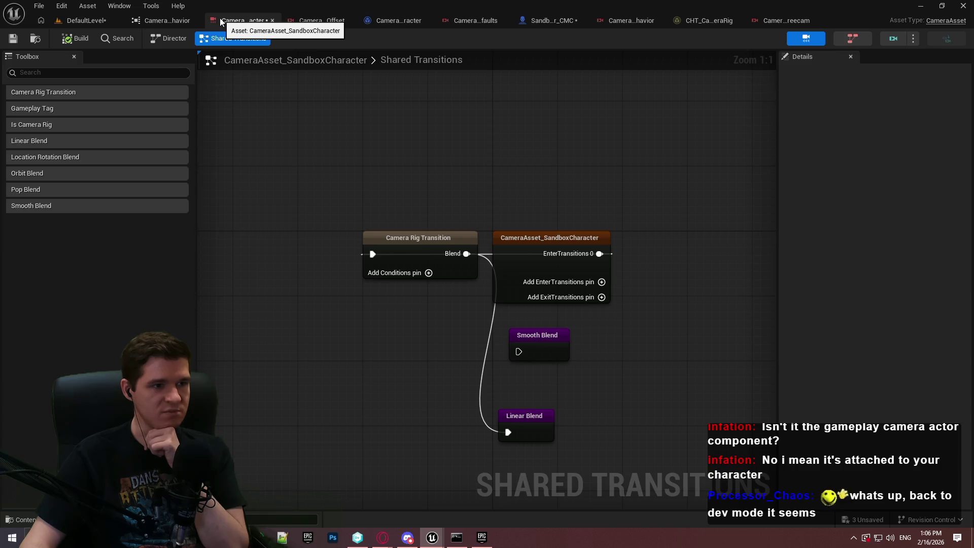
click(176, 40)
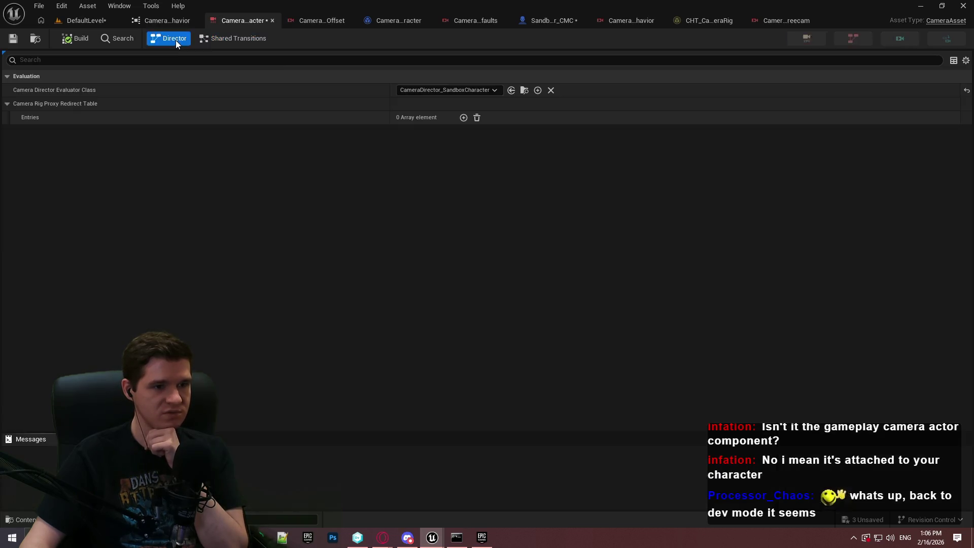
click(214, 39)
click(83, 21)
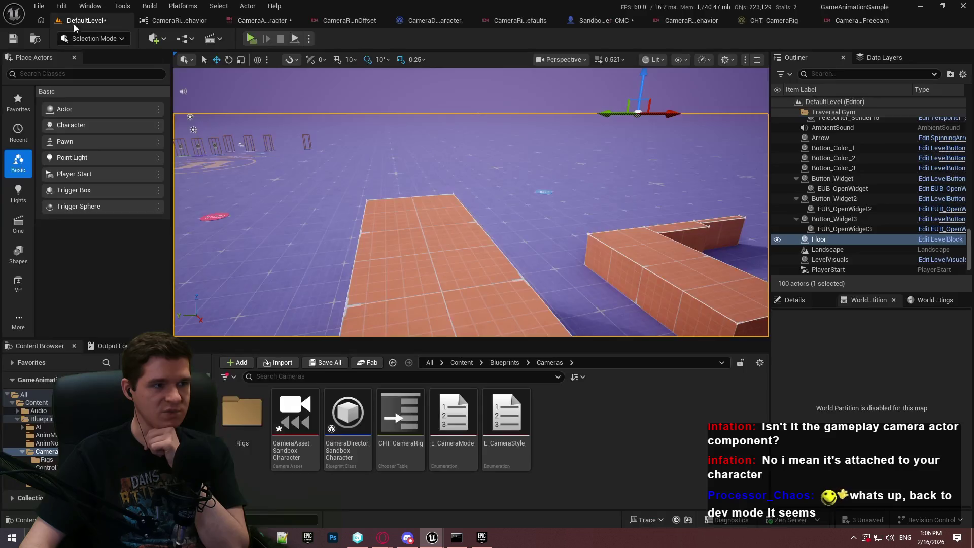
click(922, 6)
click(213, 20)
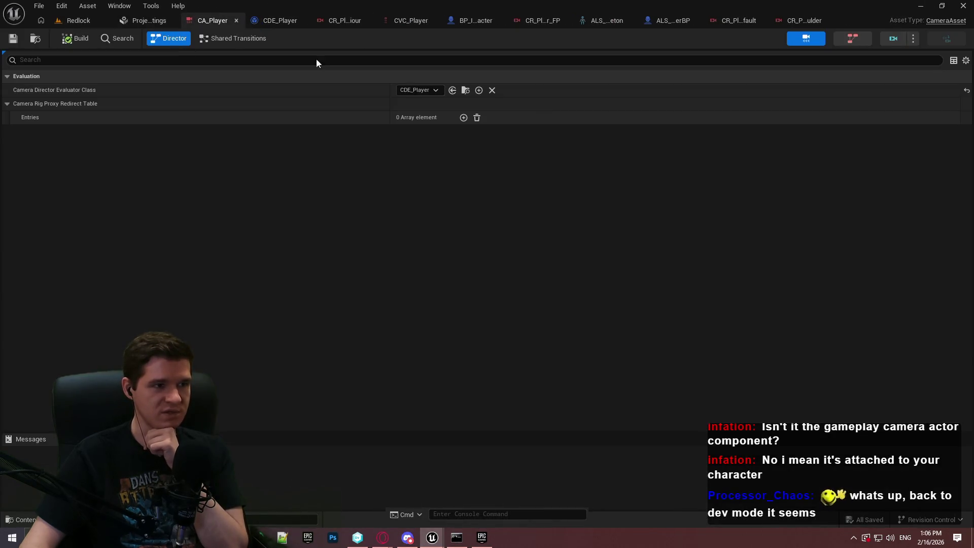
click(228, 40)
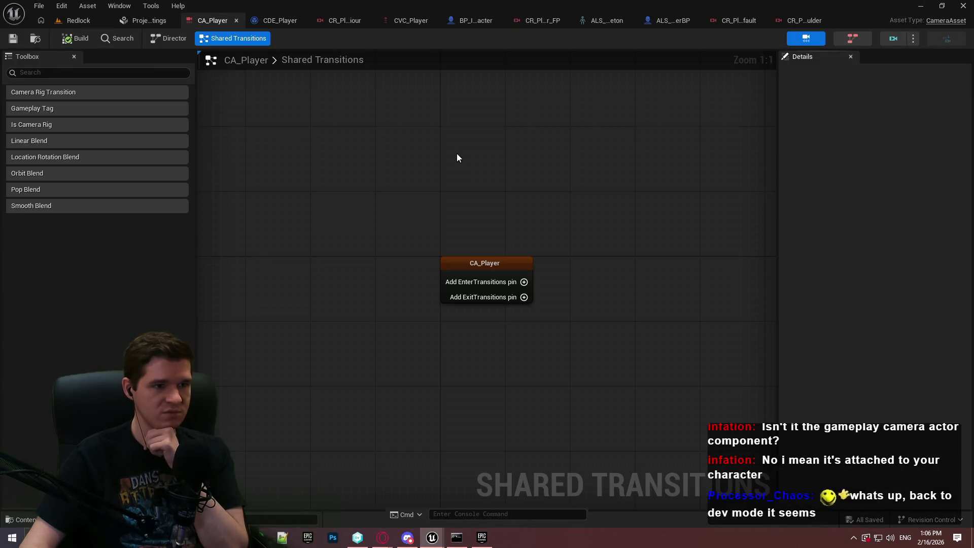
Add an enter transition to CA_Player chaining a Camera Rig Transition into Smooth Blend.
click(524, 281)
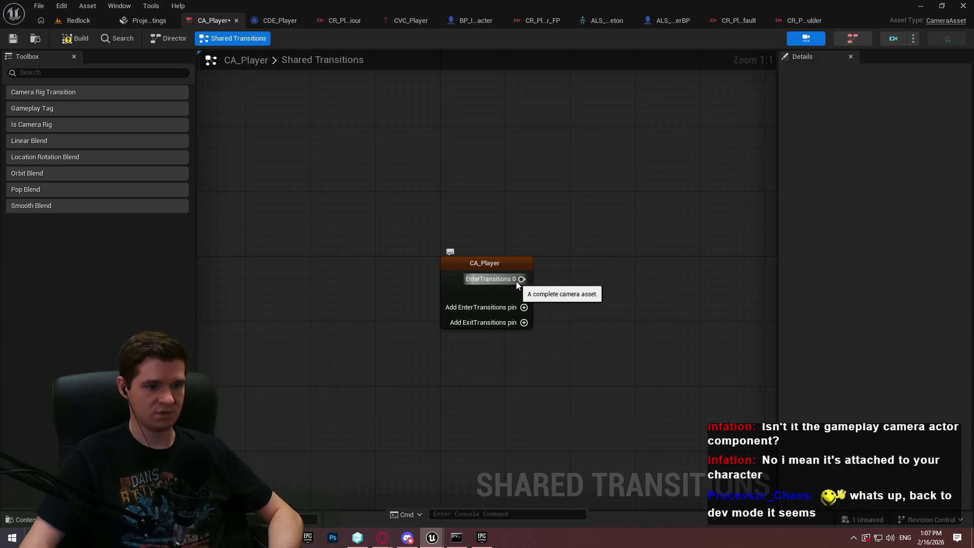
drag(485, 260, 323, 216)
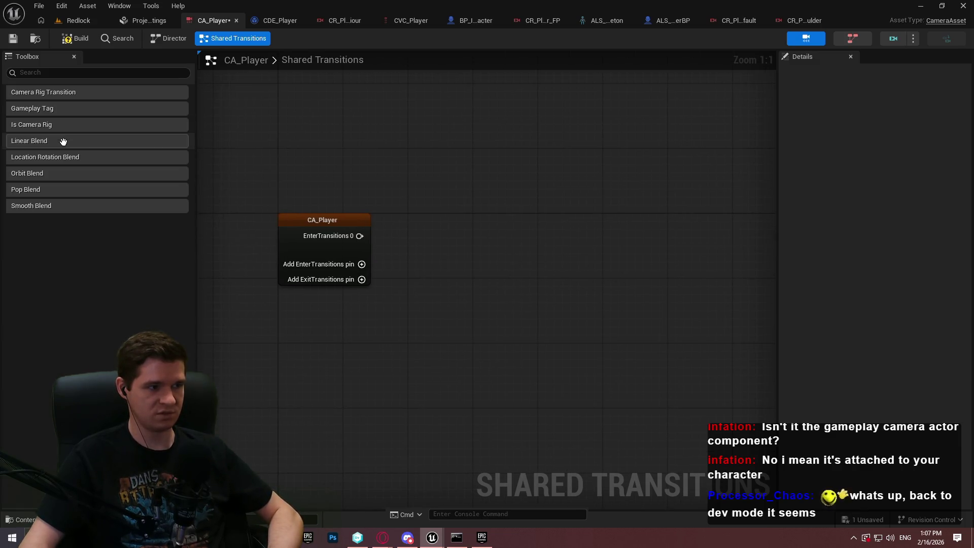
drag(32, 206, 489, 262)
drag(653, 291, 439, 205)
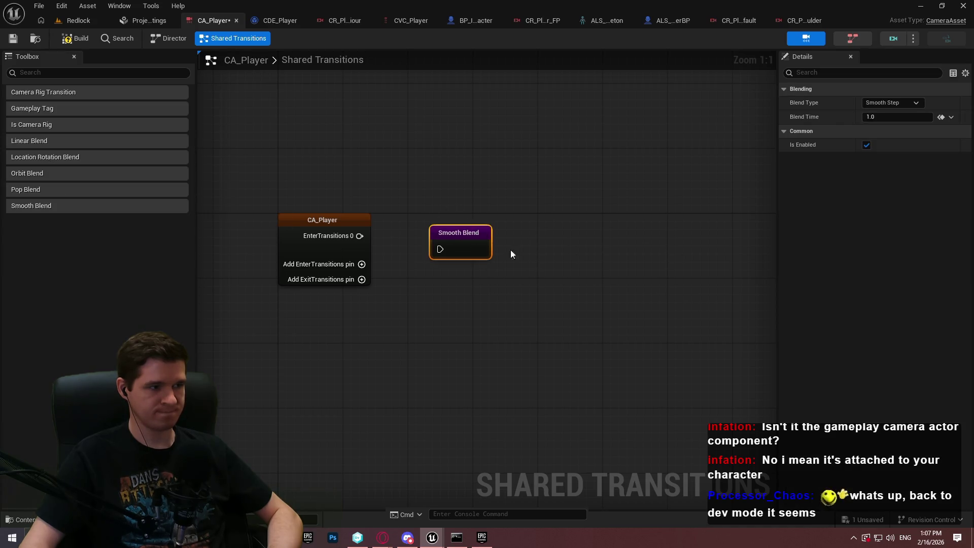
mouse_move(44, 92)
mouse_down()
mouse_move(494, 160)
mouse_move(383, 215)
mouse_move(433, 243)
mouse_up()
drag(426, 236, 376, 239)
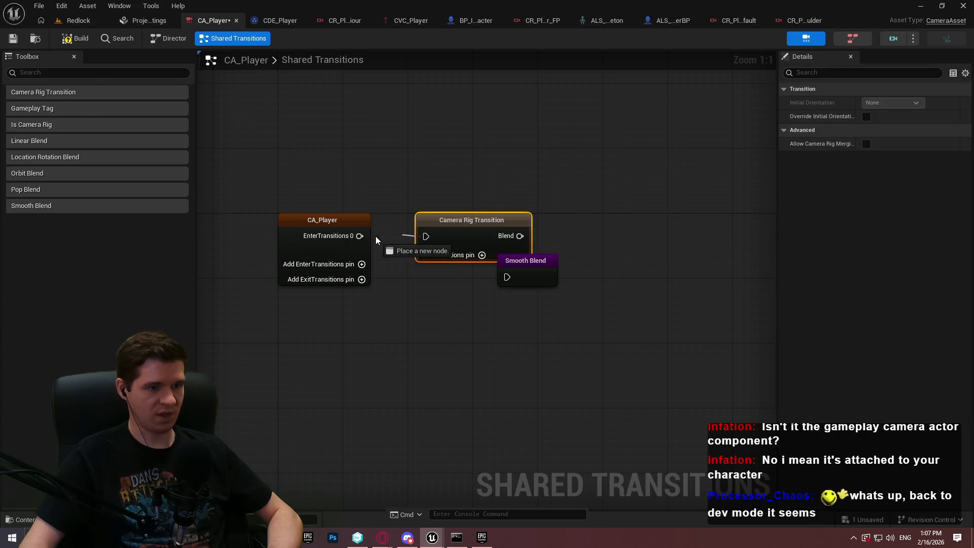
drag(529, 267, 594, 227)
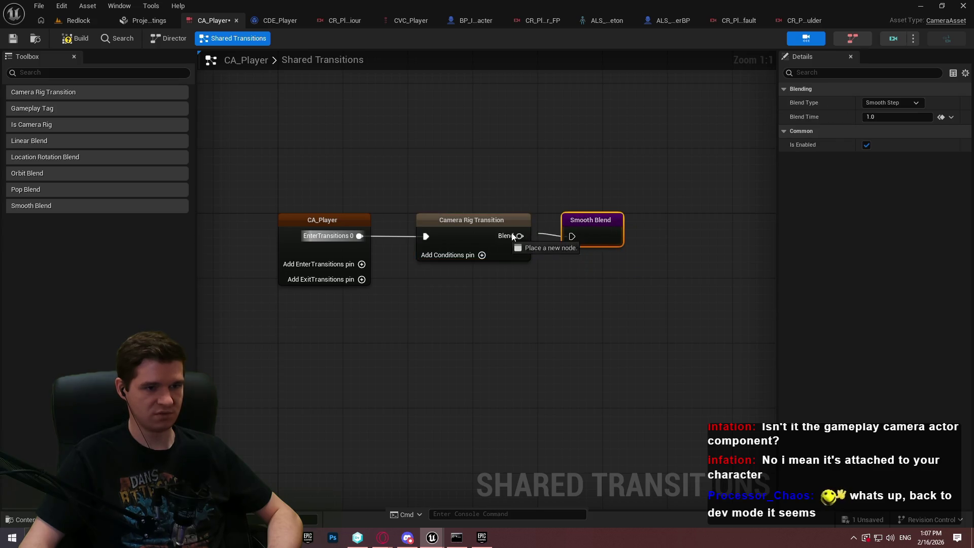
Check the transition and Smooth Blend settings, then bring the GameAnimationSample editor forward.
click(476, 226)
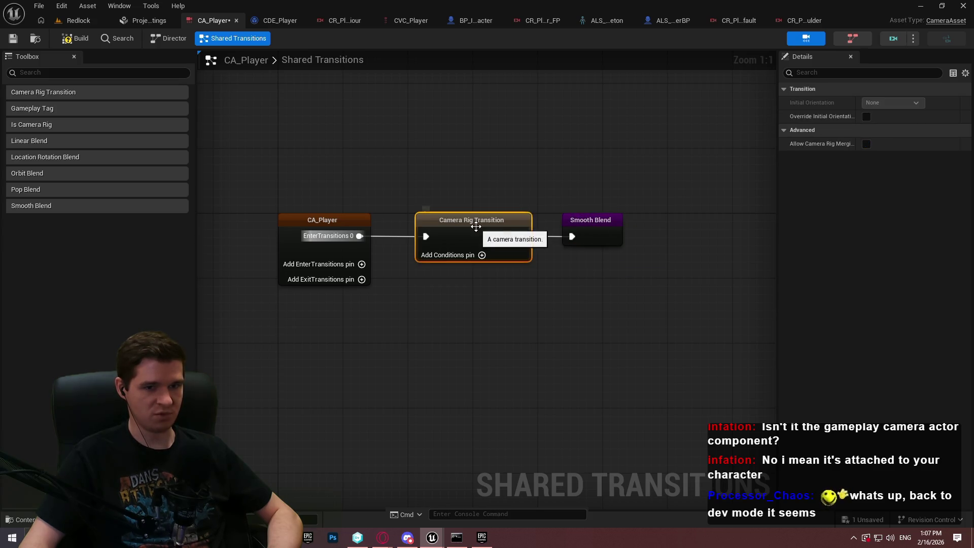
click(602, 231)
click(601, 304)
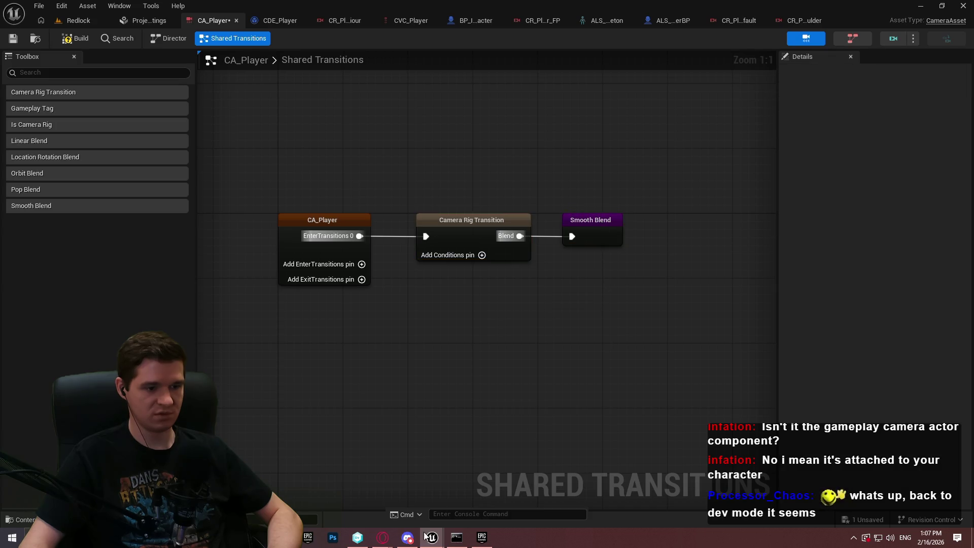
click(486, 486)
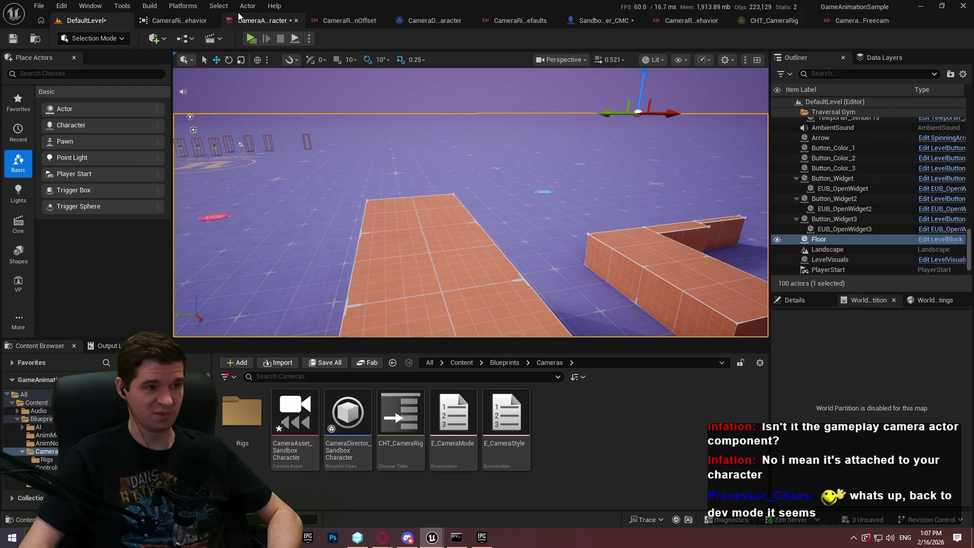
Compare the sample camera asset's Smooth Blend and Camera Rig Transition shared transition settings.
click(242, 19)
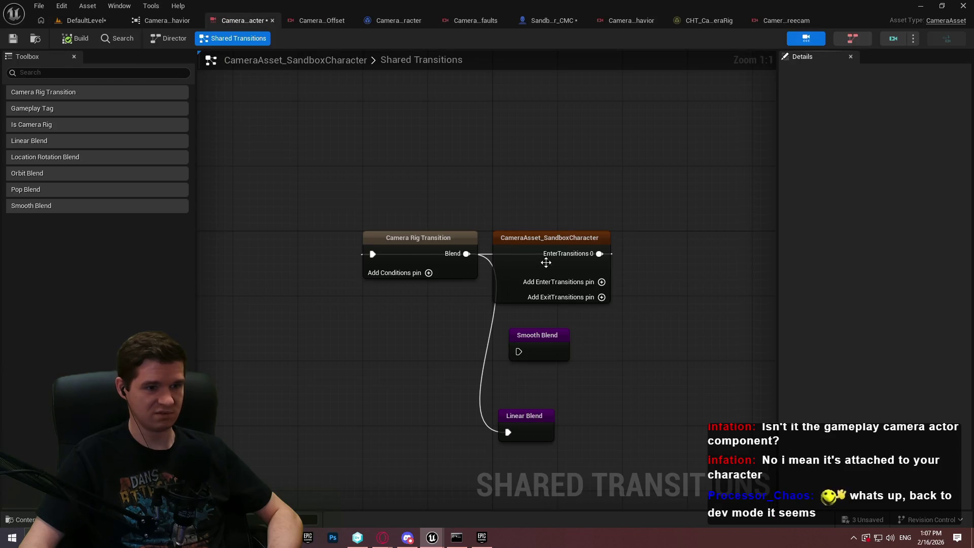
drag(424, 244, 710, 244)
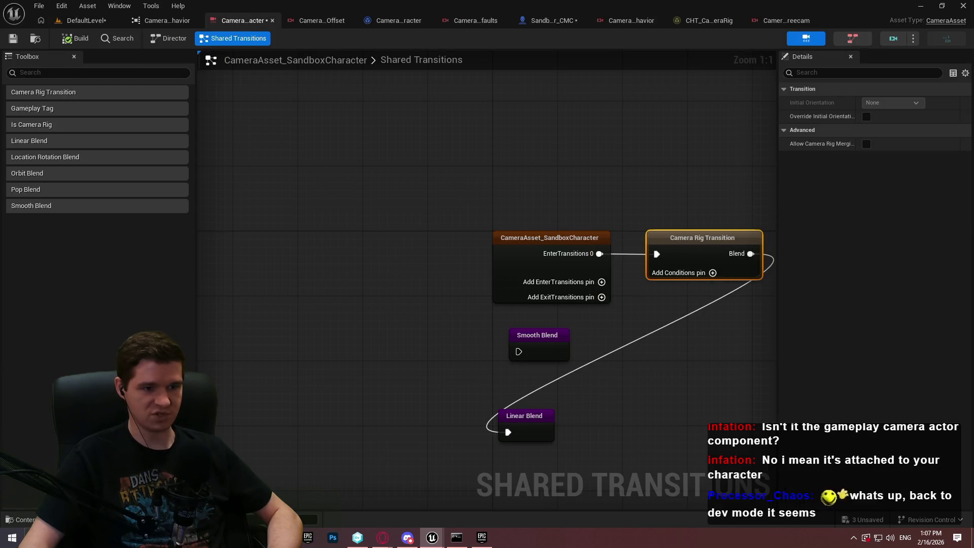
key(Home)
click(404, 267)
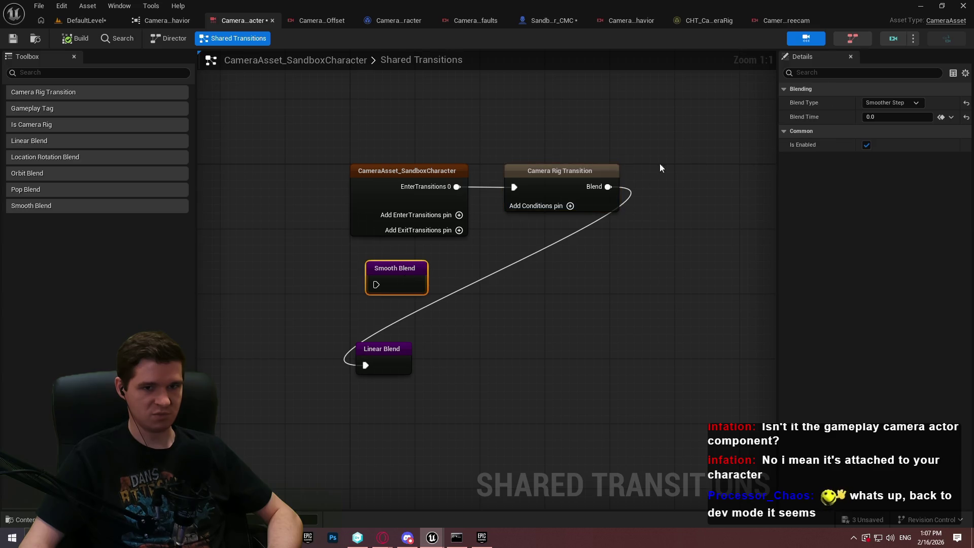
click(599, 174)
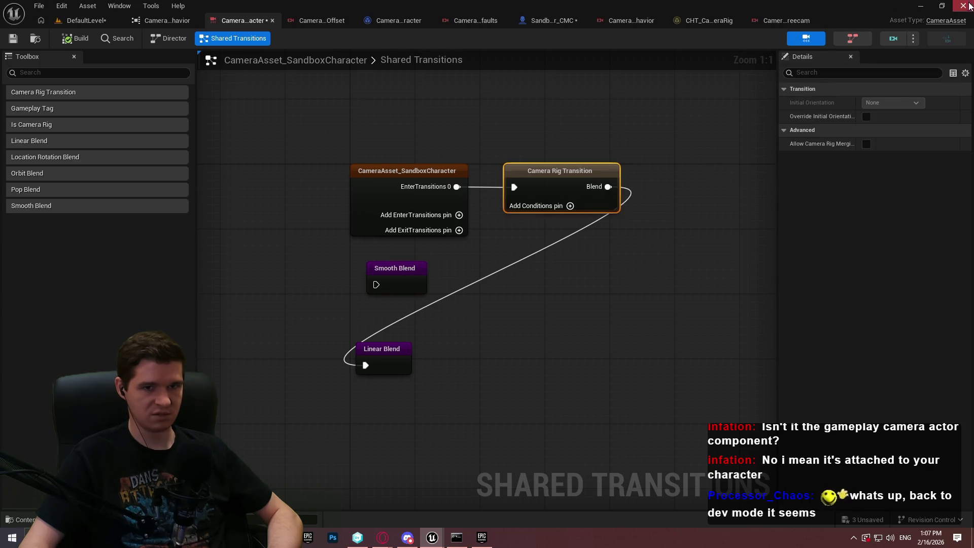
Back in the own project, save CA_Player and review the CR_Player_FP rig graph.
click(919, 10)
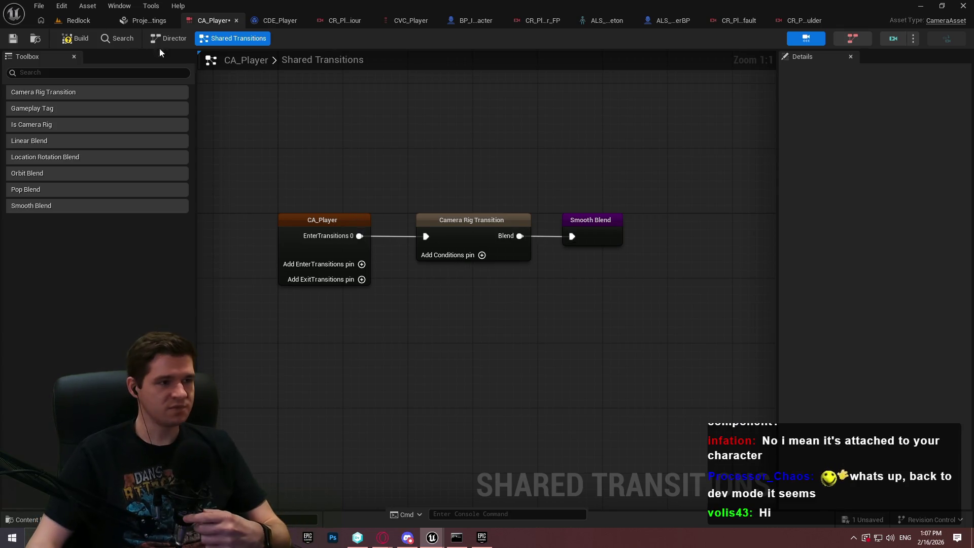
click(13, 38)
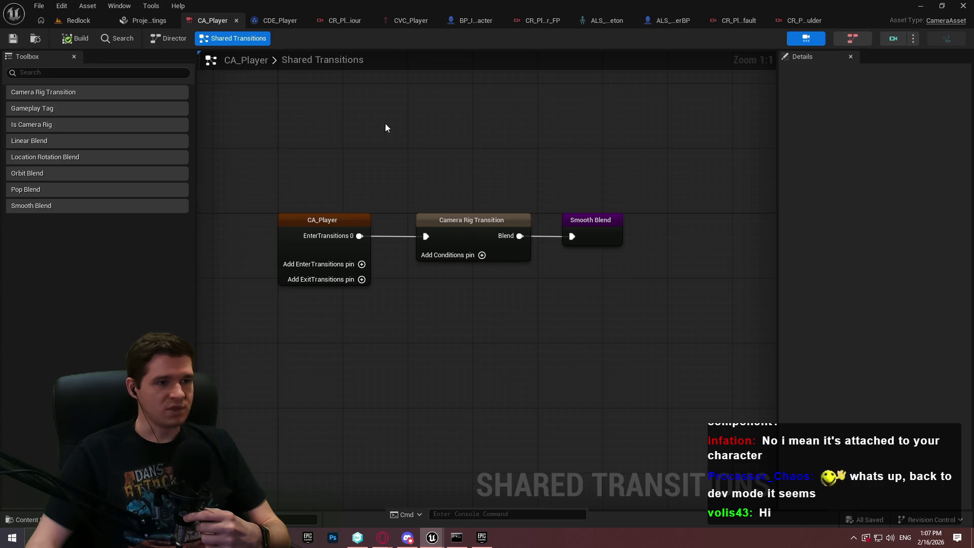
click(538, 21)
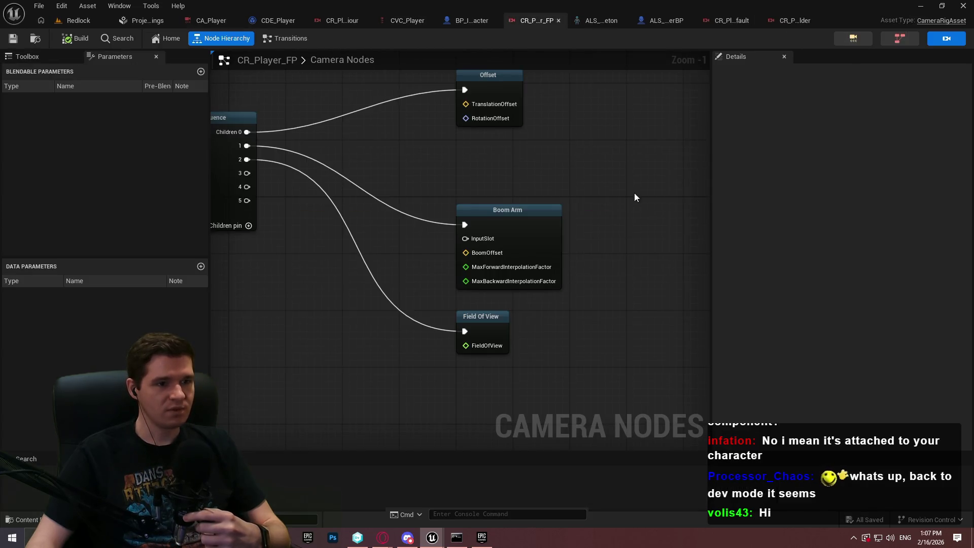
scroll(589, 229, down, 1)
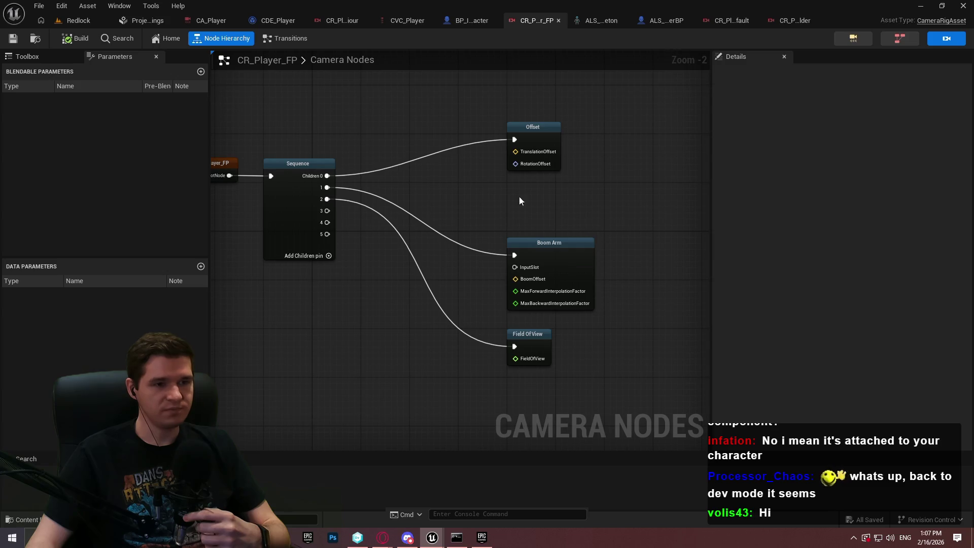
Run a quick play test of the Redlock level, then bring up the CDE_Player director graph.
click(94, 16)
click(253, 42)
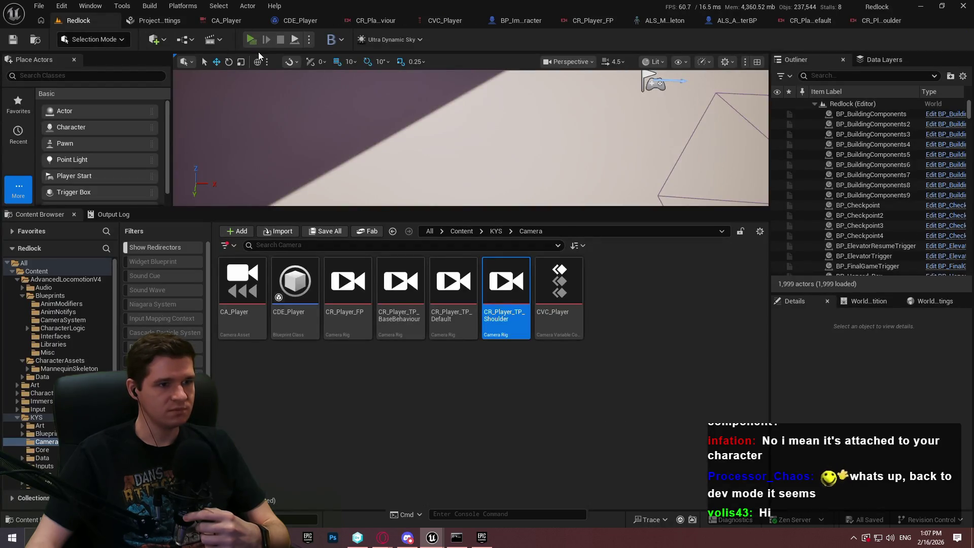
key(Escape)
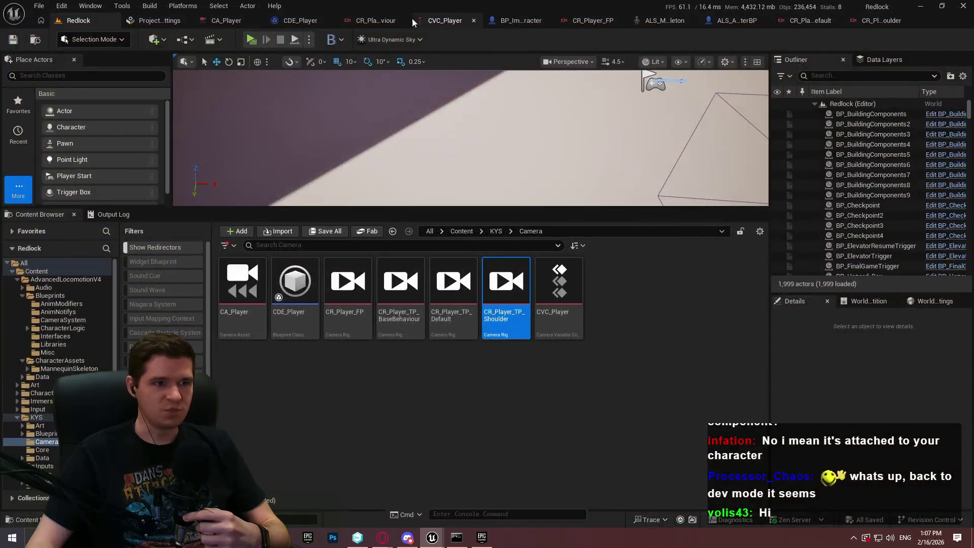
click(515, 21)
click(258, 21)
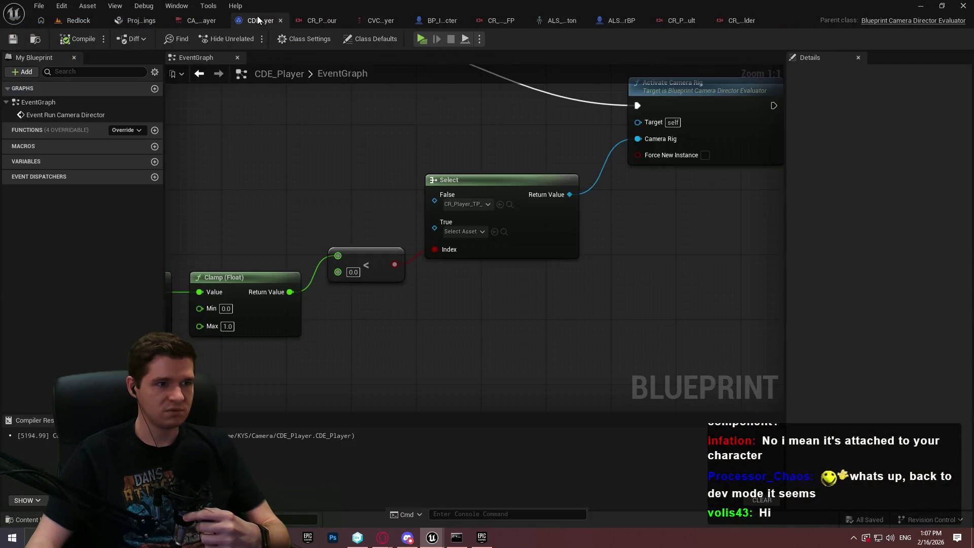
Set the less-than threshold to 0.2, assign CR_Player_TP rigs to both Select options, and save CDE_Player.
click(359, 275)
text(0.2)
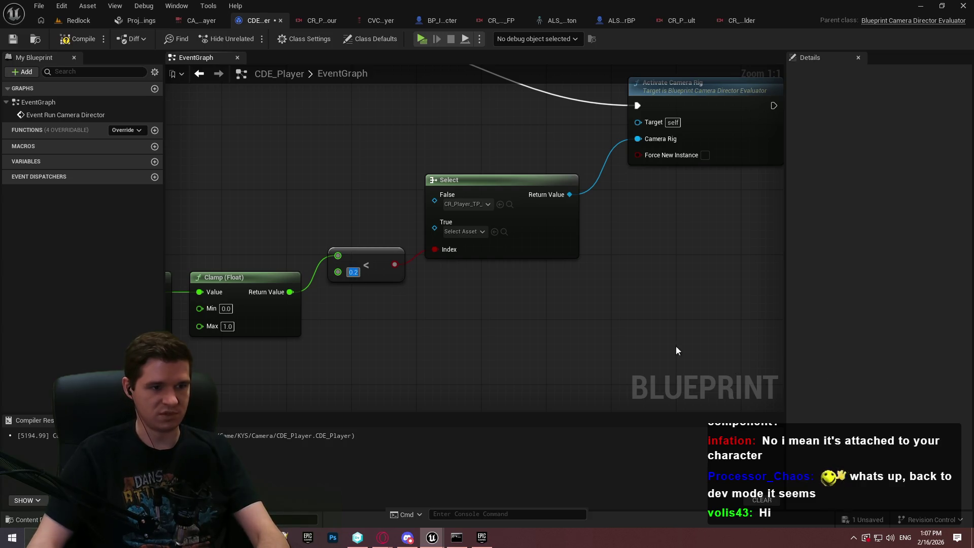
click(487, 204)
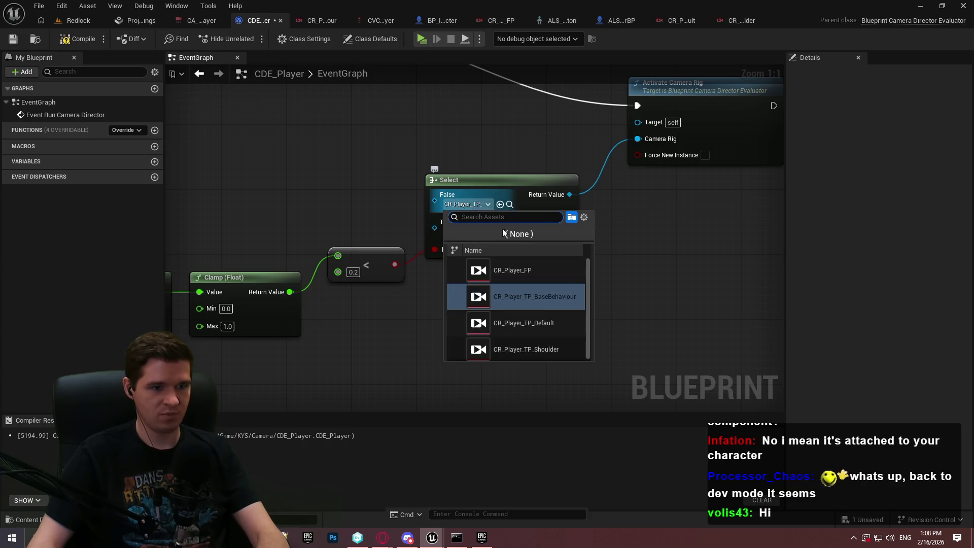
click(566, 326)
click(462, 231)
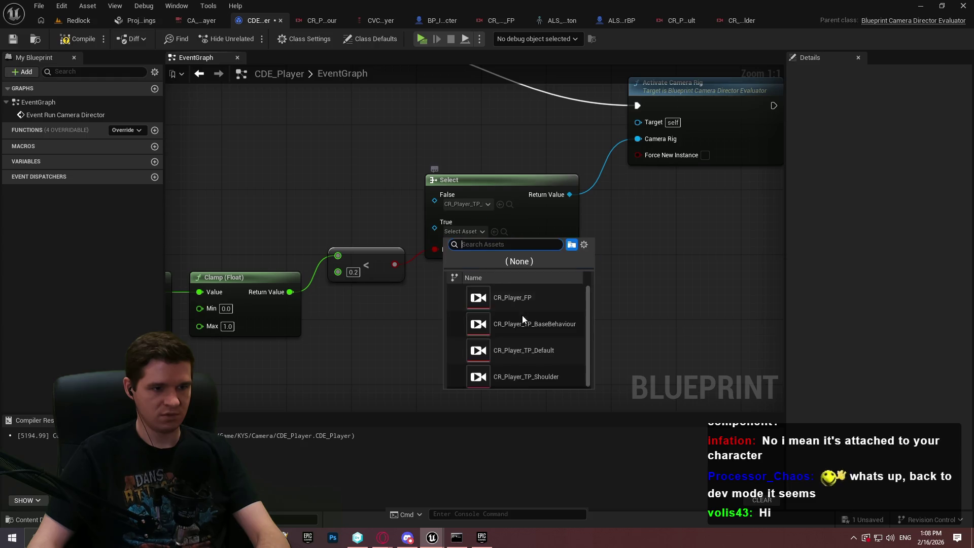
click(532, 376)
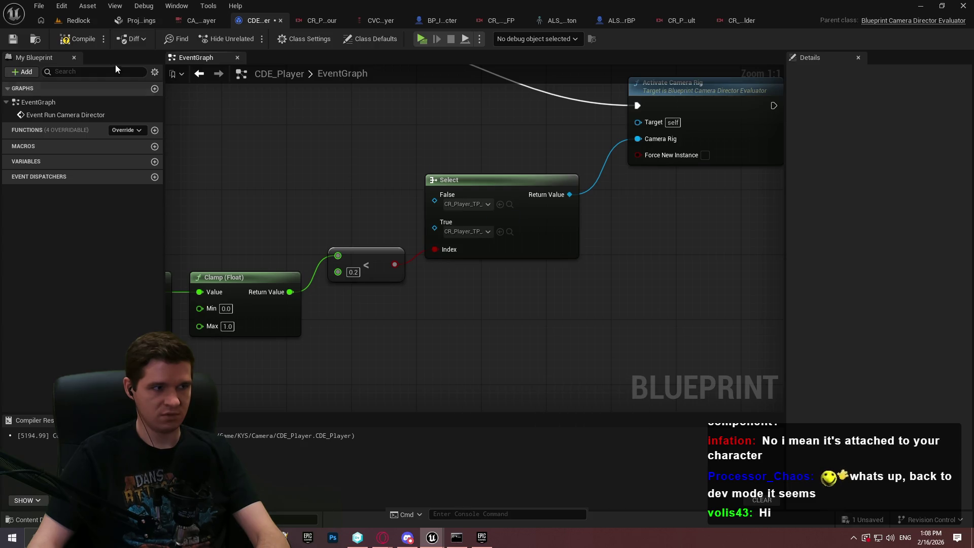
key(ctrl+s)
click(34, 44)
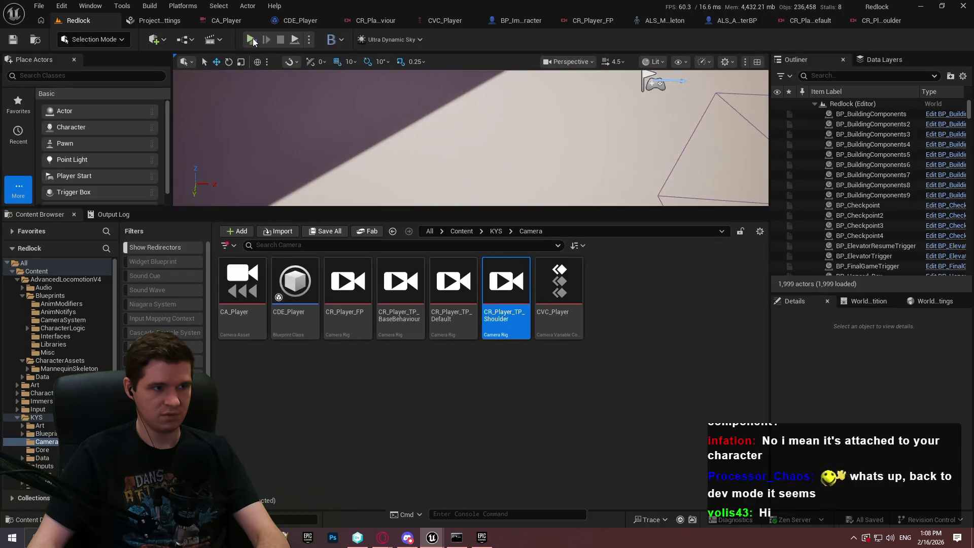
Start a Redlock play session and walk the character past the START HERE wall toward the open area.
click(251, 40)
click(487, 433)
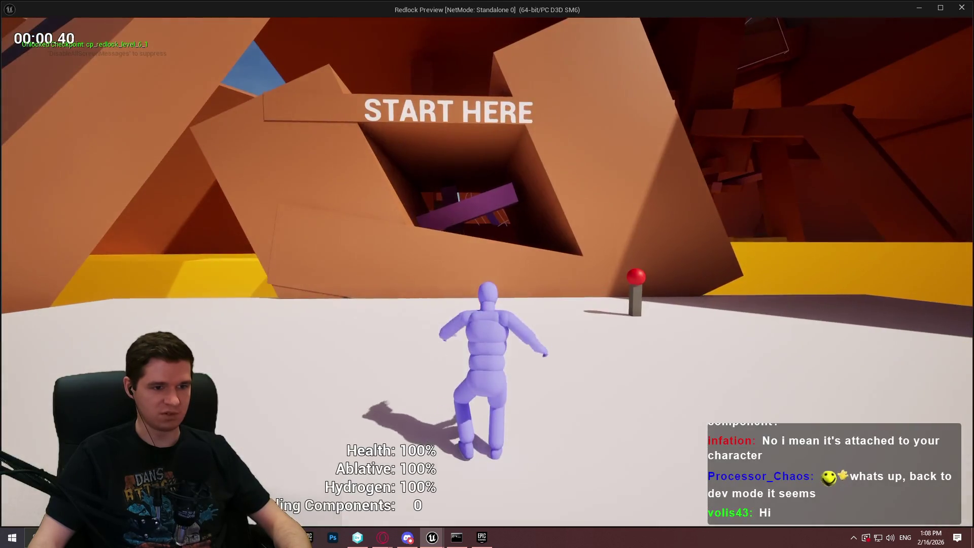
key(w)
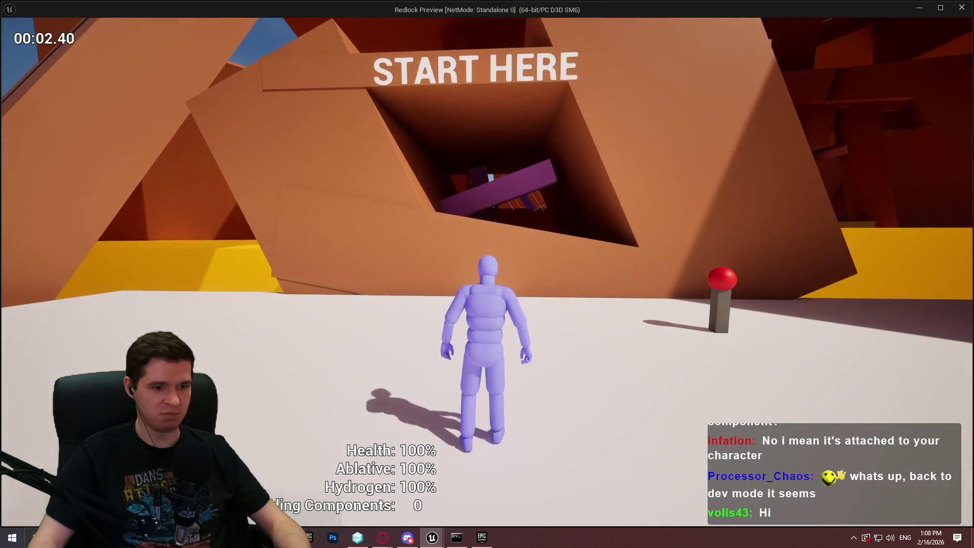
key(w)
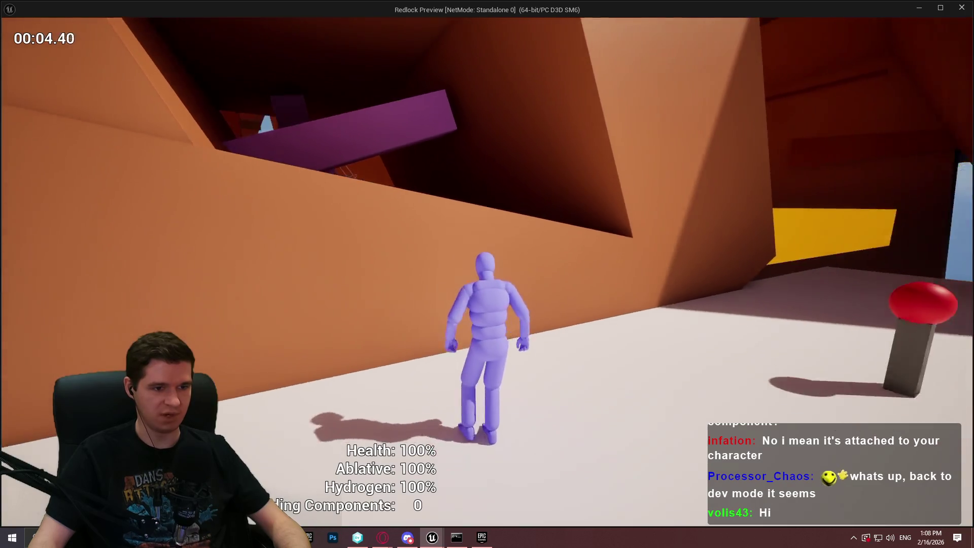
key(w)
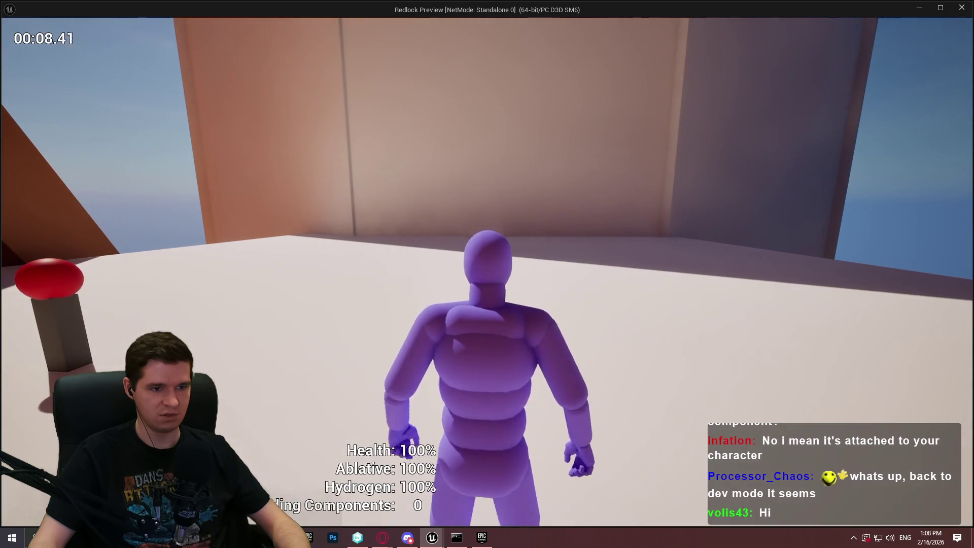
Walk the character repeatedly close to and far from the camera, ending along the orange wall.
key(s)
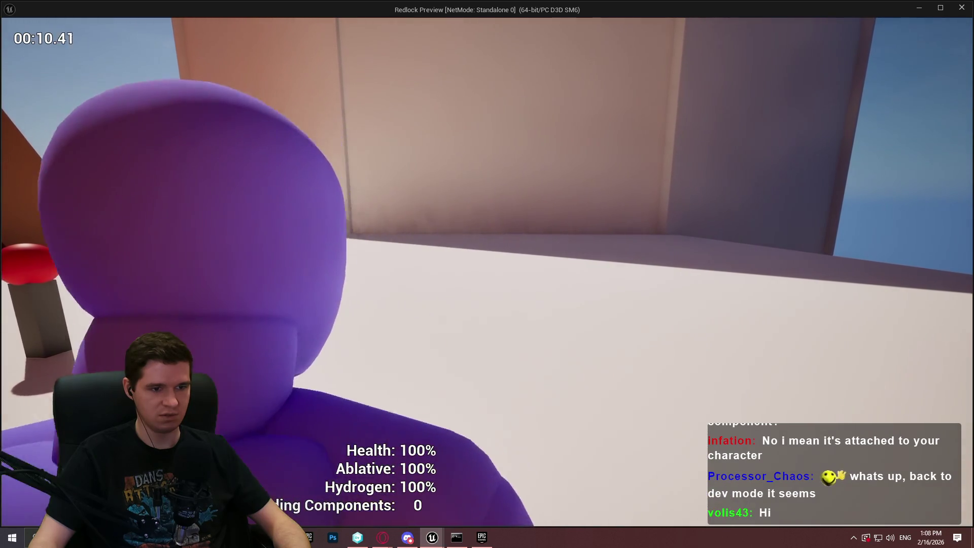
key(w)
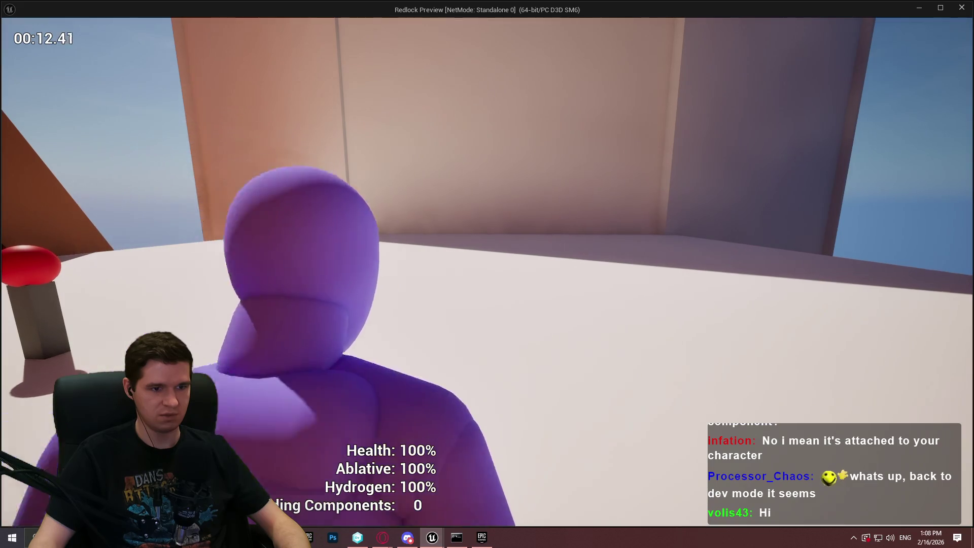
key(s)
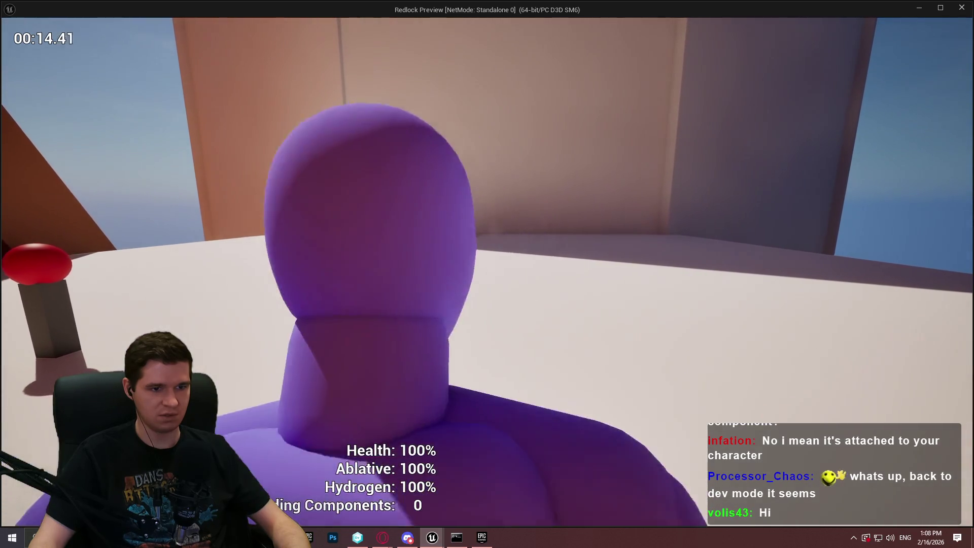
key(w)
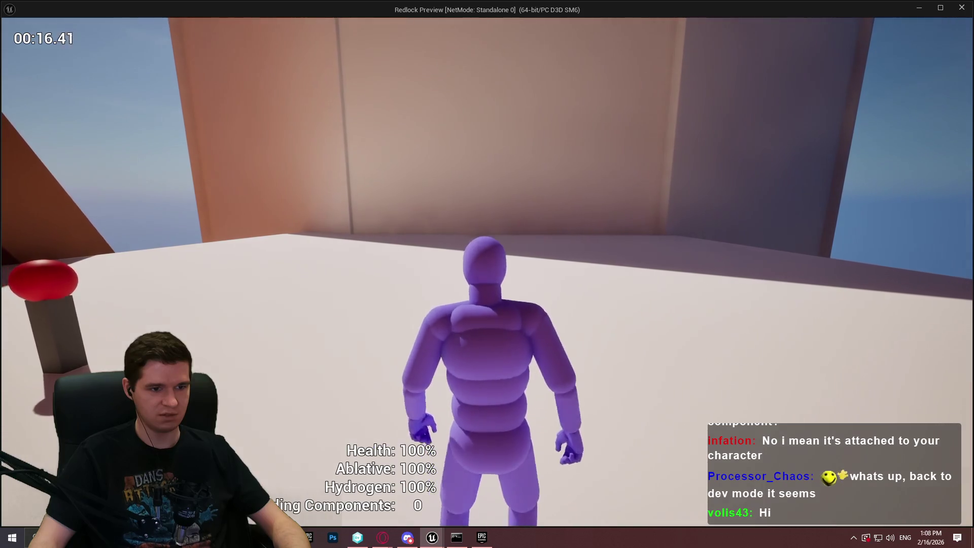
key(s)
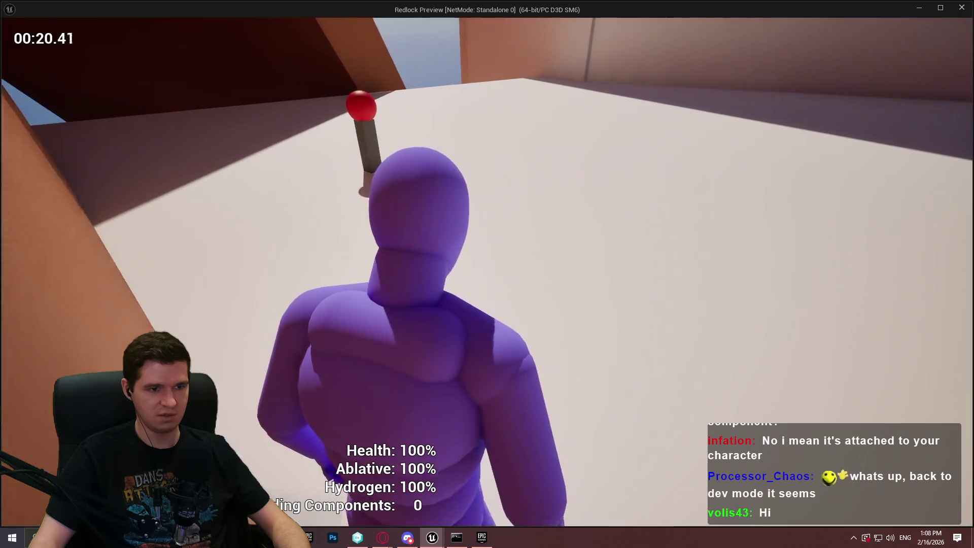
key(w)
key(s)
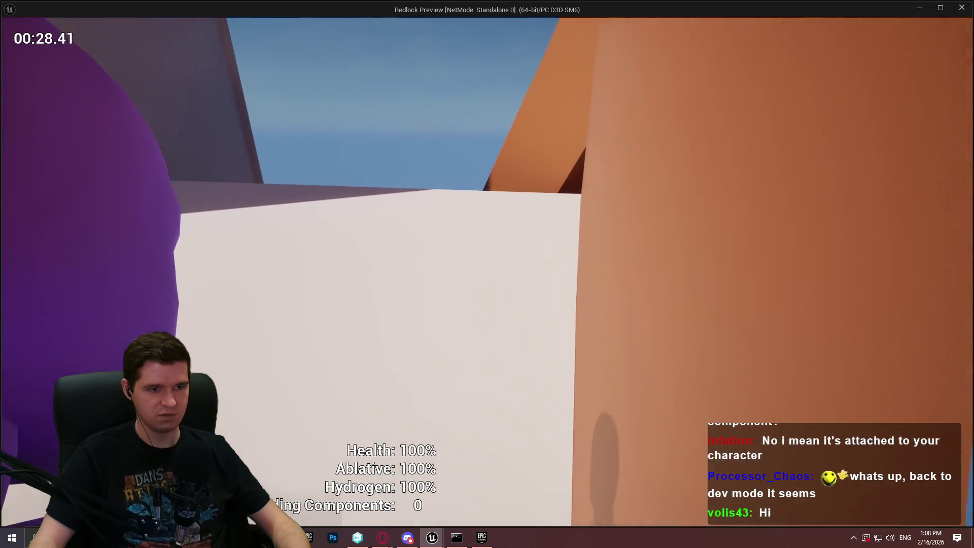
key(w)
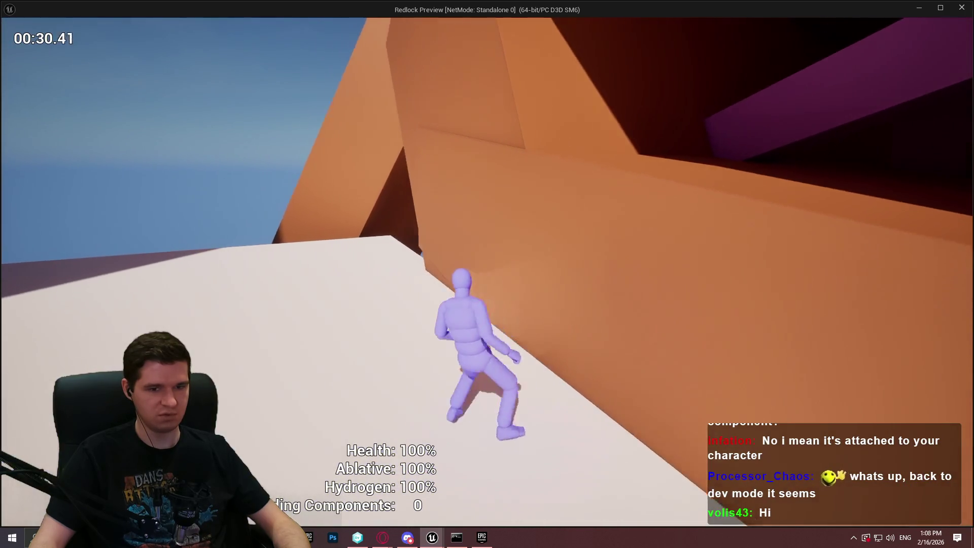
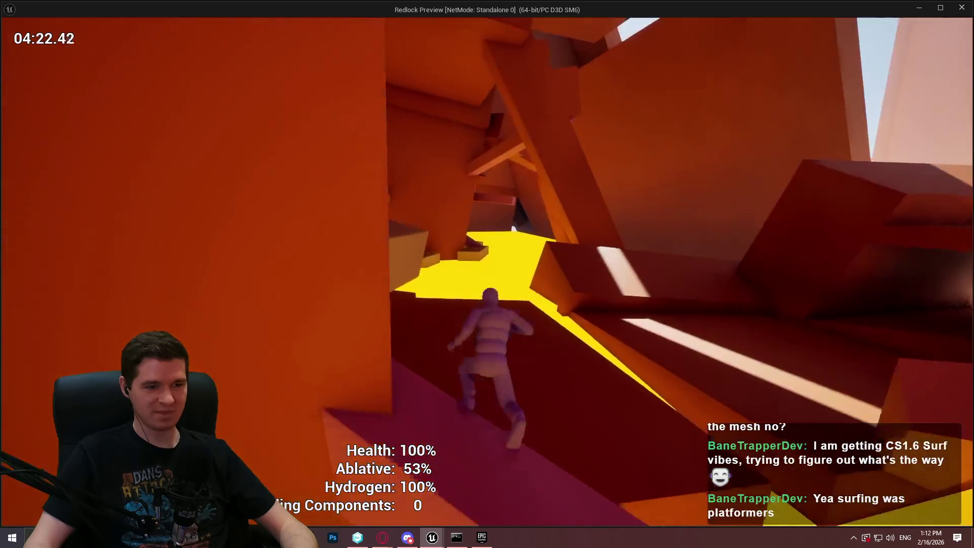
Switch to Opera and search Google Images for 'soldat'.
key(alt+Tab)
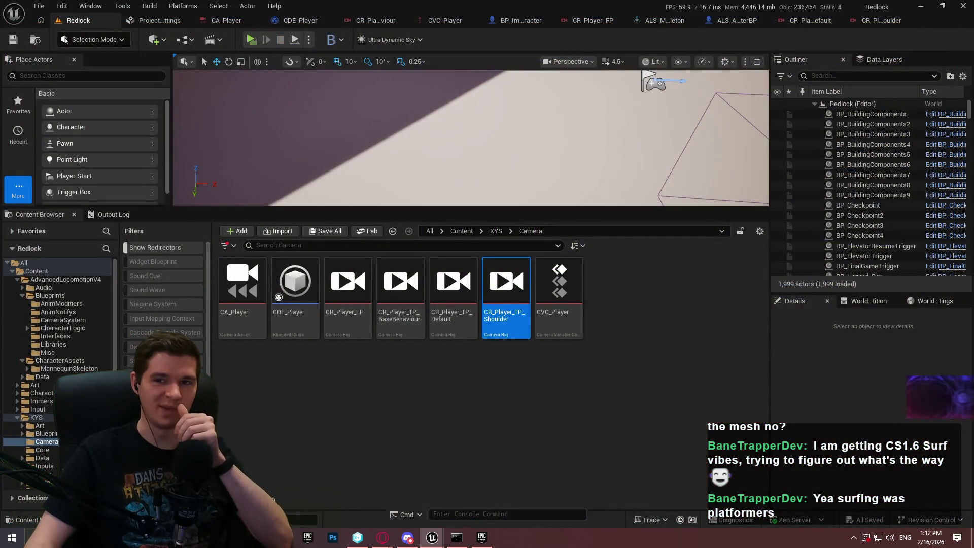
key(alt+Tab)
key(ctrl+t)
text(soldat)
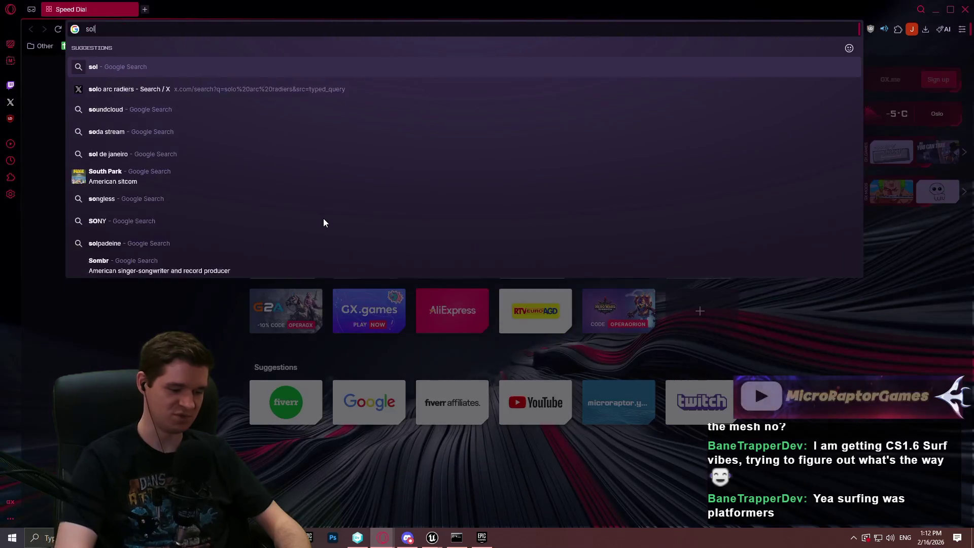
key(Return)
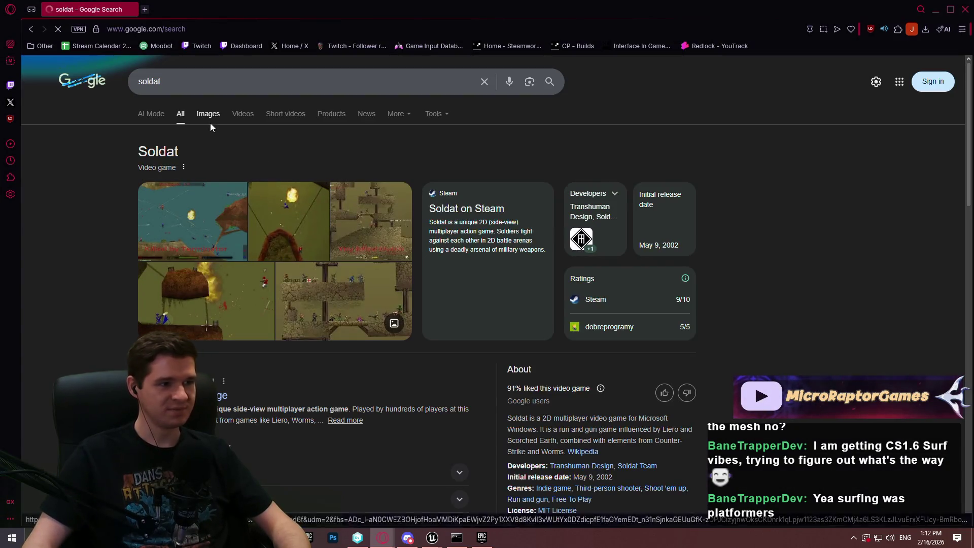
click(210, 122)
Open the first Steam screenshot of Soldat in its own tab, look it over, and close it.
click(165, 223)
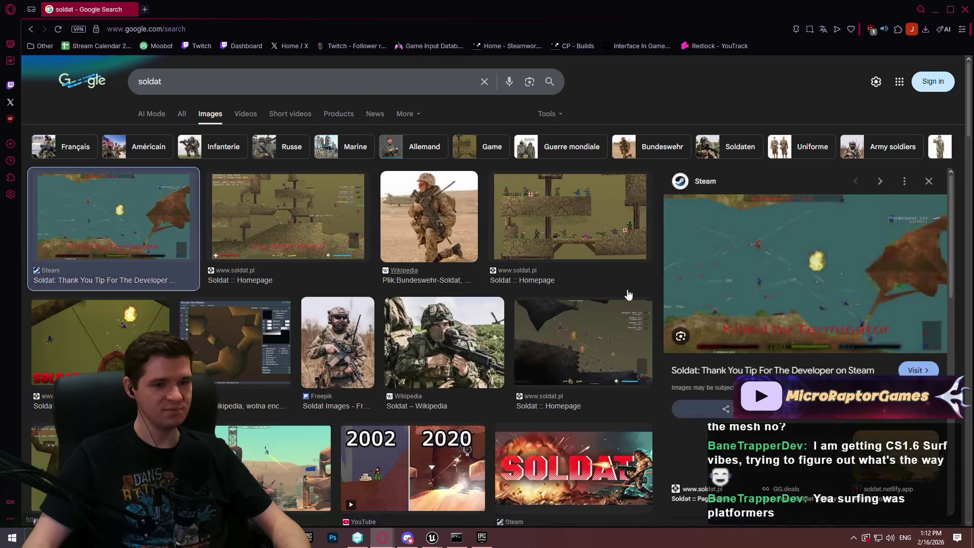
right_click(827, 275)
click(685, 298)
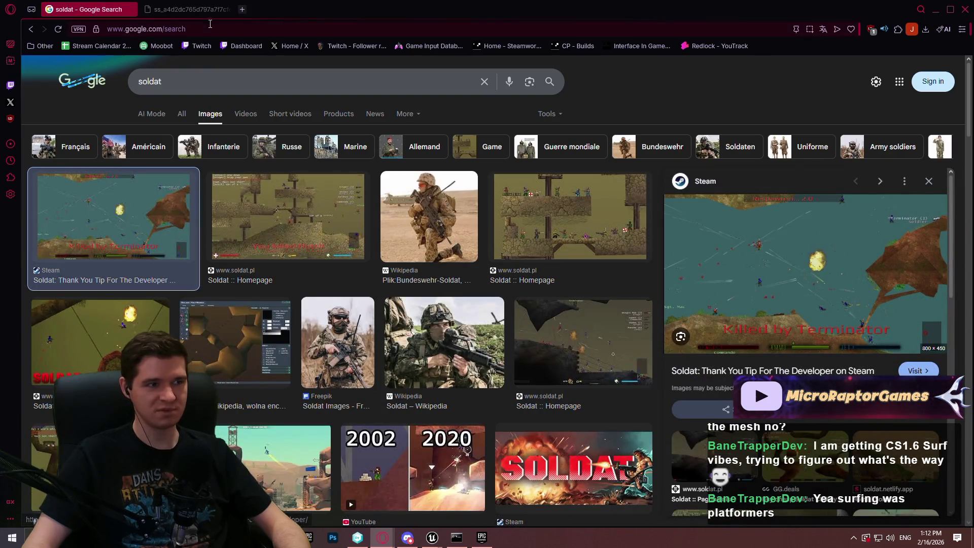
scroll(531, 276, up, 5)
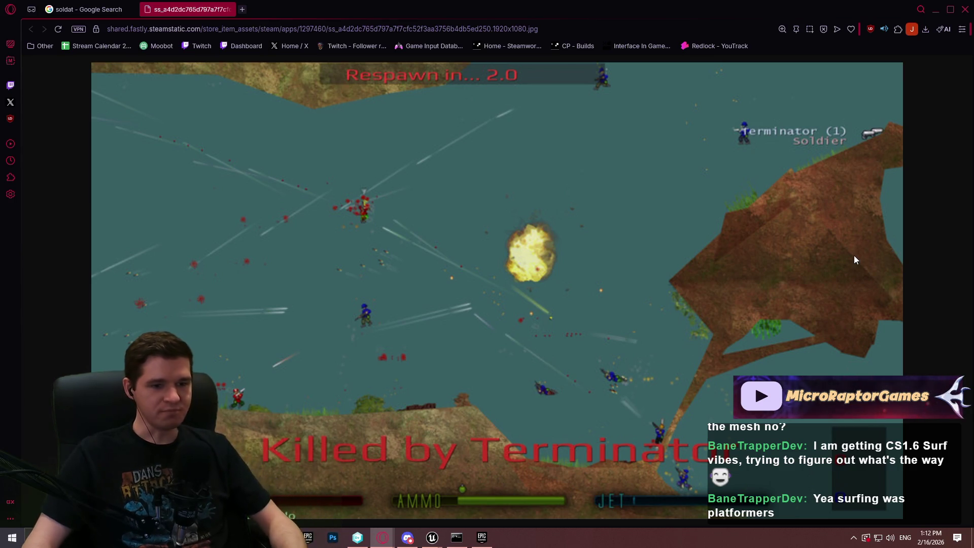
scroll(791, 220, down, 4)
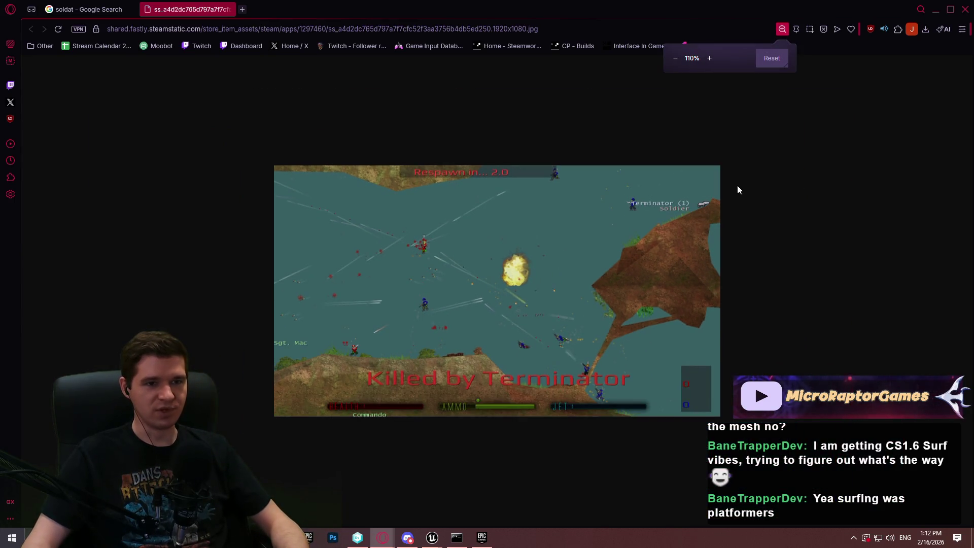
scroll(565, 188, down, 1)
click(227, 9)
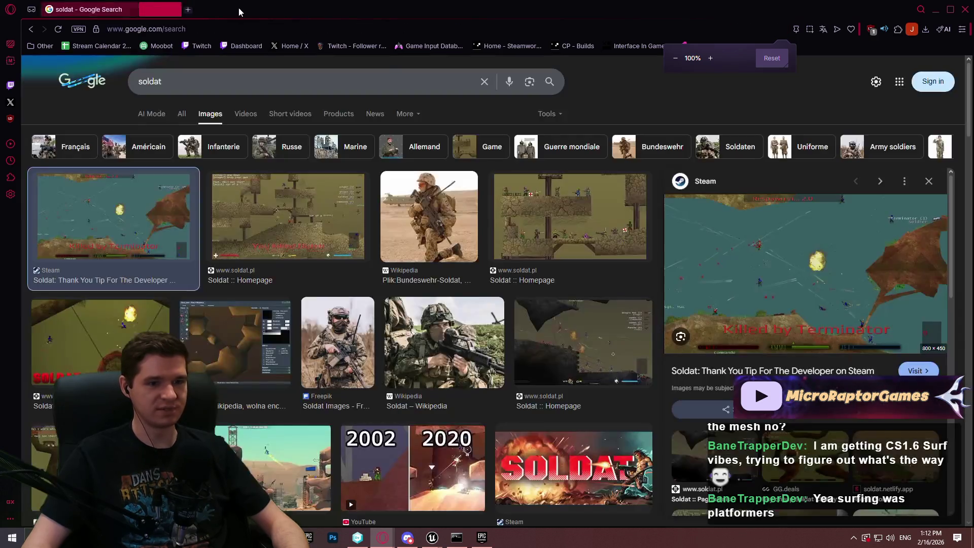
Close the search window, pause the YouTube video, and return to the Unreal editor.
click(967, 10)
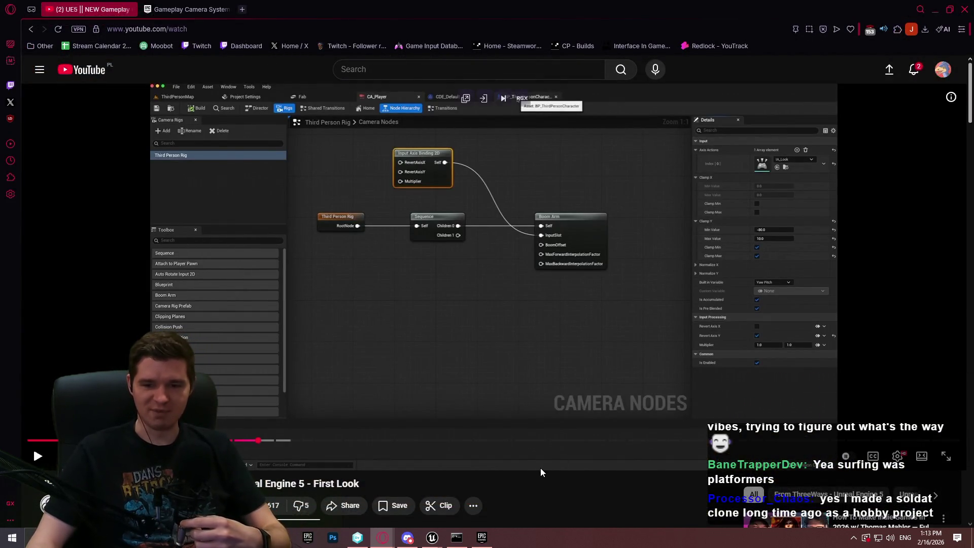
click(375, 249)
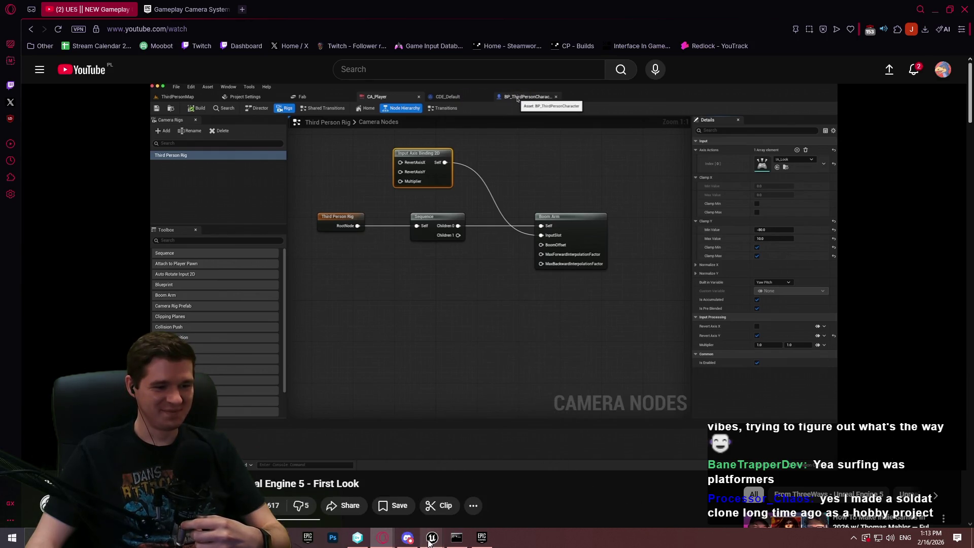
mouse_move(430, 539)
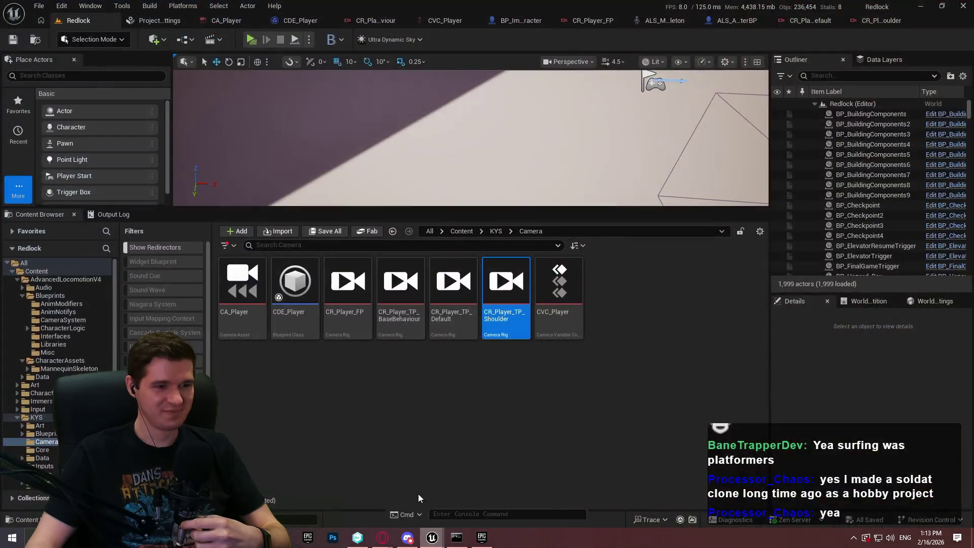
click(418, 494)
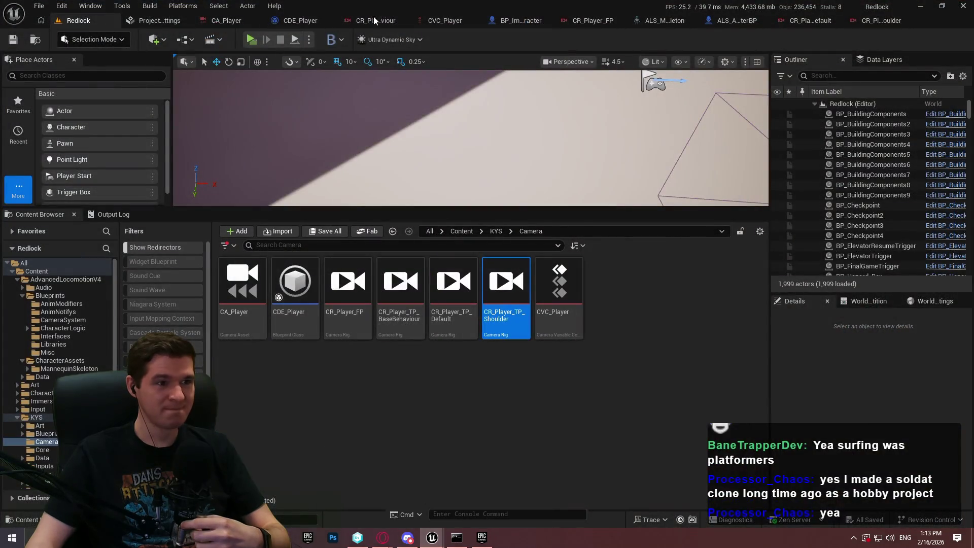
Look over the CR_Player_TP_BaseBehaviour rig's Offset and Boom Arm nodes, then the CA_Player asset.
click(374, 20)
scroll(617, 202, down, 1)
drag(600, 203, 349, 207)
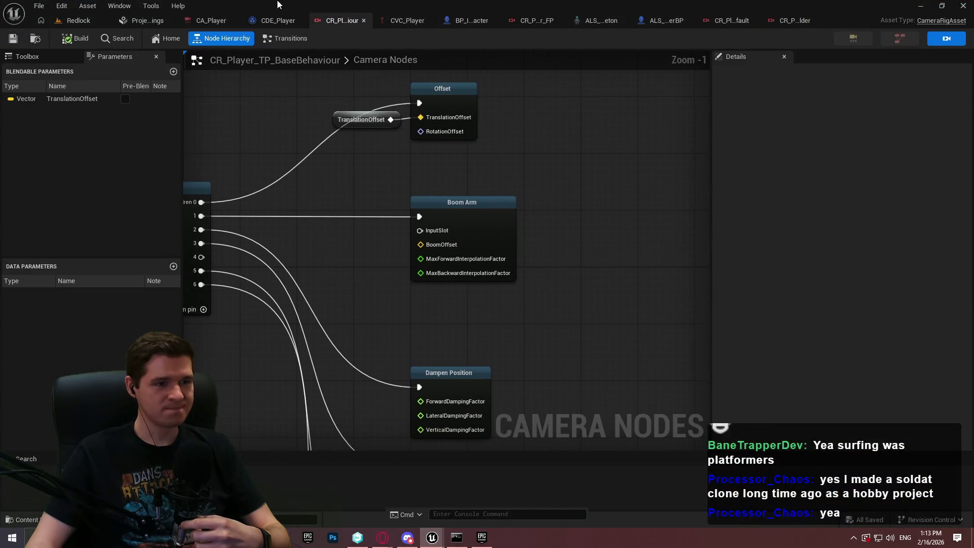
click(226, 21)
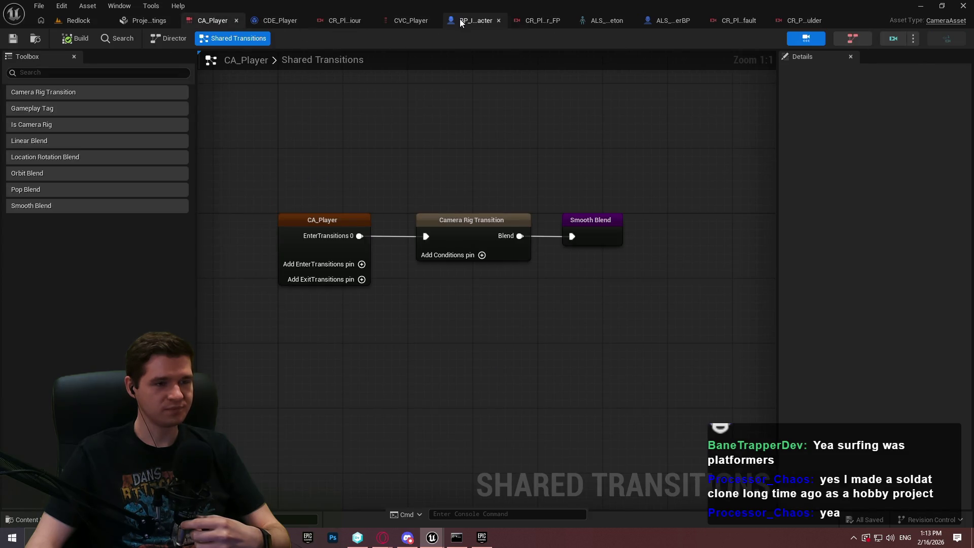
In CDE_Player, add a Branch on the less-than-0.2 result whose True output activates the camera rig.
click(292, 25)
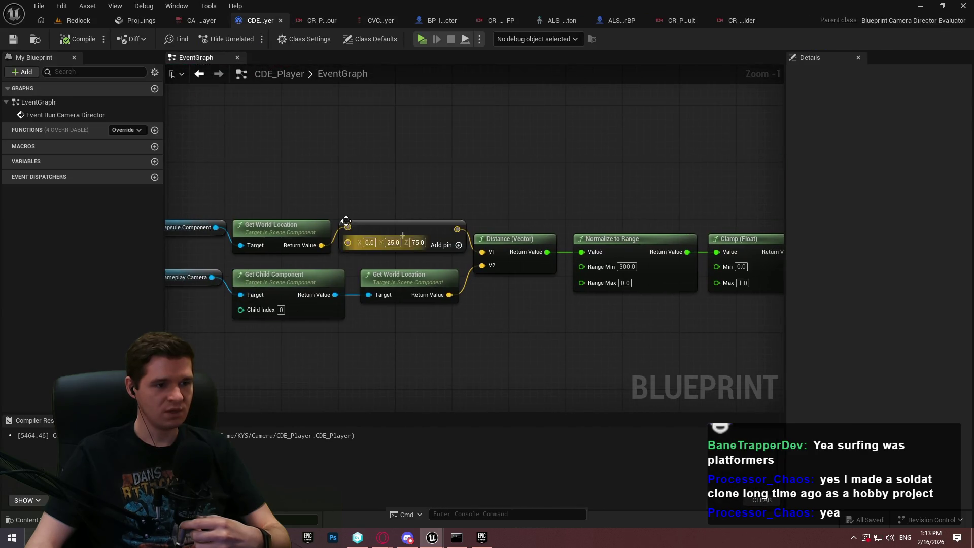
mouse_move(346, 239)
mouse_down()
mouse_move(183, 274)
mouse_move(448, 150)
mouse_move(577, 207)
mouse_move(263, 231)
mouse_up()
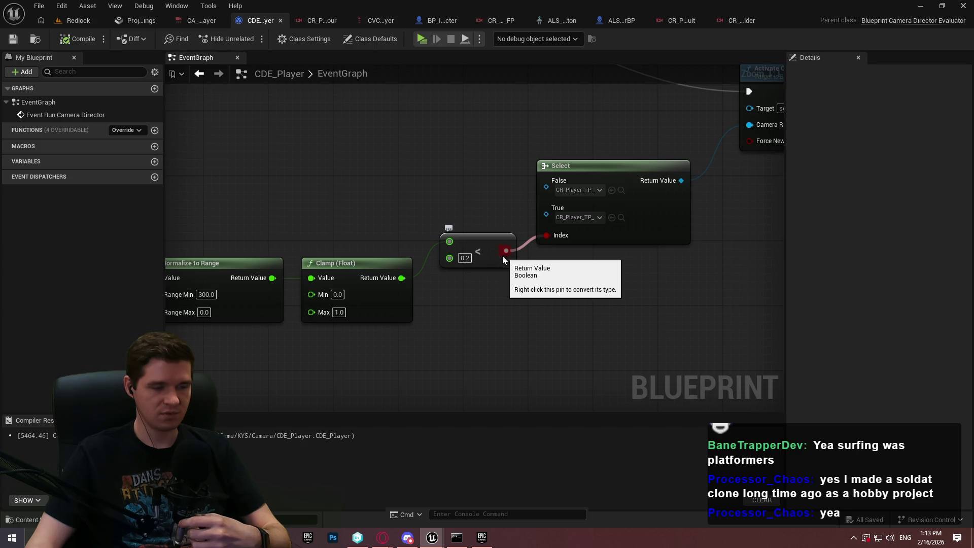
mouse_move(512, 265)
mouse_down()
mouse_move(431, 350)
mouse_move(447, 273)
mouse_move(436, 339)
mouse_up()
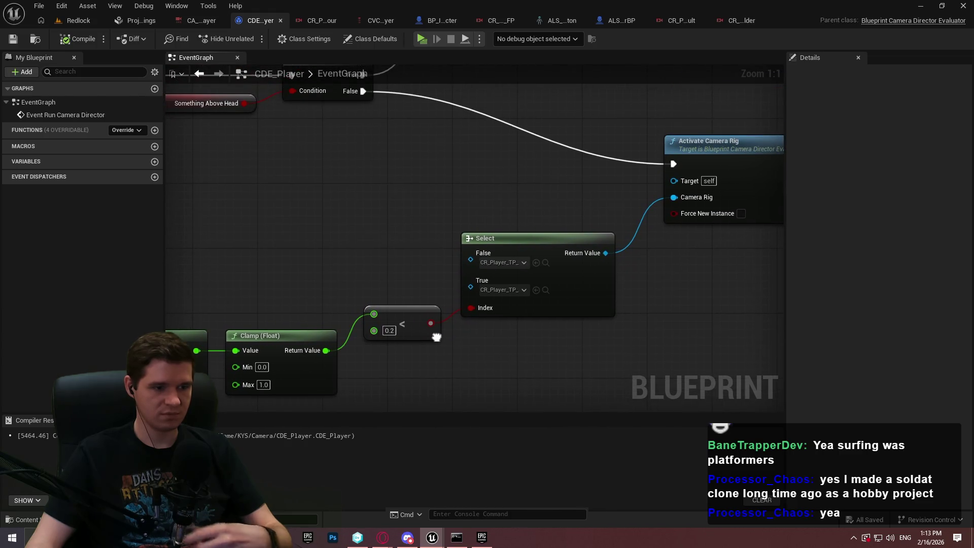
click(486, 339)
drag(499, 380, 430, 325)
drag(492, 360, 362, 93)
drag(562, 363, 674, 166)
click(552, 279)
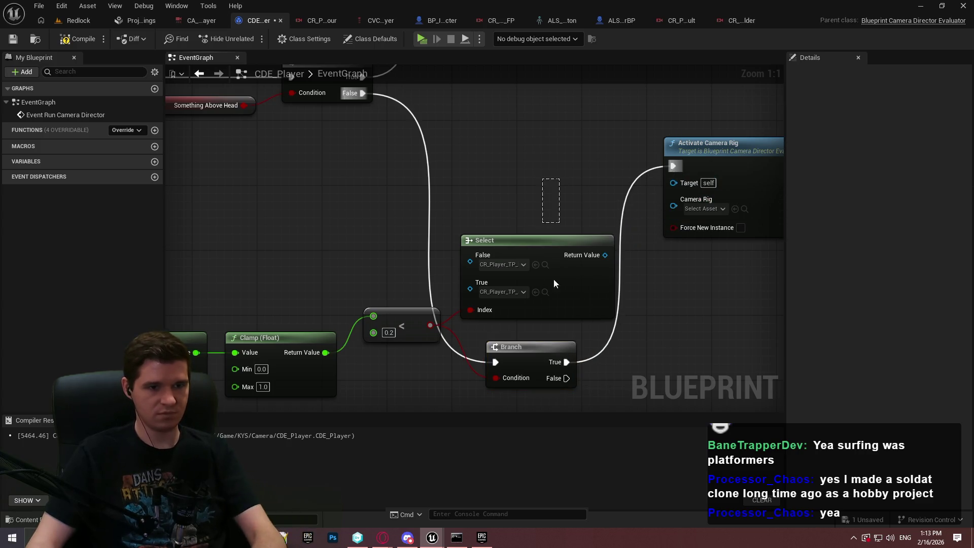
Delete the Select node and set Activate Camera Rig to a third-person camera rig.
key(Delete)
click(704, 208)
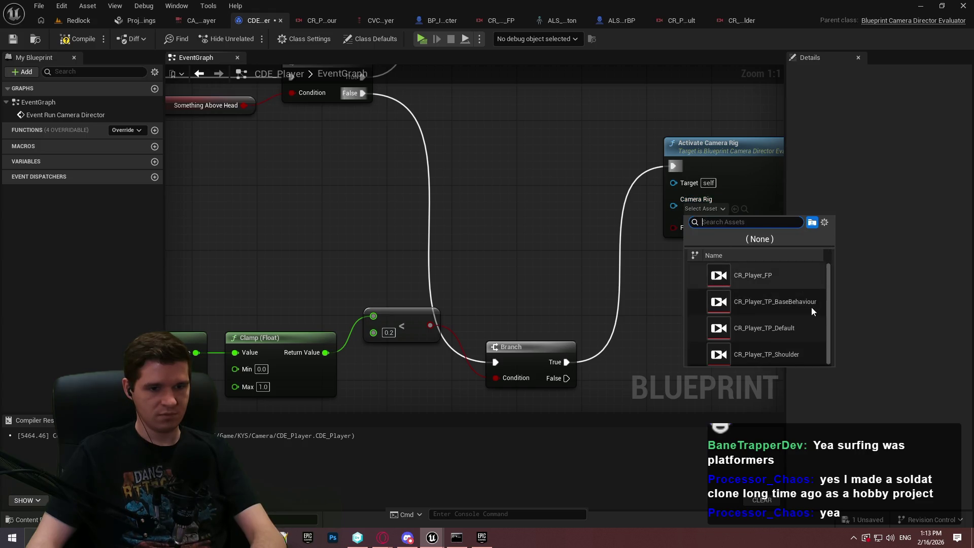
click(796, 354)
drag(528, 348, 534, 233)
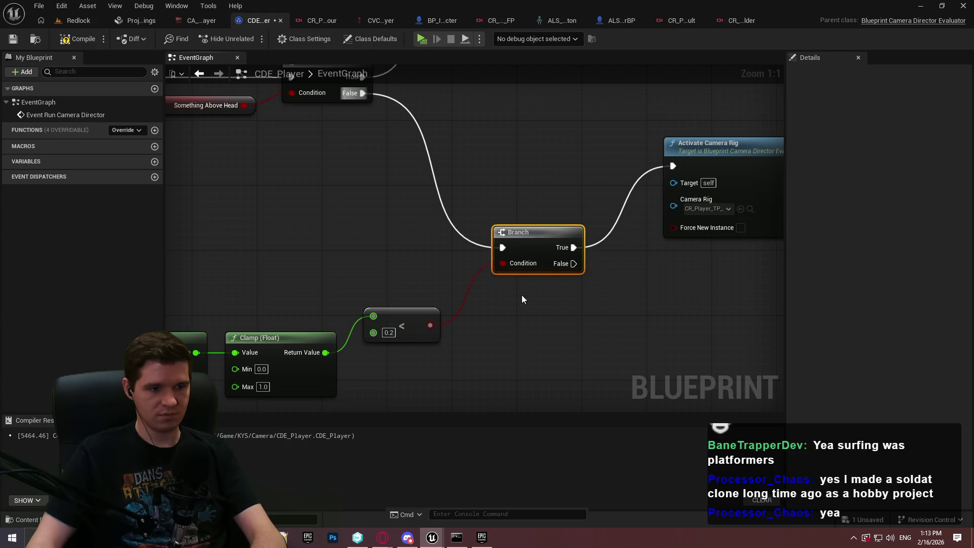
Add a Greater comparison on the clamped value with a 0.25 threshold.
drag(329, 354, 373, 372)
text(<)
key(BackSpace)
text(>)
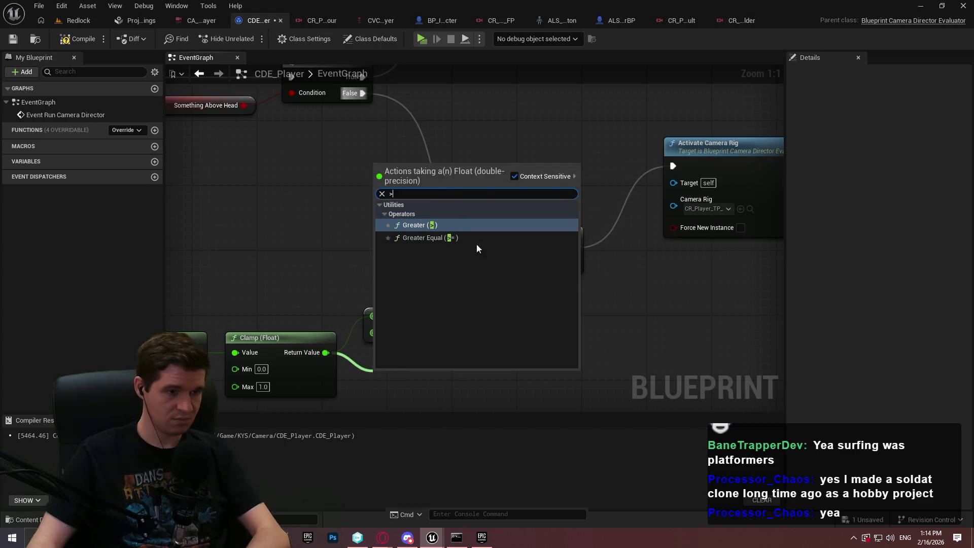
click(440, 226)
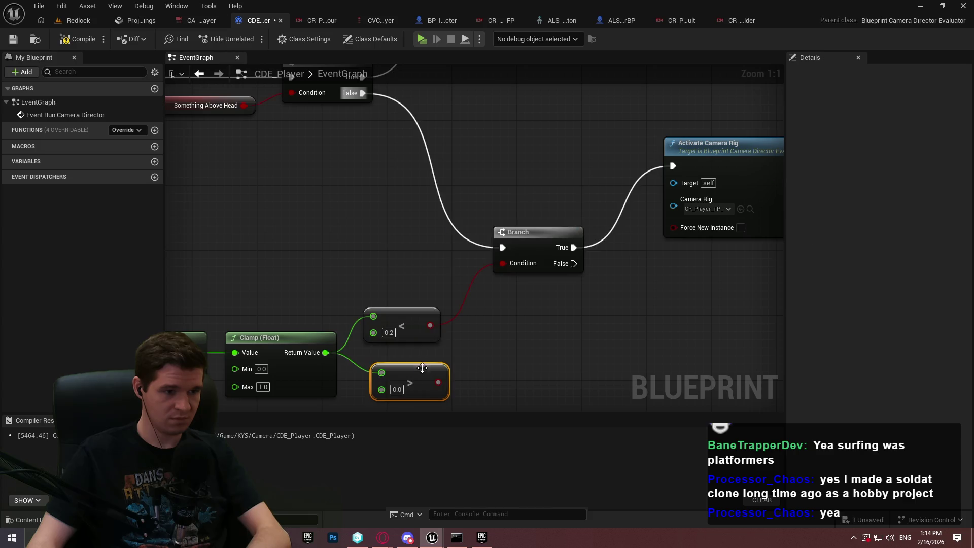
click(399, 389)
text(0.25)
key(Return)
mouse_move(416, 374)
mouse_down()
mouse_move(400, 358)
mouse_move(407, 366)
mouse_up()
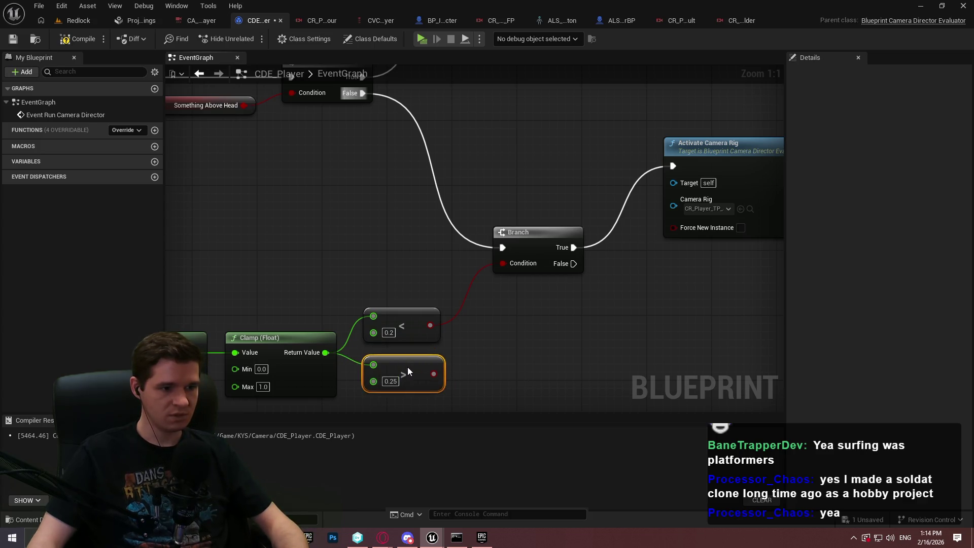
click(538, 309)
Add a second Branch off the first Branch's False, driven by the greater-than-0.25 result.
drag(600, 277, 587, 215)
click(624, 237)
drag(643, 260, 555, 201)
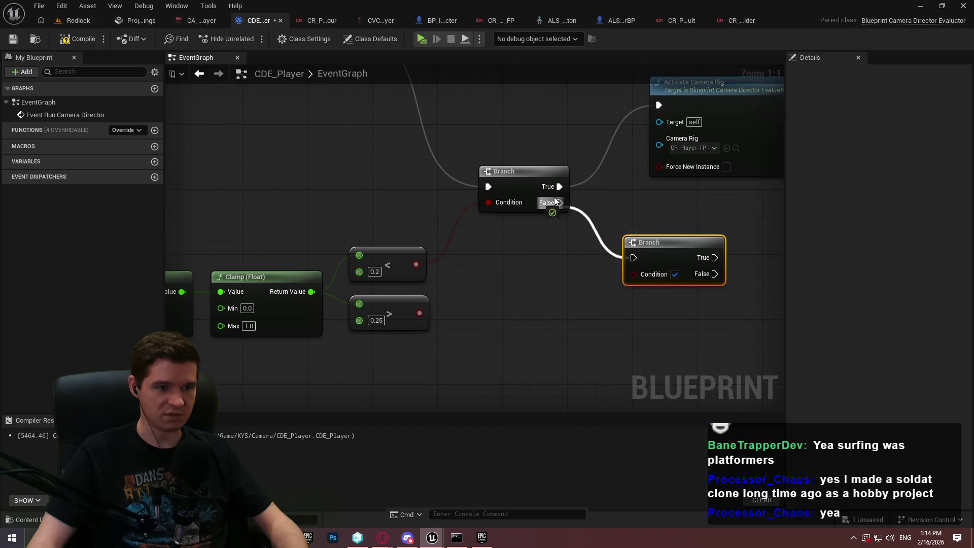
mouse_move(421, 315)
mouse_down()
mouse_move(639, 270)
mouse_move(643, 278)
mouse_up()
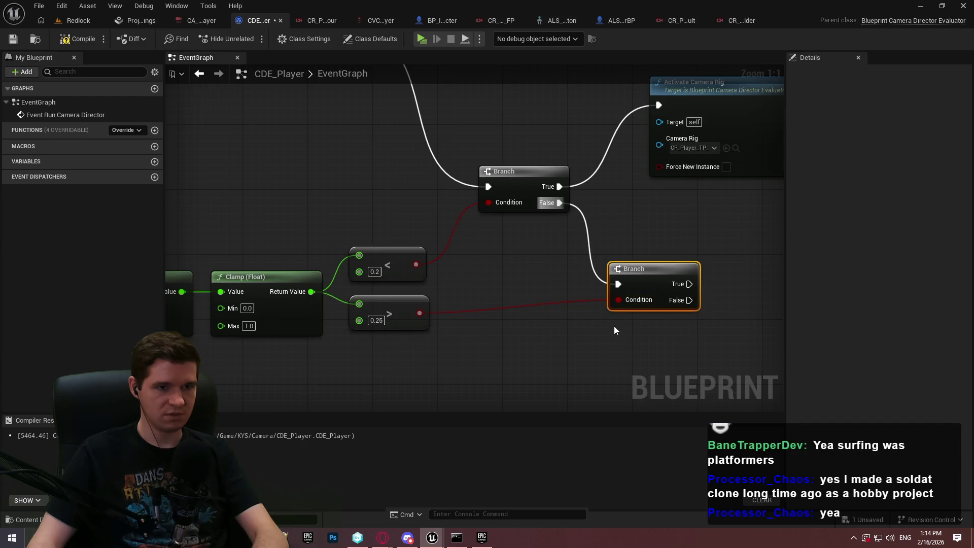
Duplicate Activate Camera Rig onto the second Branch's True with a different rig, then start Play.
drag(677, 231, 551, 259)
drag(729, 257, 626, 143)
key(ctrl+c)
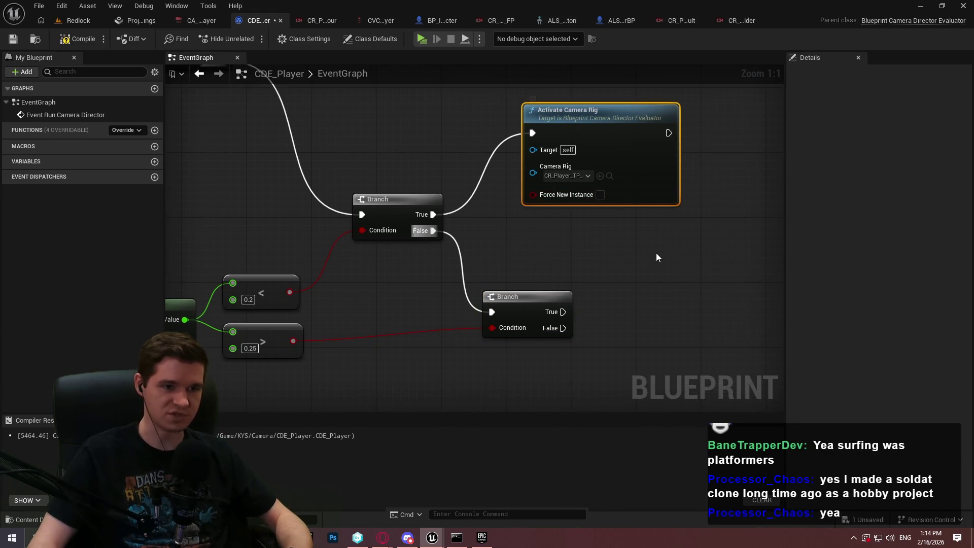
key(ctrl+v)
mouse_move(662, 287)
mouse_down()
mouse_move(600, 314)
mouse_move(546, 317)
mouse_move(558, 315)
mouse_up()
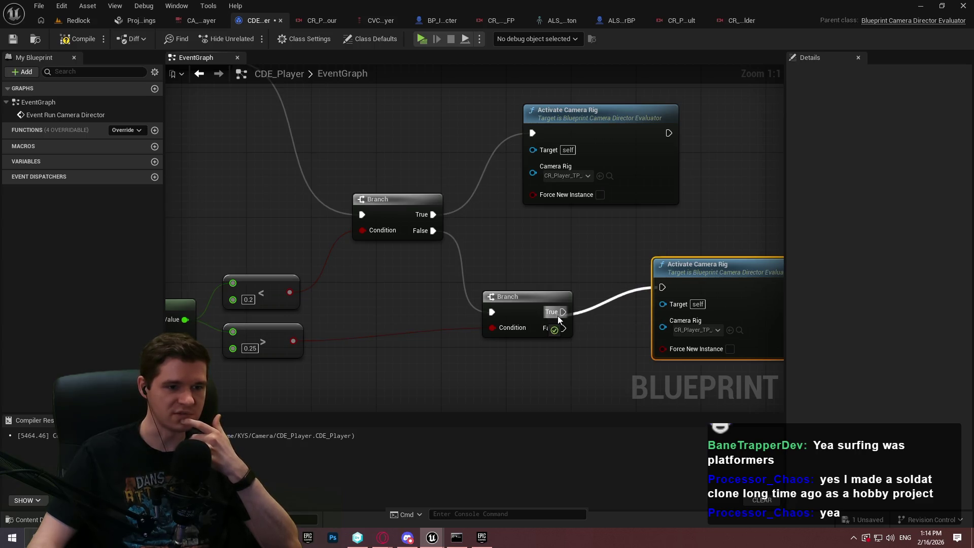
click(703, 330)
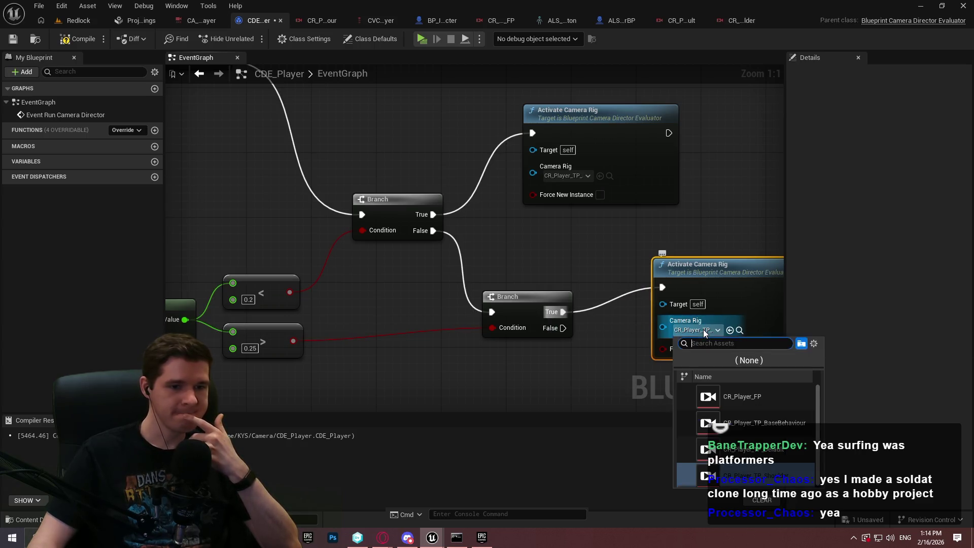
click(790, 449)
click(423, 41)
click(486, 434)
Walk the purple character around the red post and orange wall to check the camera, then stop.
key(w)
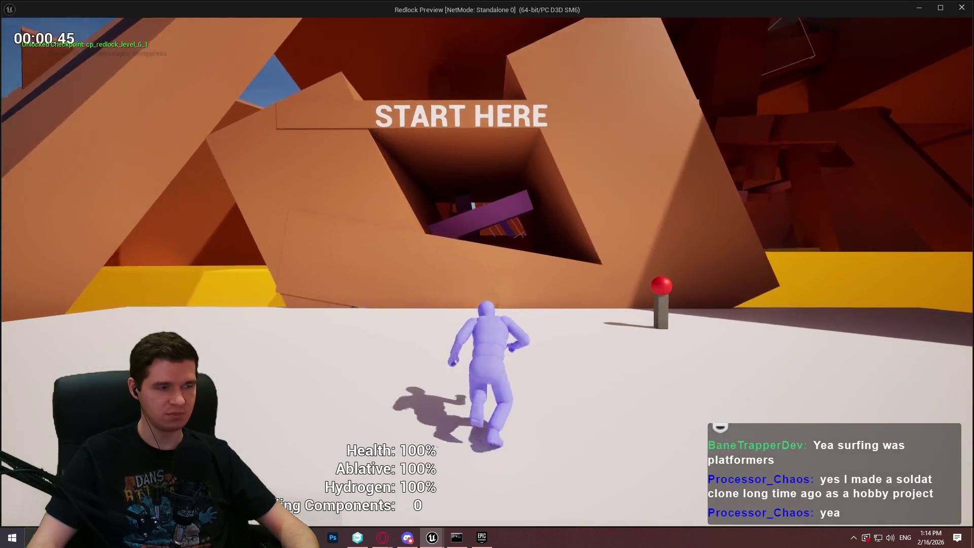
key(s)
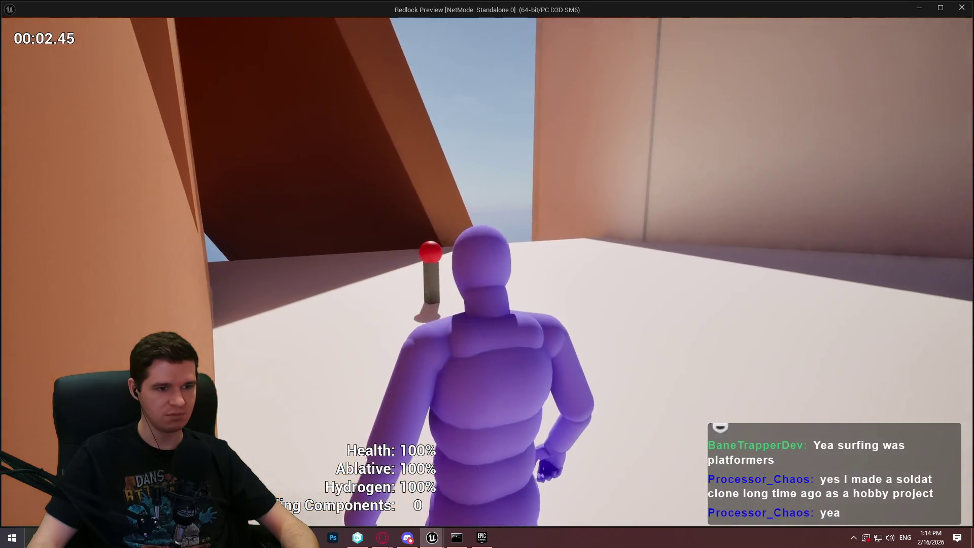
key(s)
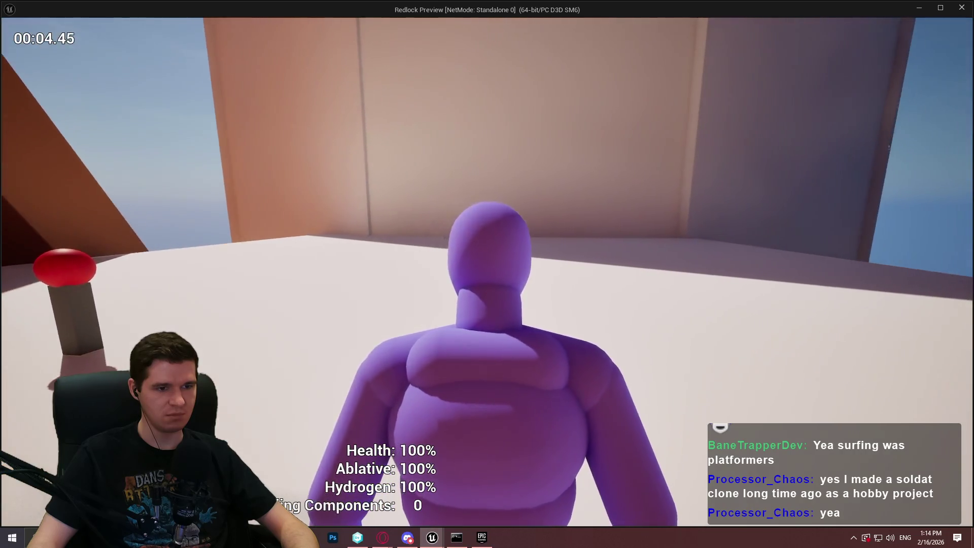
key(w)
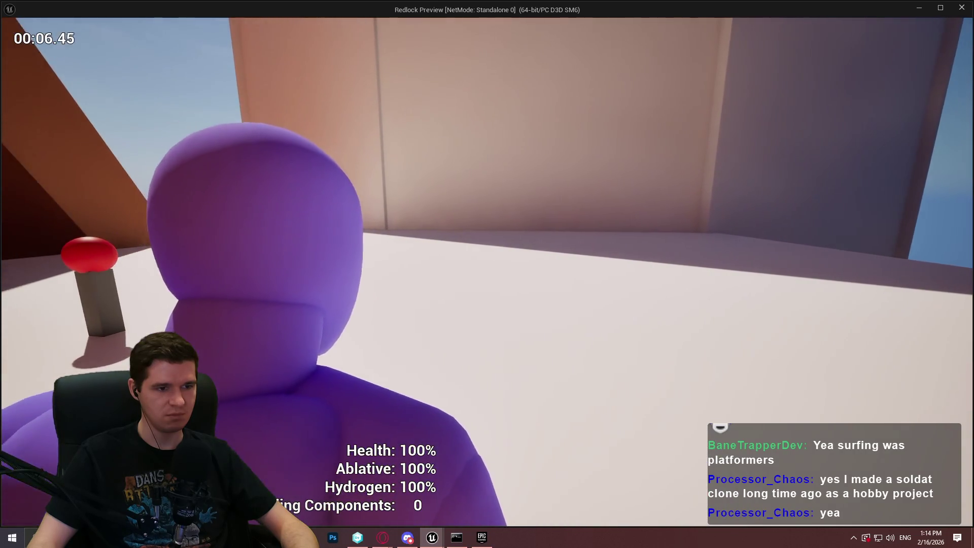
key(w)
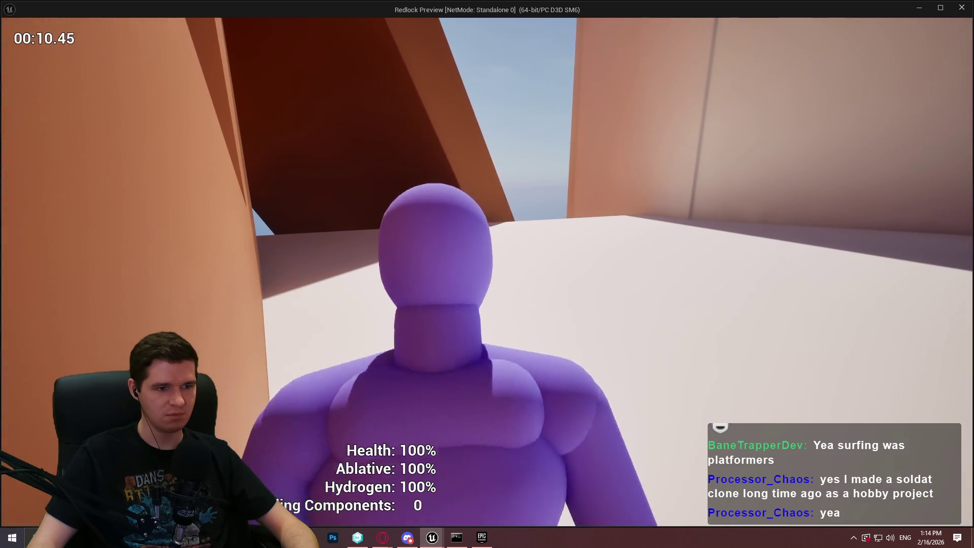
key(a)
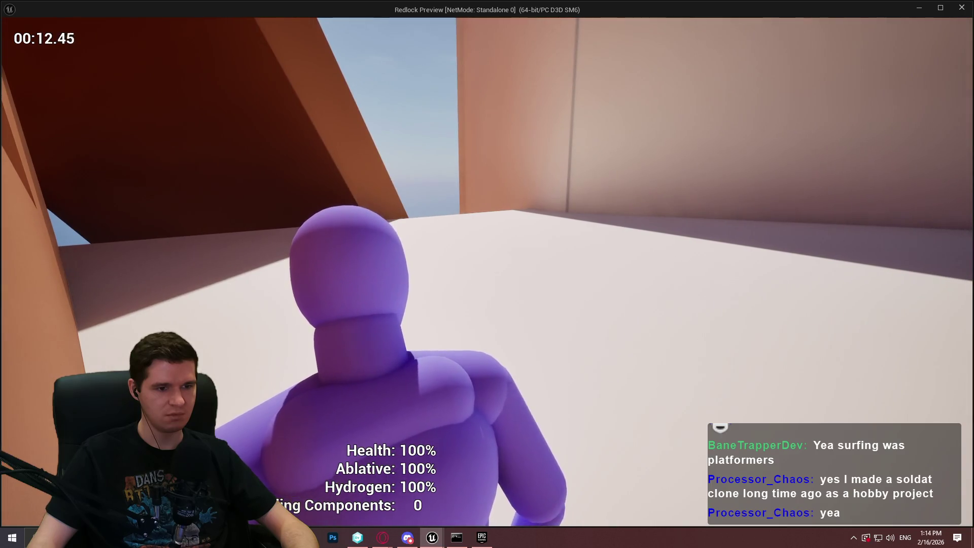
key(s)
key(w)
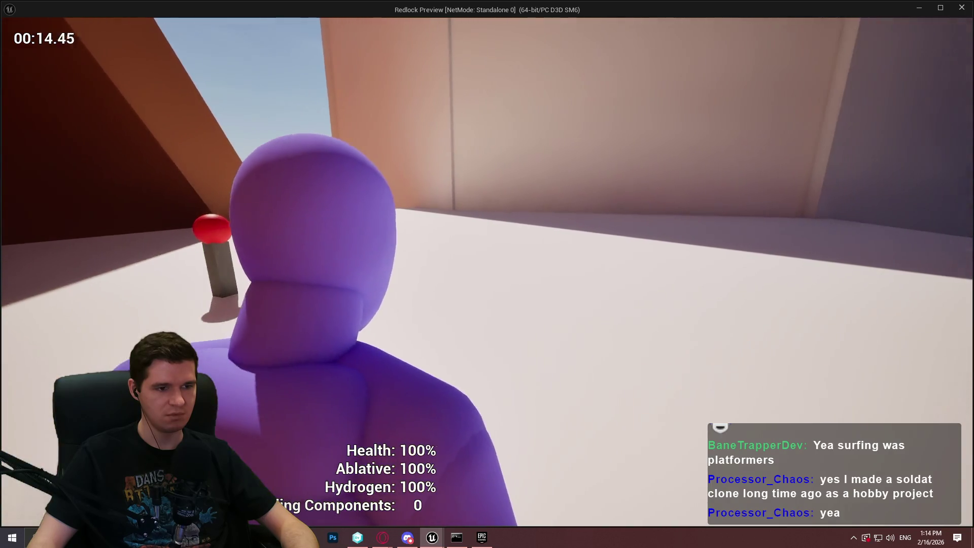
key(w)
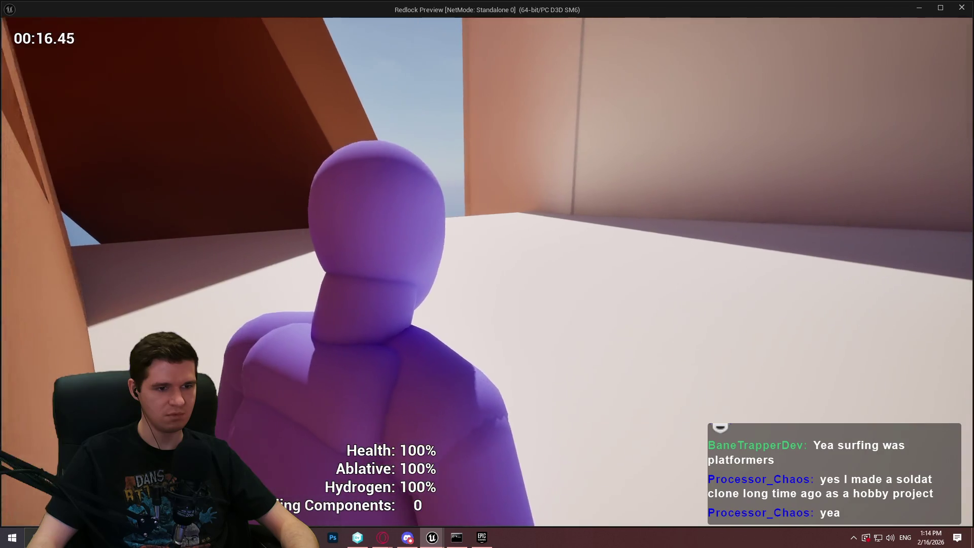
key(w)
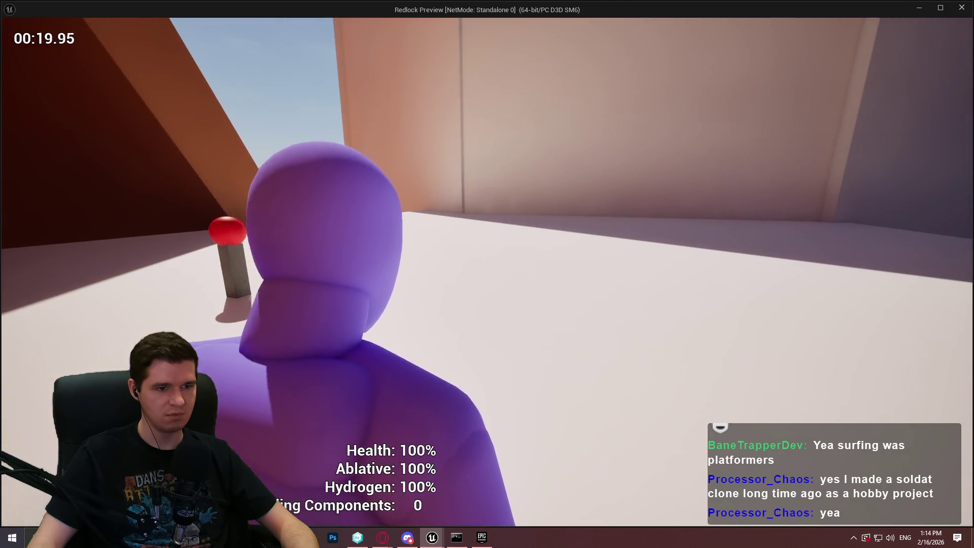
key(w)
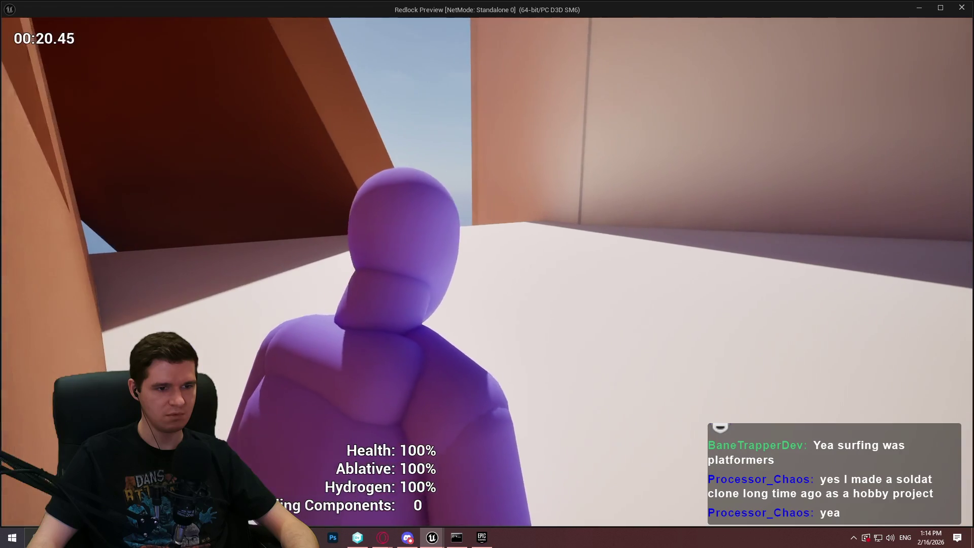
key(w)
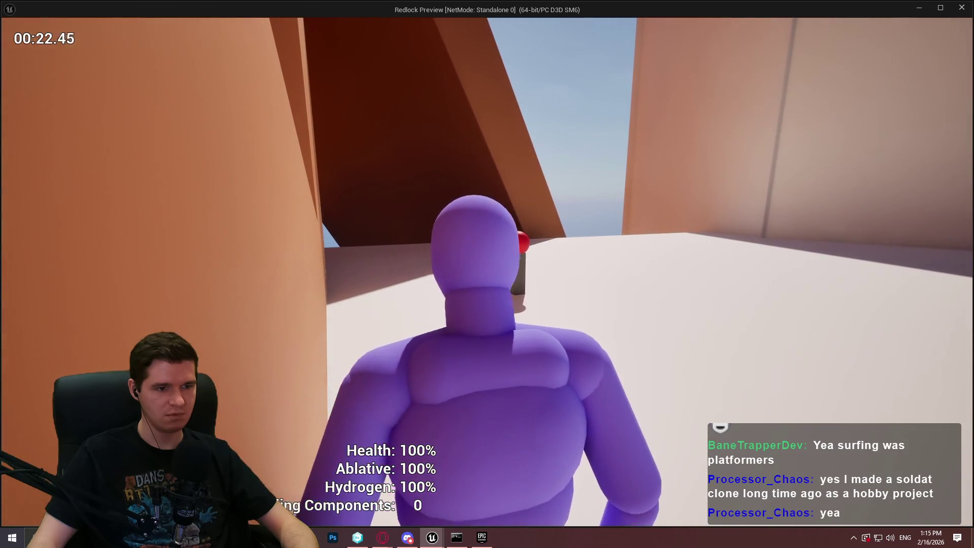
key(w)
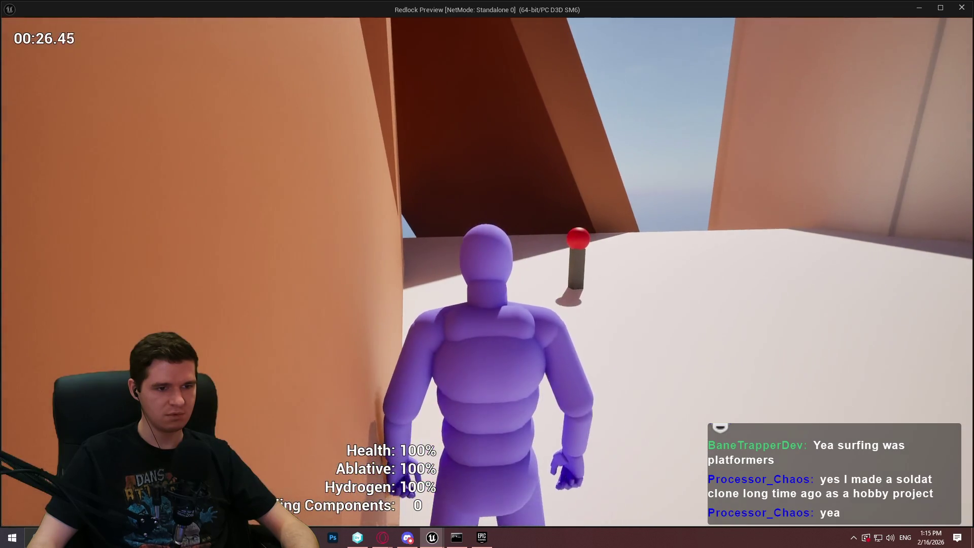
key(w)
key(Escape)
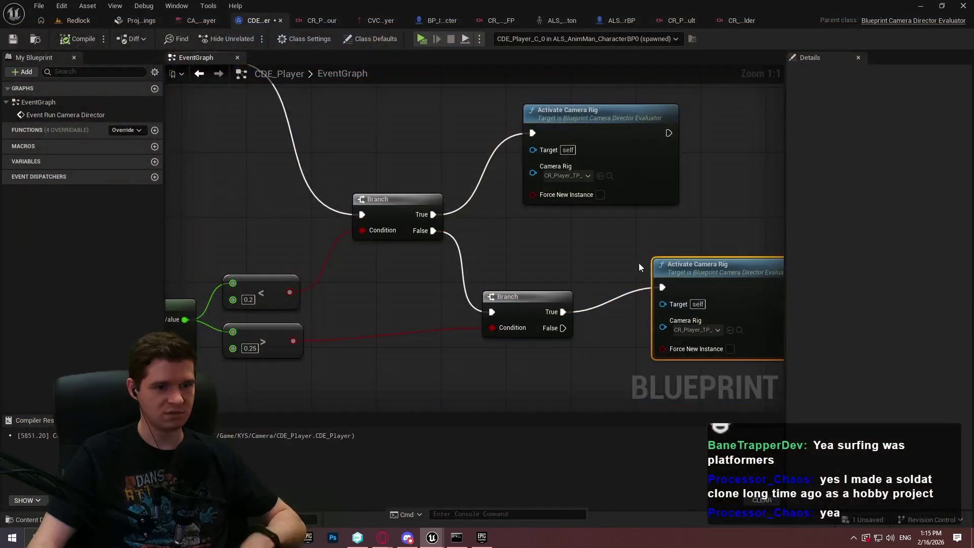
Reposition the upper and lower Activate Camera Rig nodes in the graph.
drag(692, 296, 662, 307)
click(532, 239)
scroll(545, 258, down, 1)
drag(551, 128, 515, 156)
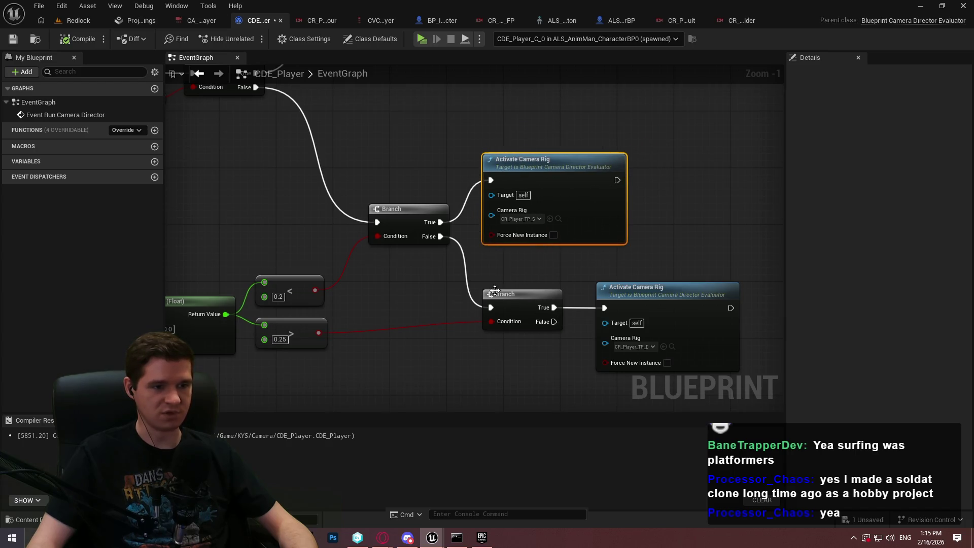
scroll(607, 343, down, 3)
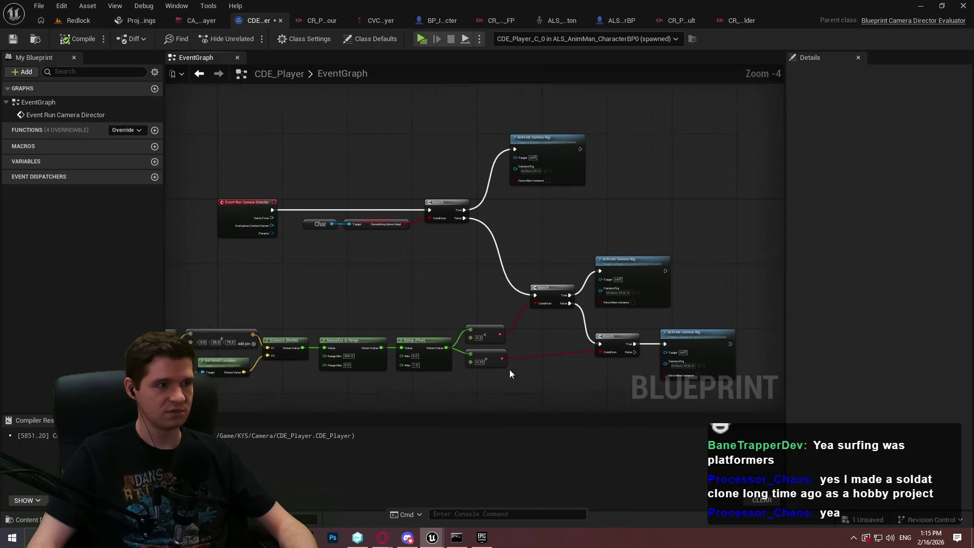
Check the offset vector (0.0, 25.0, 75.0) by the Char node and save all assets.
drag(446, 304, 581, 166)
scroll(299, 154, up, 4)
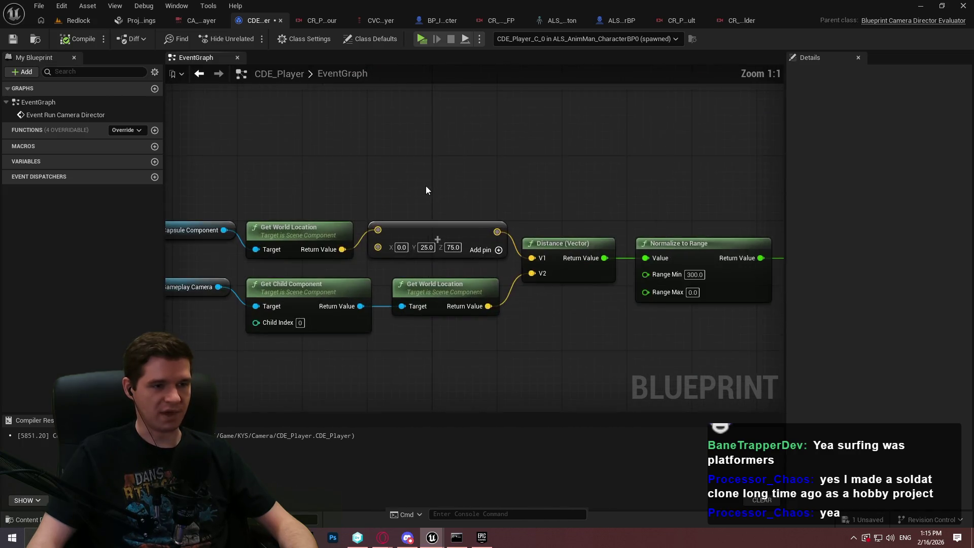
drag(545, 208, 566, 156)
mouse_move(474, 205)
mouse_down()
mouse_move(200, 213)
mouse_move(167, 223)
mouse_move(747, 167)
mouse_up()
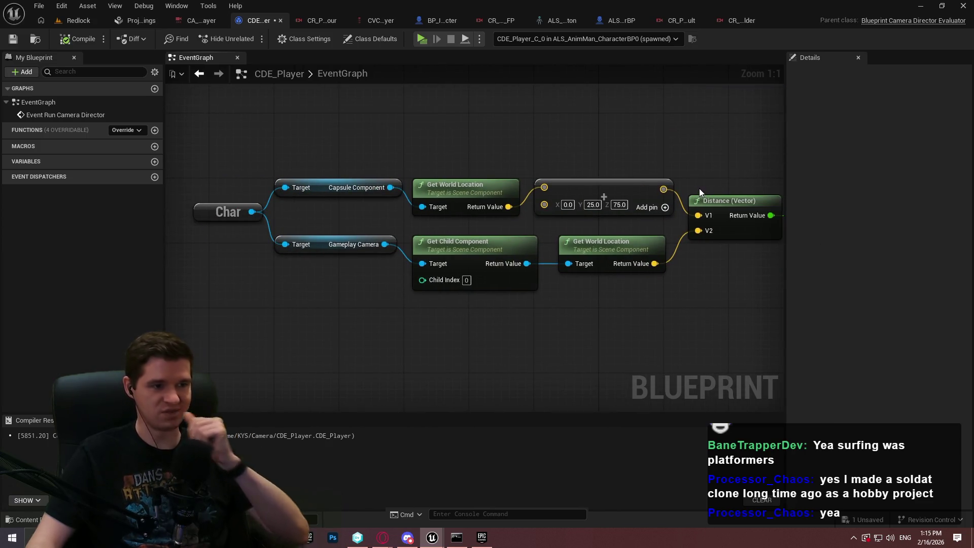
click(589, 205)
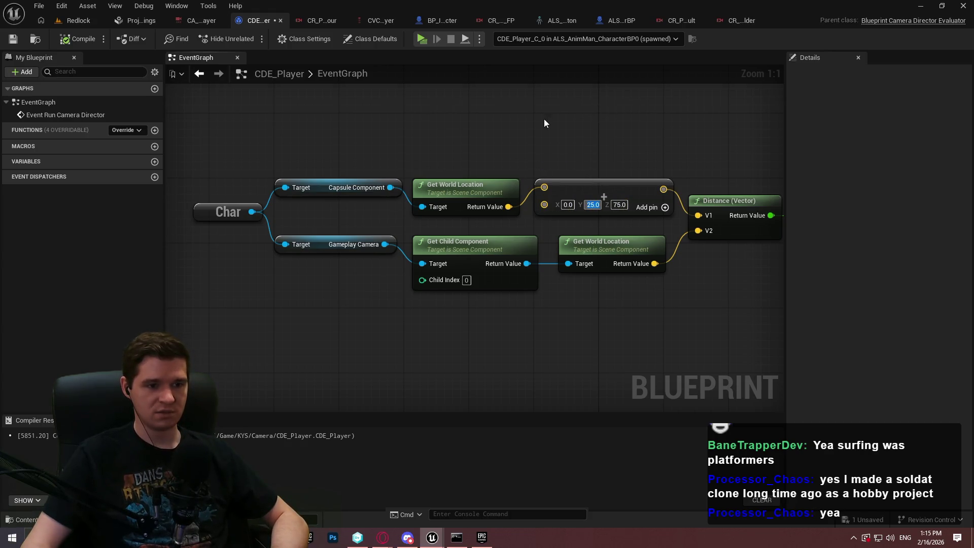
mouse_move(540, 127)
mouse_down()
mouse_move(371, 163)
mouse_move(303, 214)
mouse_move(203, 254)
mouse_move(571, 224)
mouse_move(717, 224)
mouse_move(539, 211)
mouse_up()
click(15, 39)
click(39, 5)
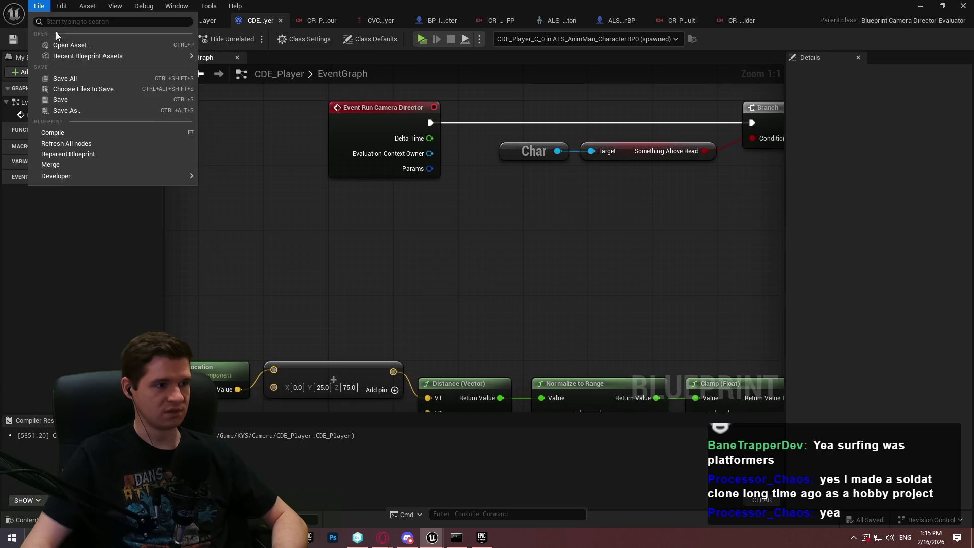
click(74, 78)
right_click(448, 231)
text(cur)
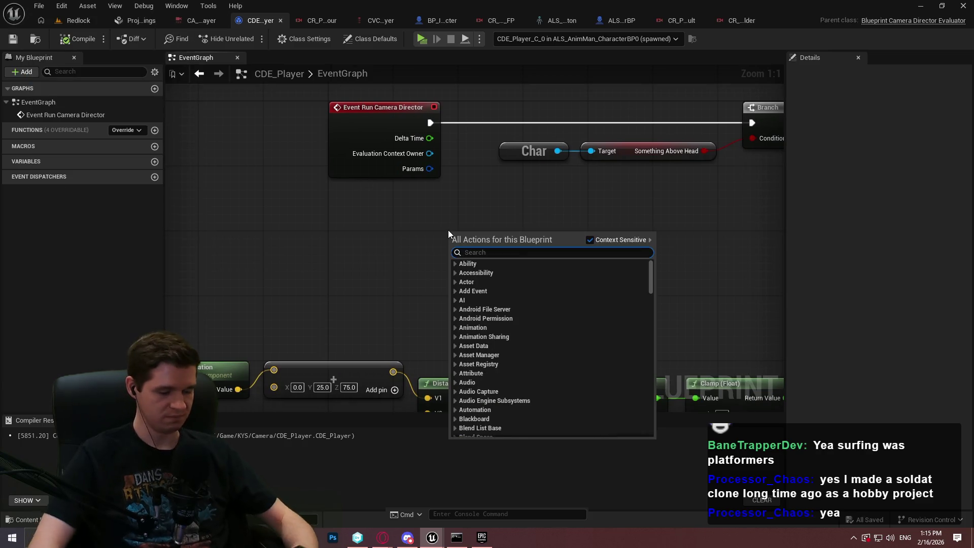
text(rent)
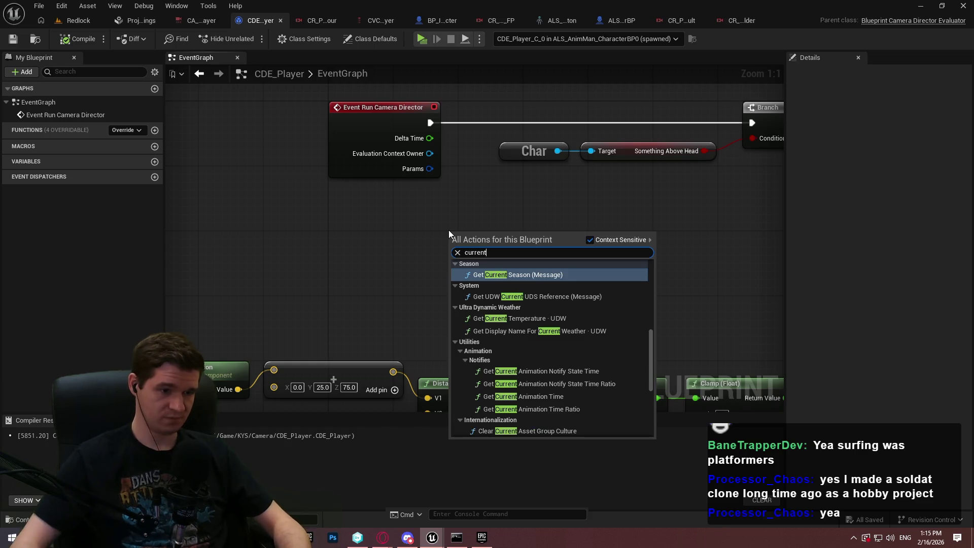
scroll(644, 343, up, 3)
mouse_move(652, 332)
mouse_down()
mouse_move(646, 265)
mouse_move(651, 436)
mouse_up()
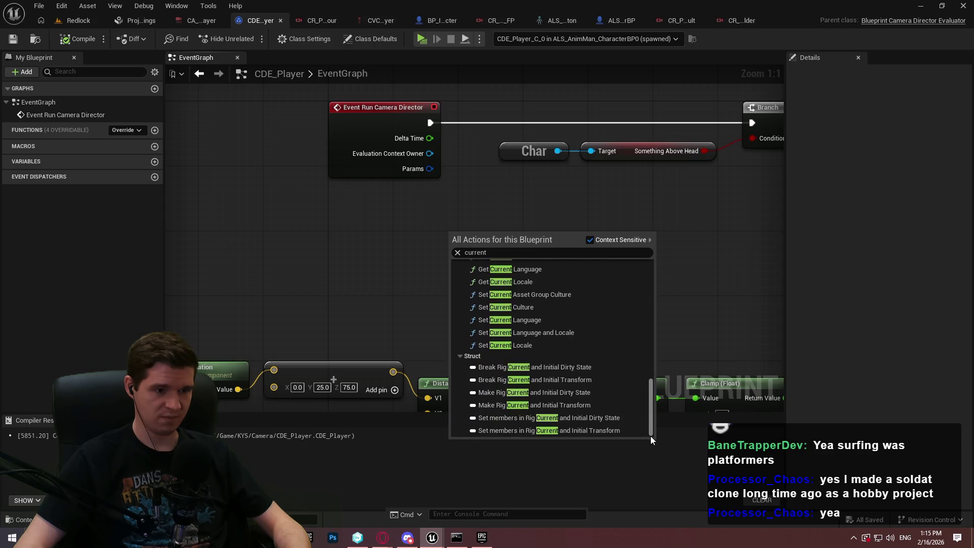
click(312, 214)
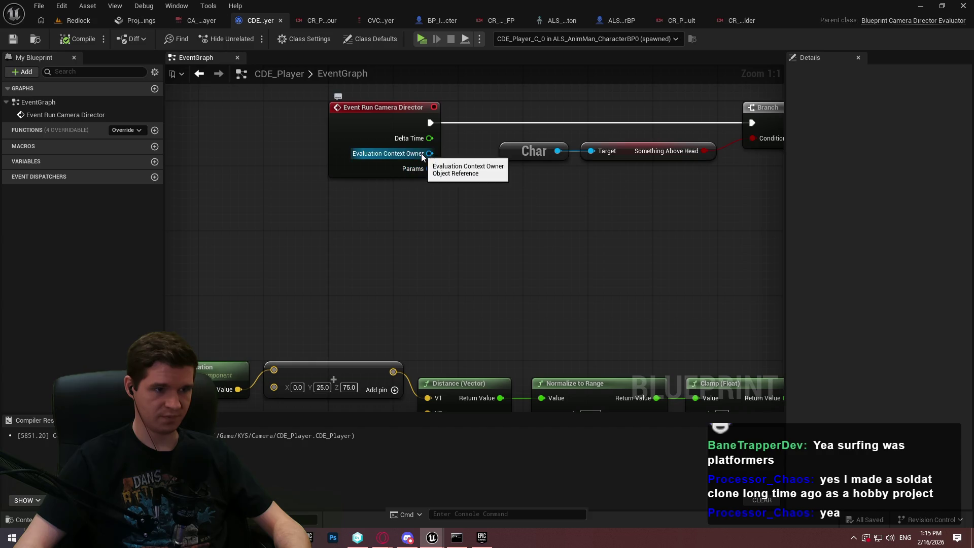
right_click(445, 231)
text(camera)
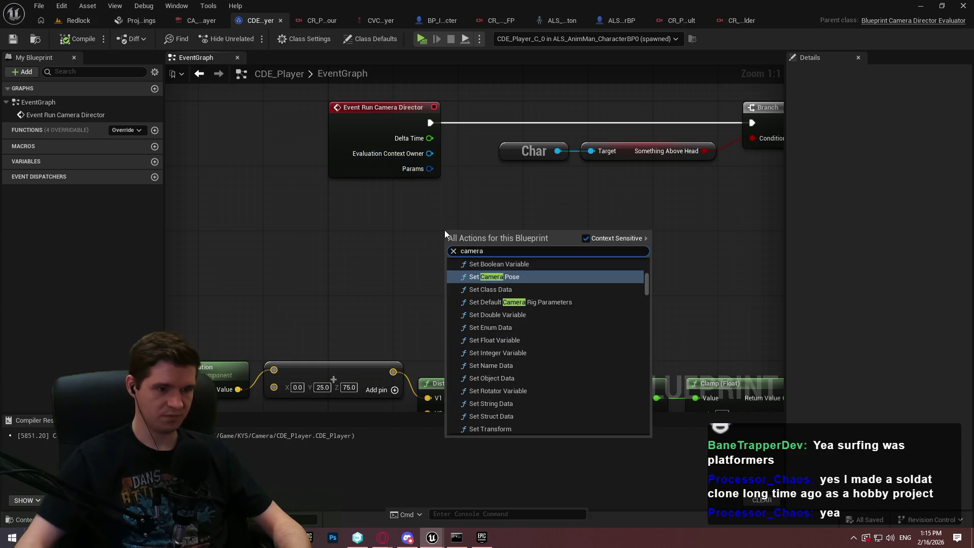
mouse_move(649, 273)
mouse_down()
mouse_move(646, 281)
mouse_move(647, 273)
mouse_up()
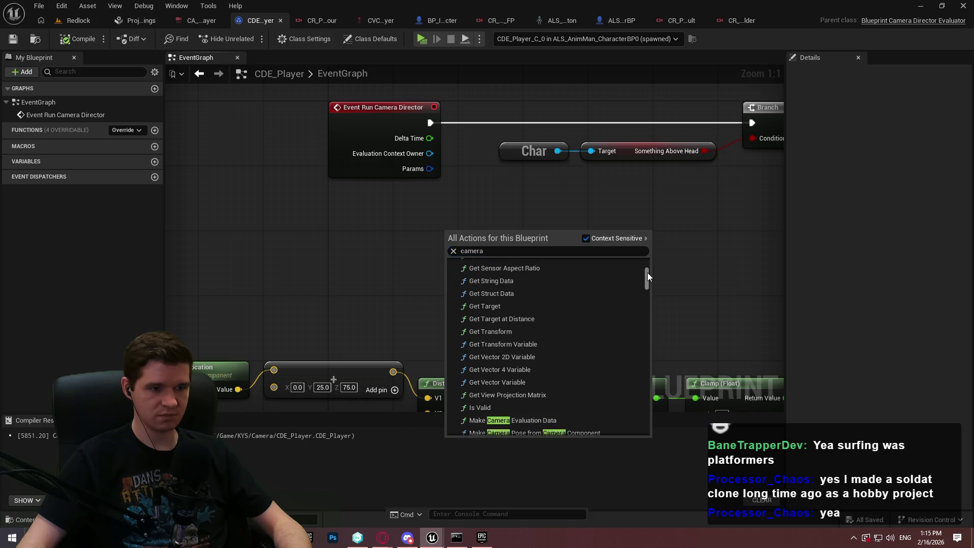
scroll(563, 327, up, 2)
scroll(561, 328, up, 5)
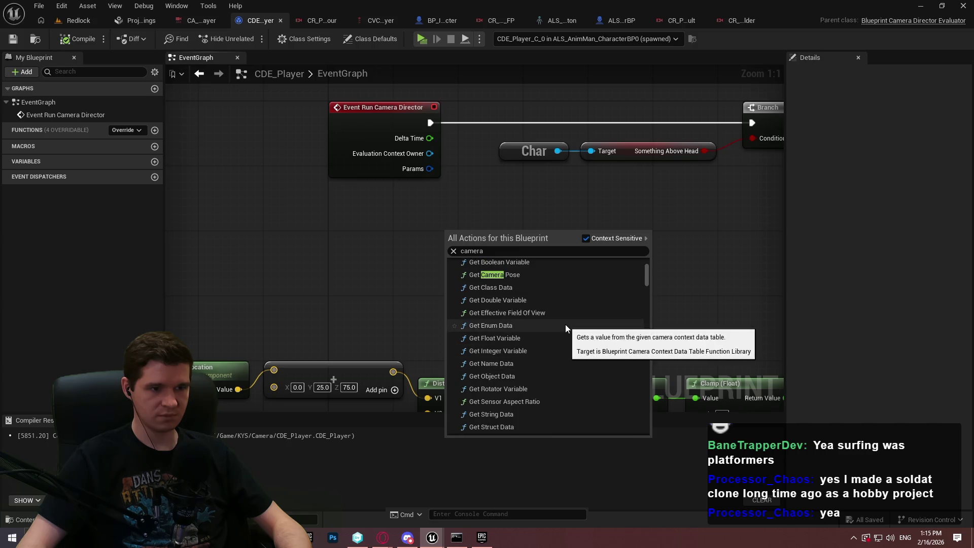
click(500, 291)
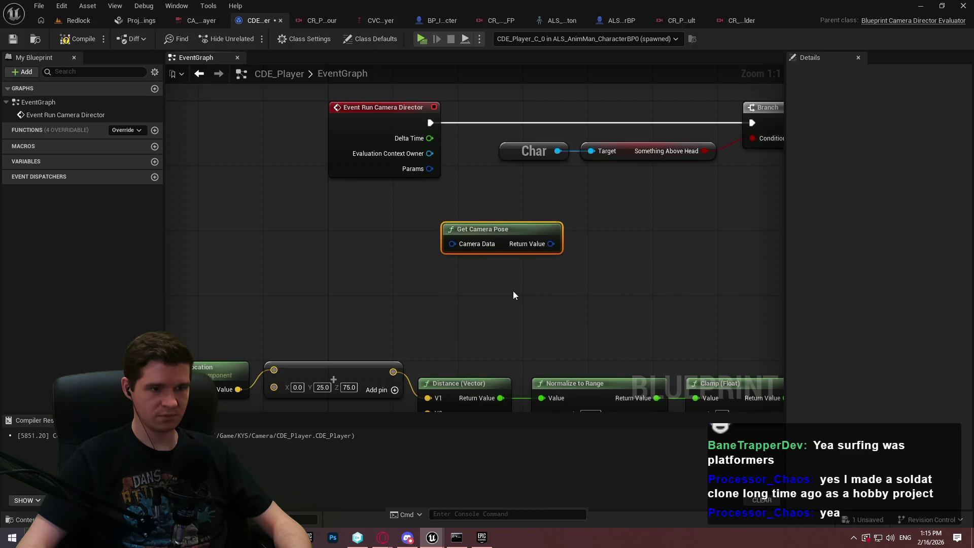
drag(535, 247, 607, 246)
key(Escape)
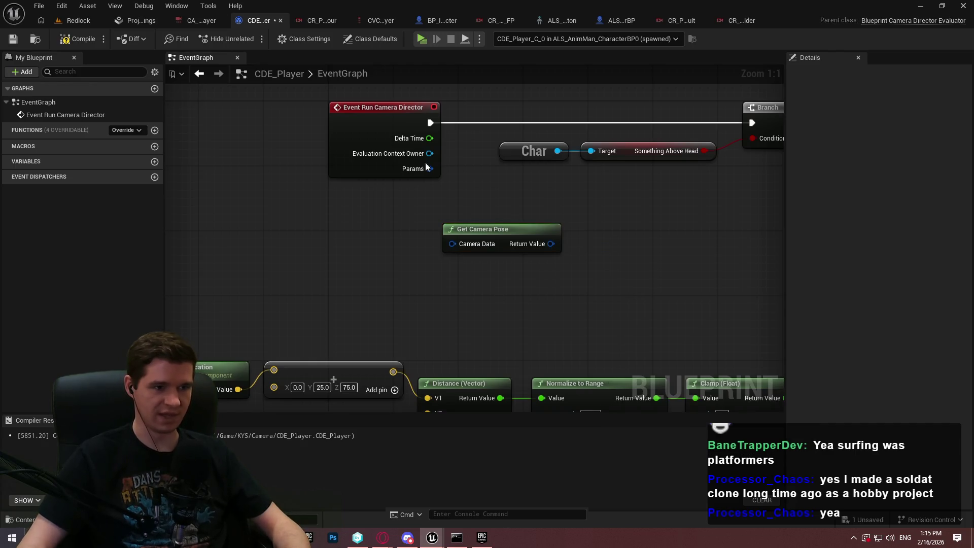
right_click(425, 257)
text(camera)
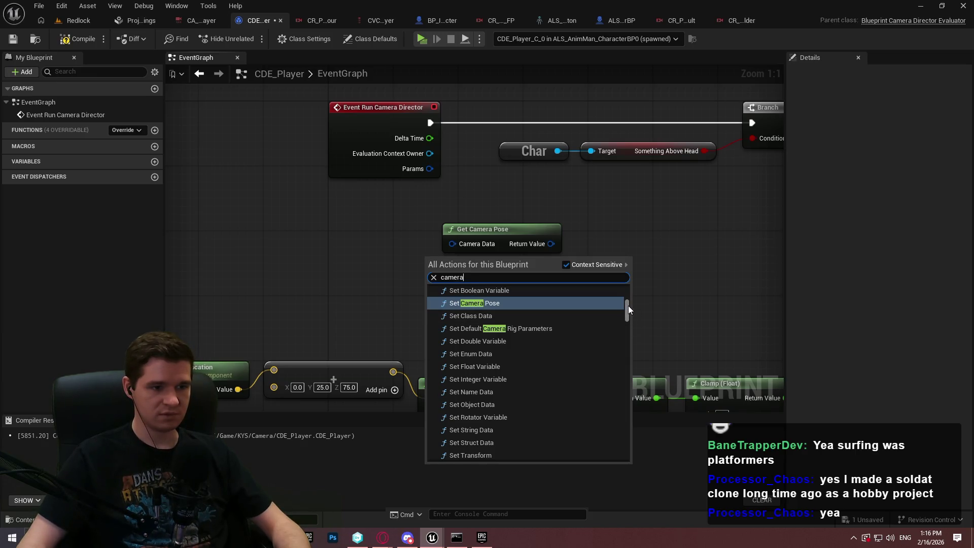
scroll(628, 305, up, 5)
scroll(632, 302, up, 4)
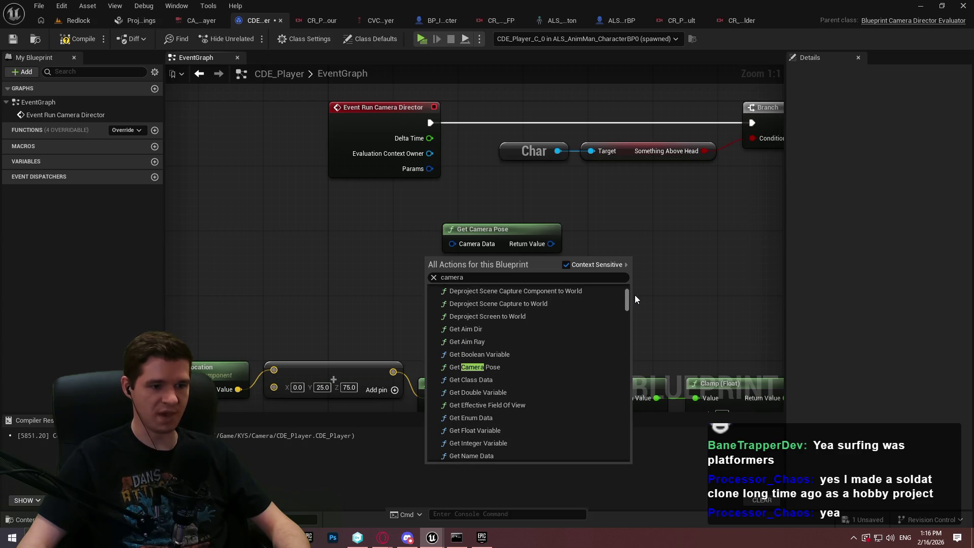
scroll(636, 292, up, 3)
scroll(637, 294, down, 8)
scroll(634, 301, up, 3)
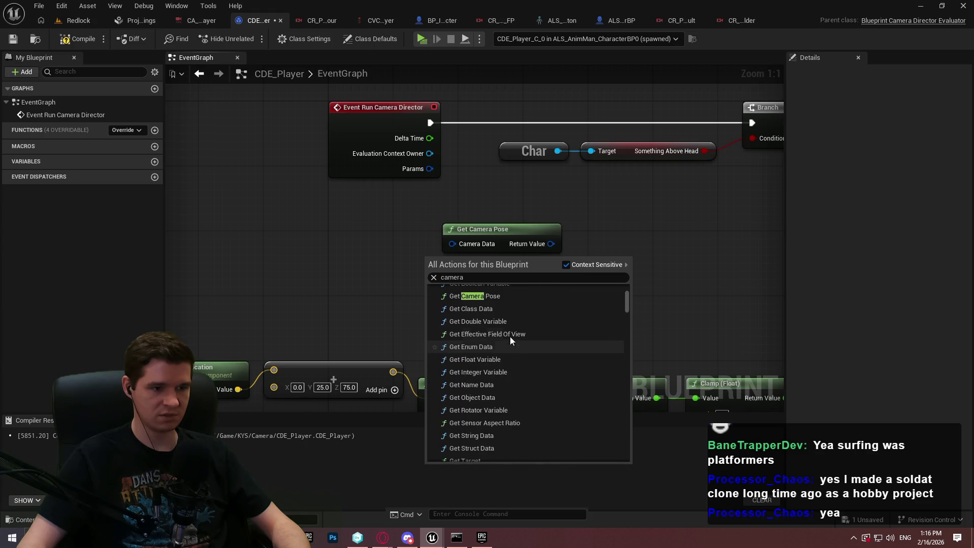
click(495, 306)
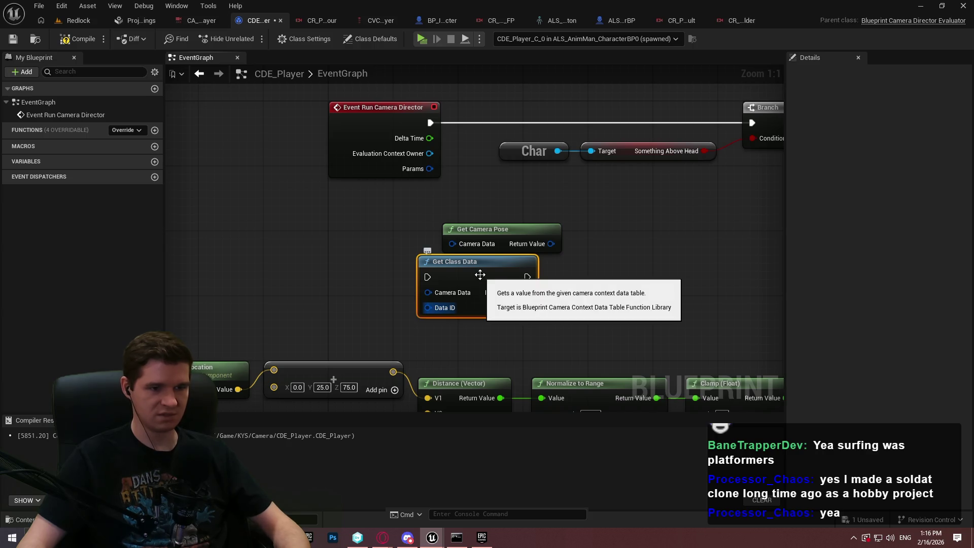
drag(595, 281, 458, 230)
key(Delete)
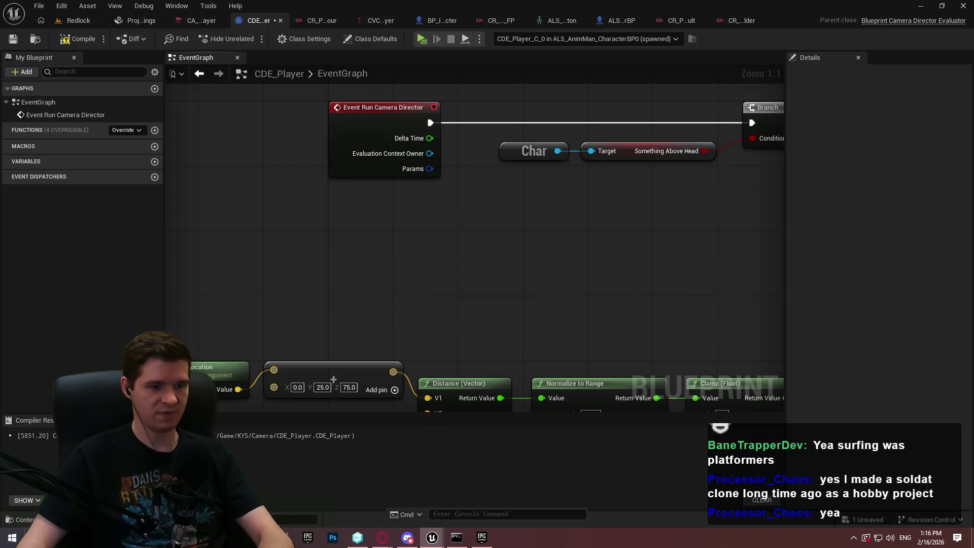
Zoom out of the CDE_Player graph and switch back to the Redlock level editor.
scroll(371, 181, down, 2)
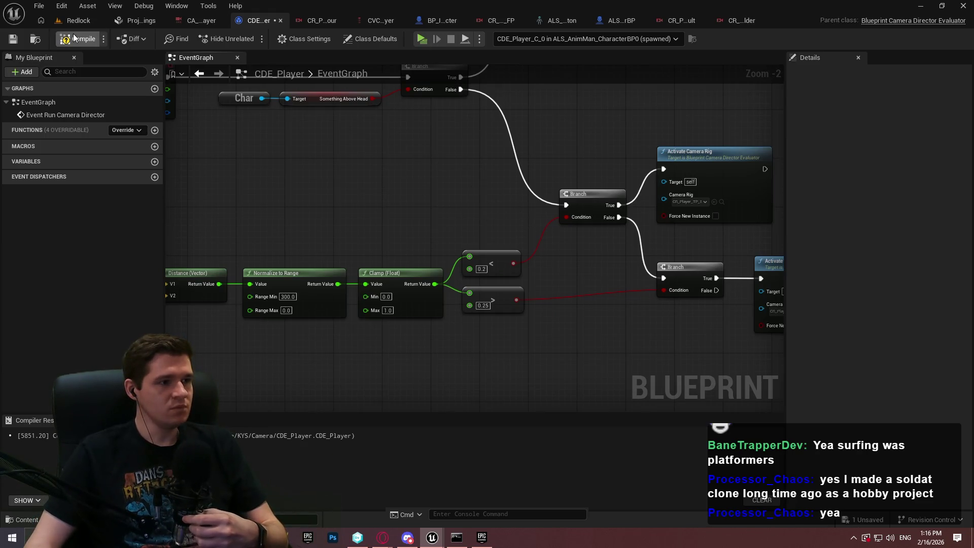
click(76, 20)
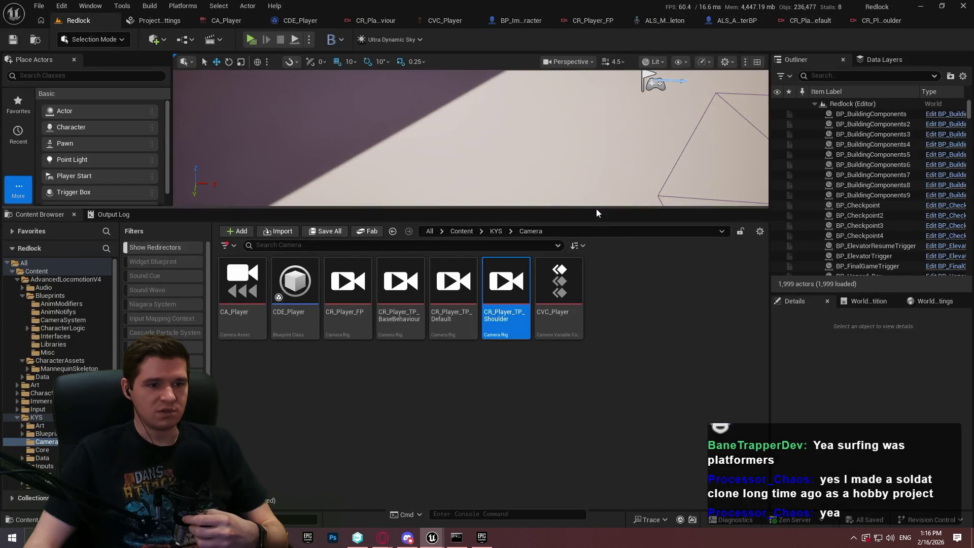
Inspect ALS_AnimMan_CharacterBP's BodyMesh, SkeletalMesh, Mesh and capsule component settings.
drag(596, 208, 604, 296)
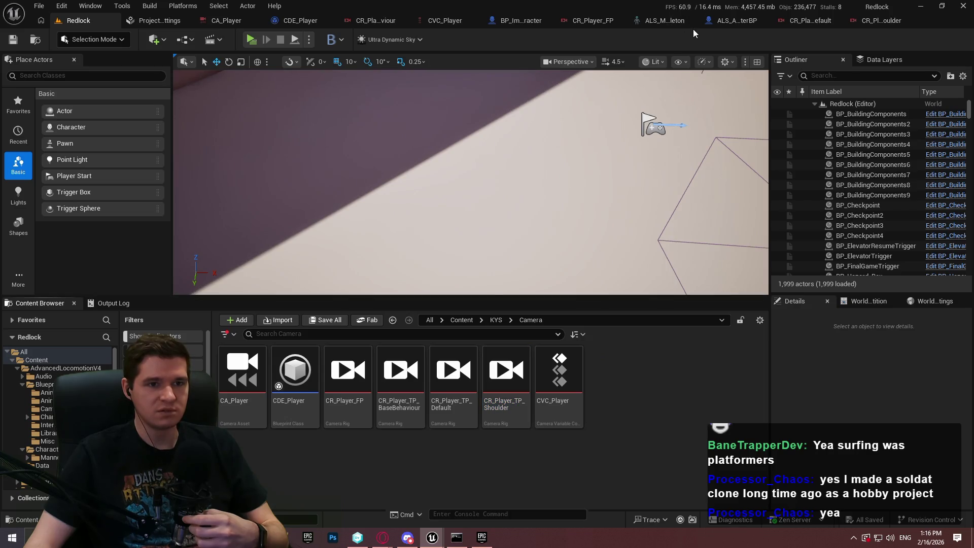
click(705, 21)
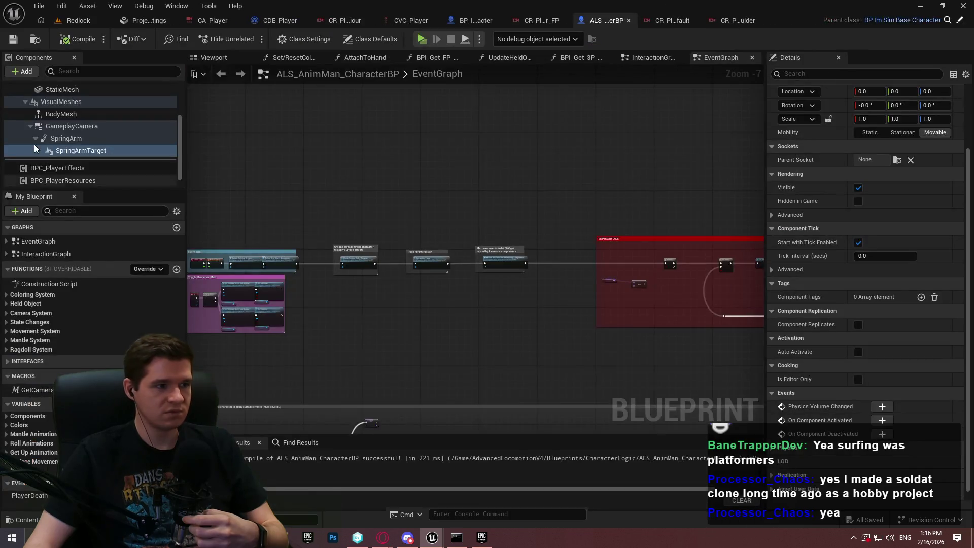
click(80, 117)
drag(964, 131, 964, 268)
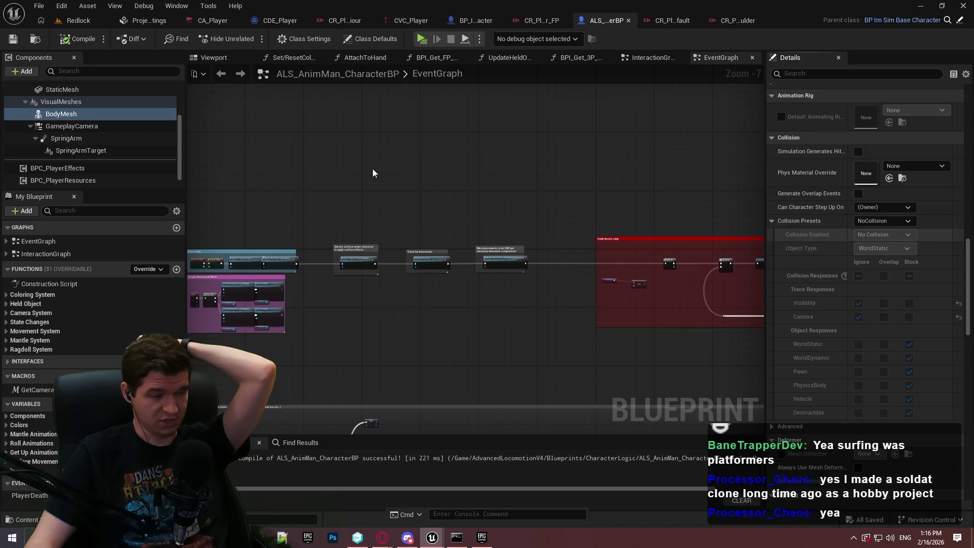
click(65, 127)
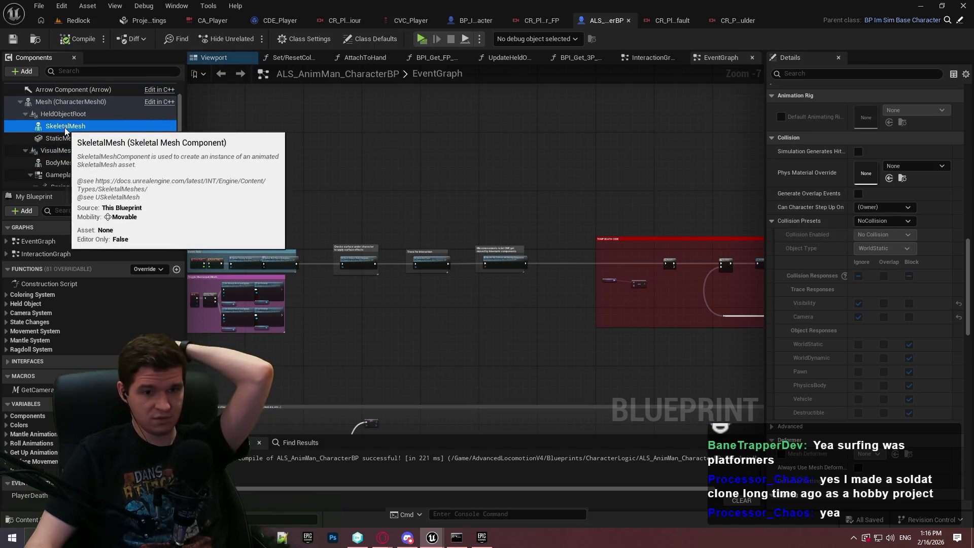
scroll(94, 117, up, 2)
click(69, 125)
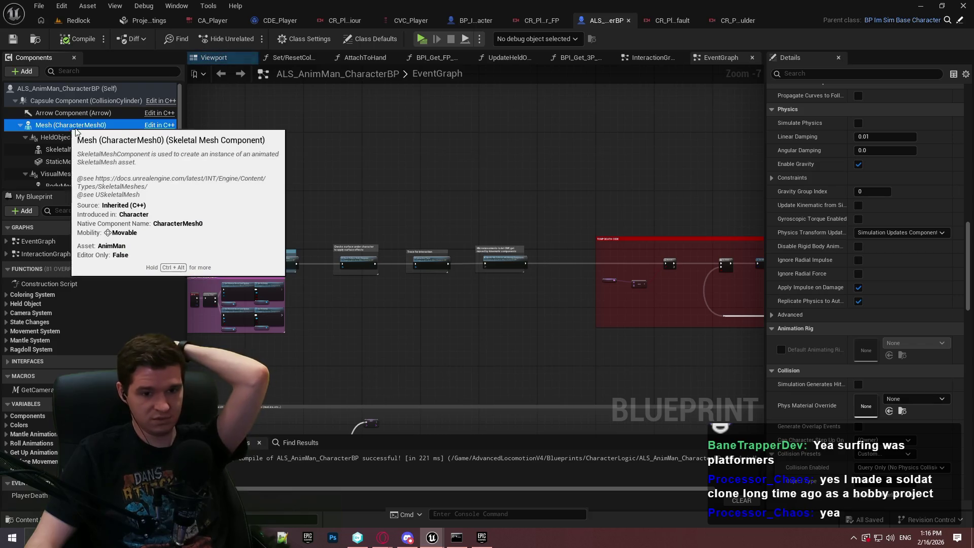
scroll(842, 260, down, 5)
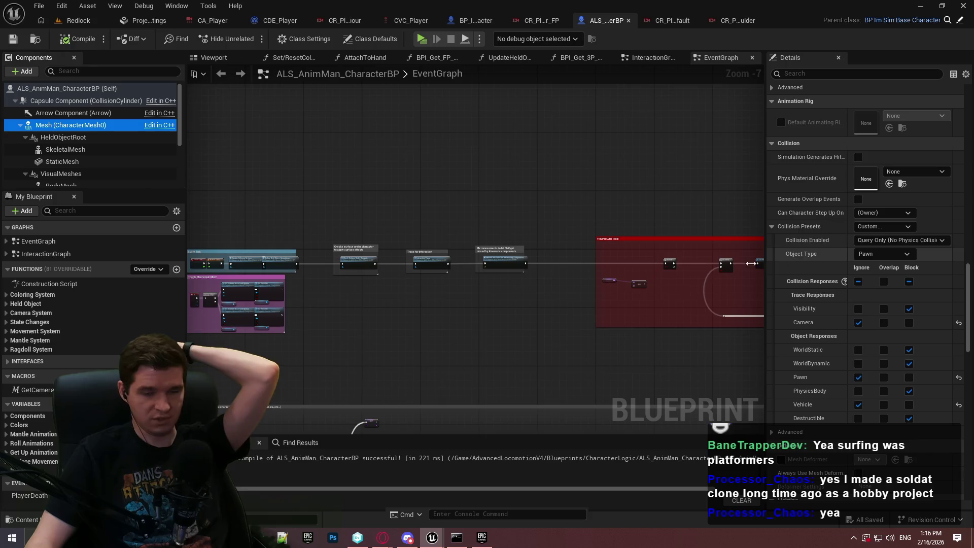
click(48, 101)
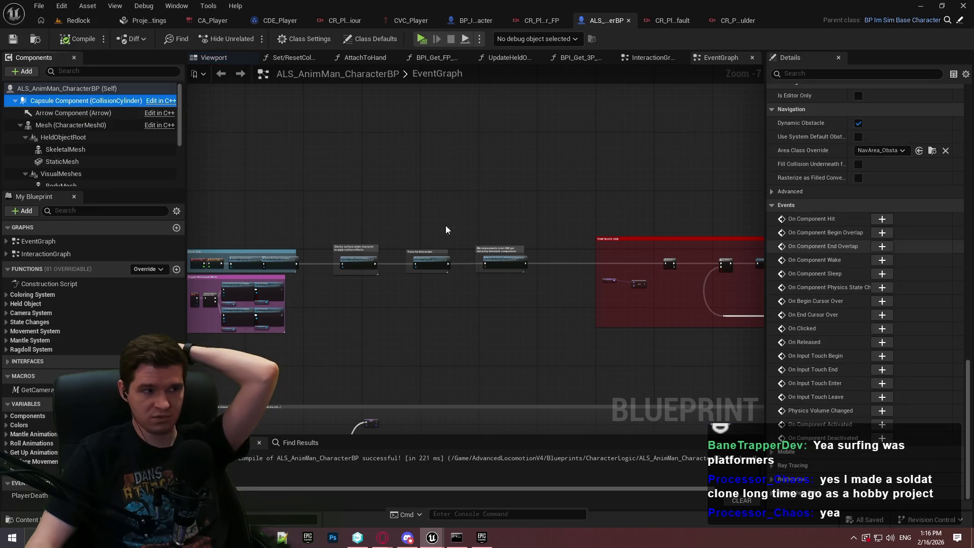
scroll(967, 373, up, 10)
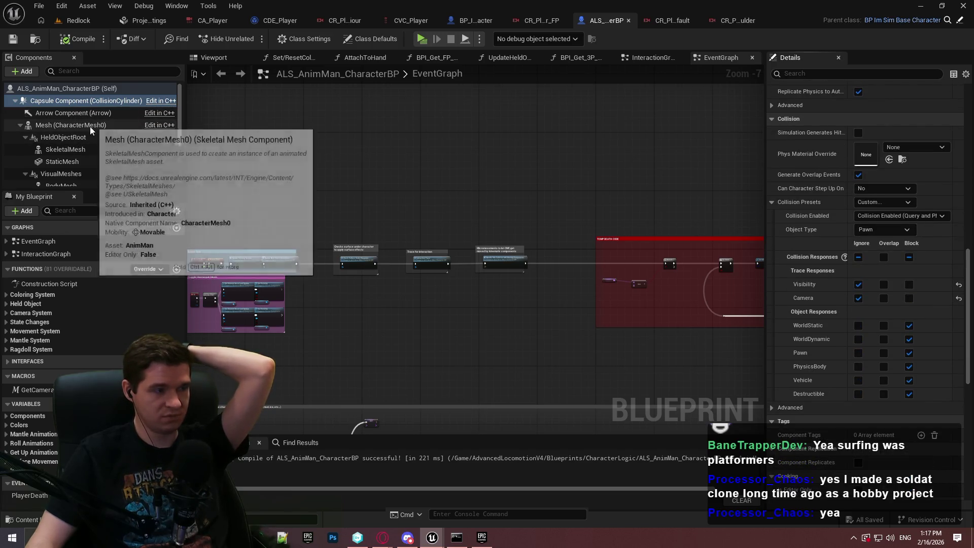
scroll(99, 152, down, 2)
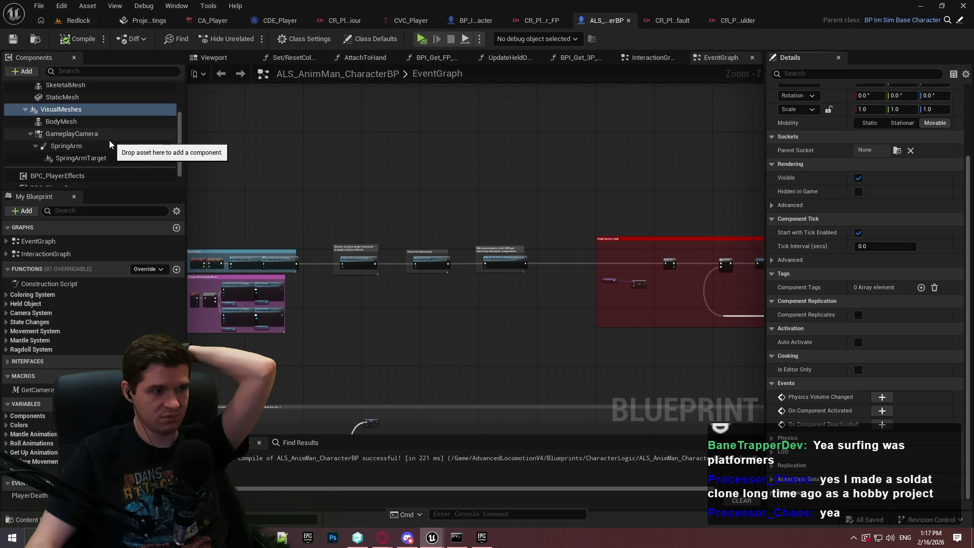
Delete the SpringArm component, compile the blueprint, and launch Play (Standalone).
click(96, 145)
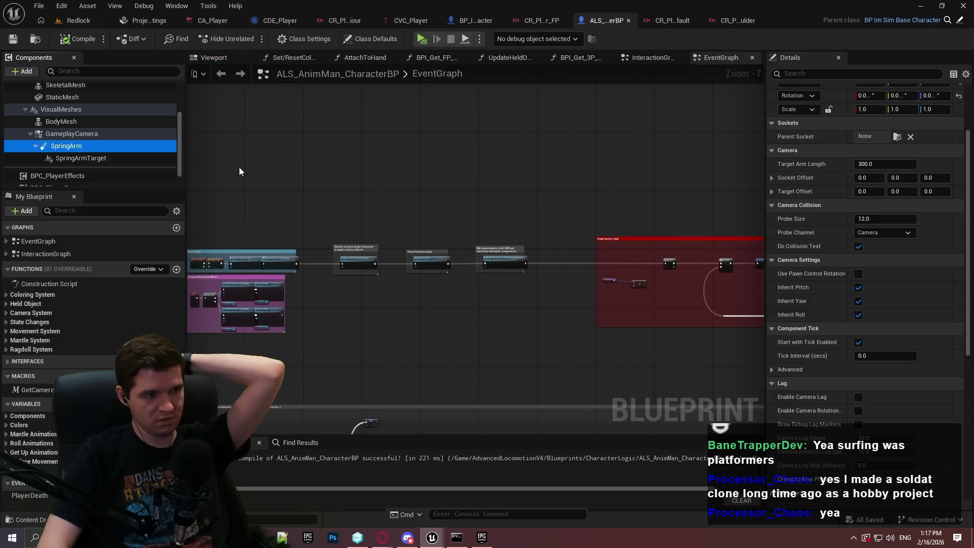
key(Delete)
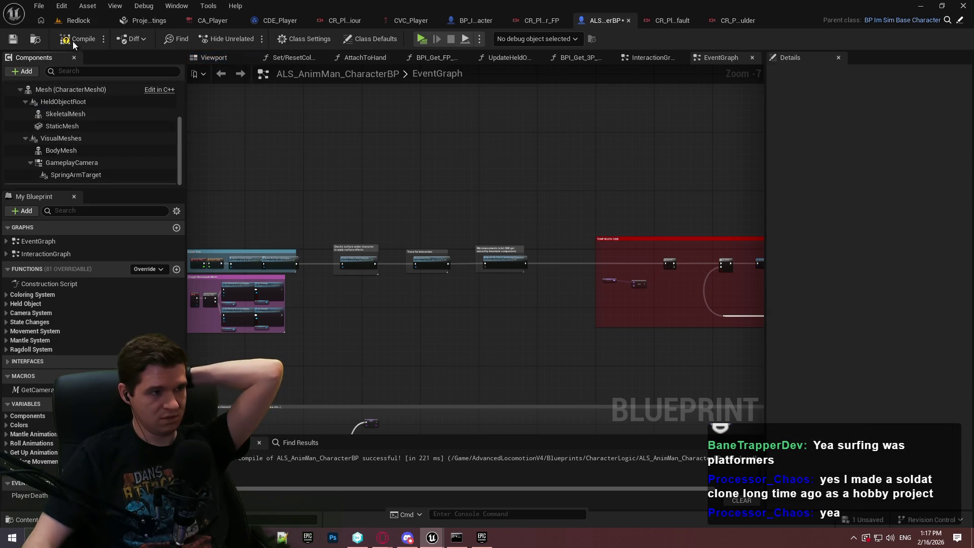
click(71, 40)
click(424, 44)
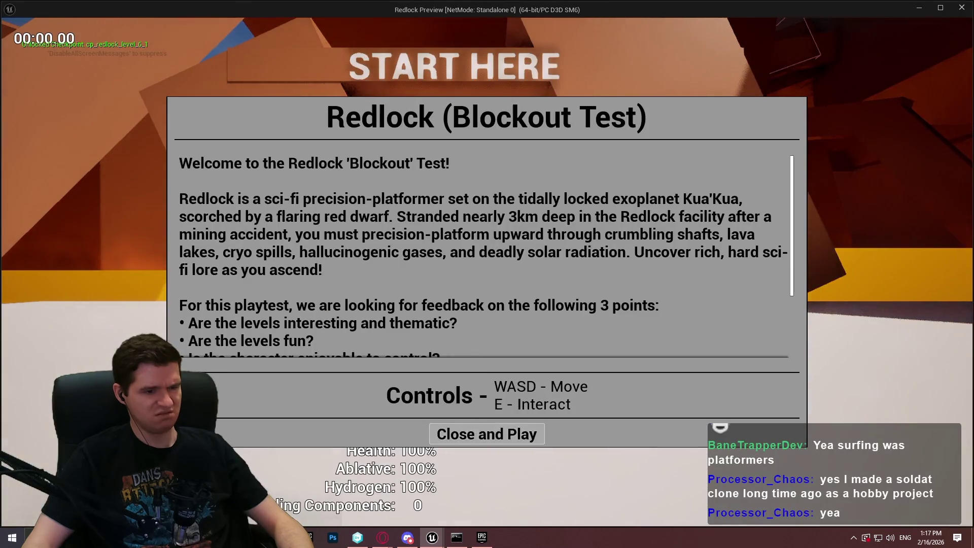
Run the character past the red pole, along the wall and down the orange slope, then quit.
click(487, 434)
key(w)
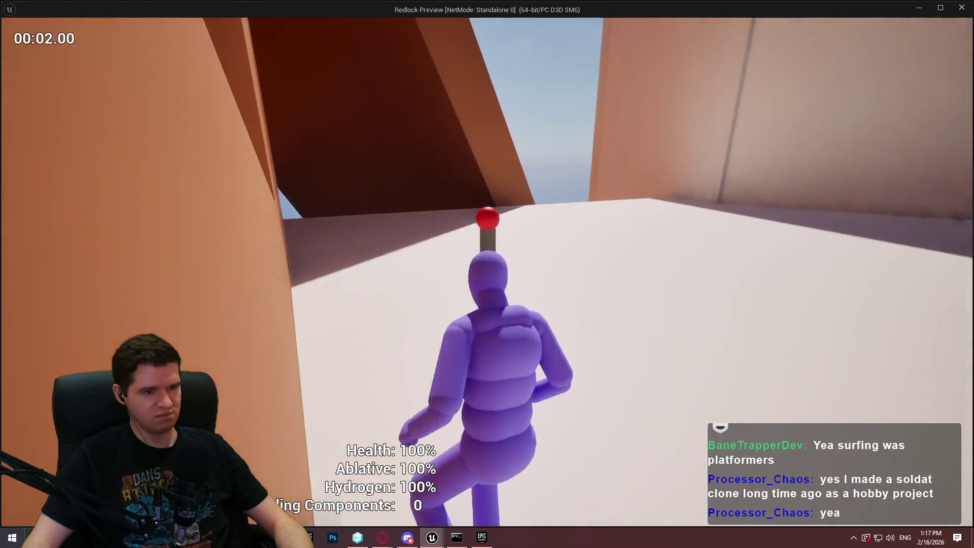
key(w)
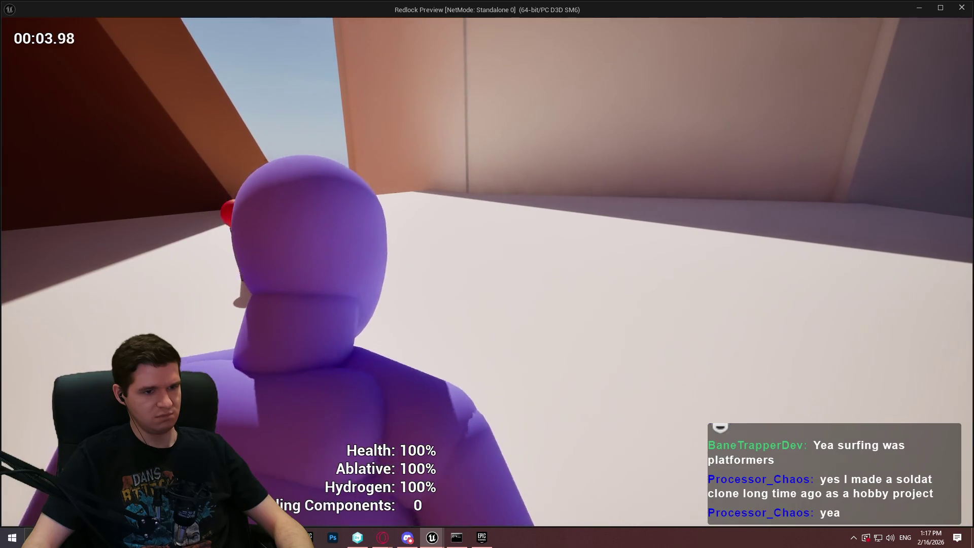
key(w)
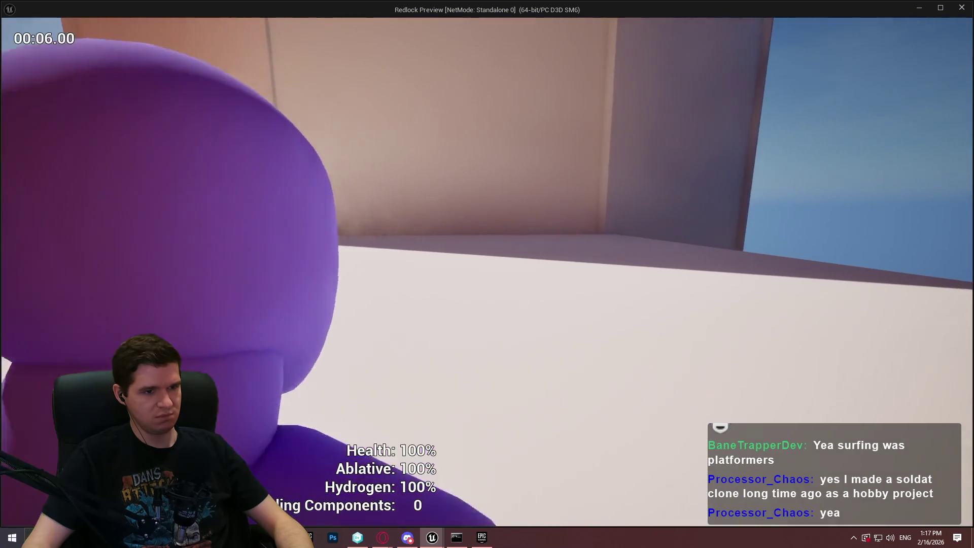
key(w)
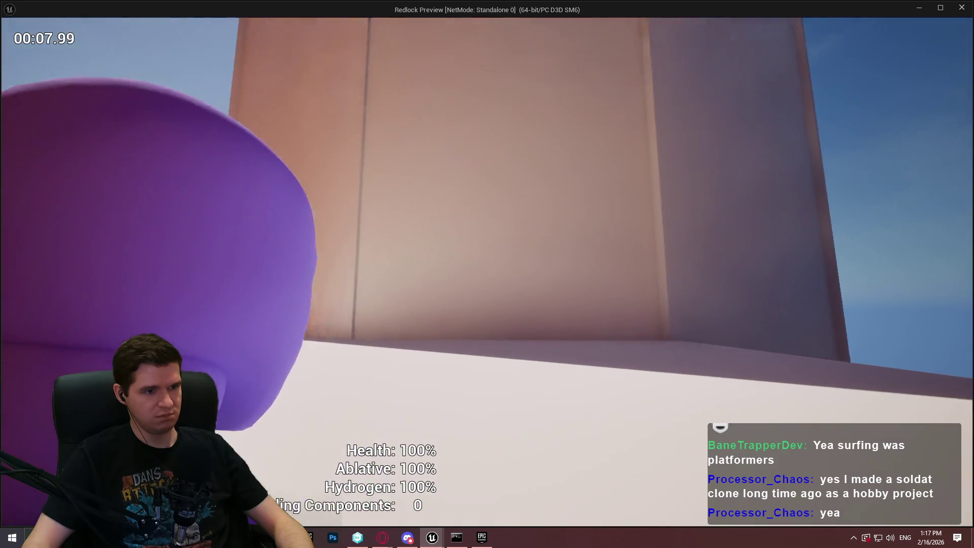
key(w)
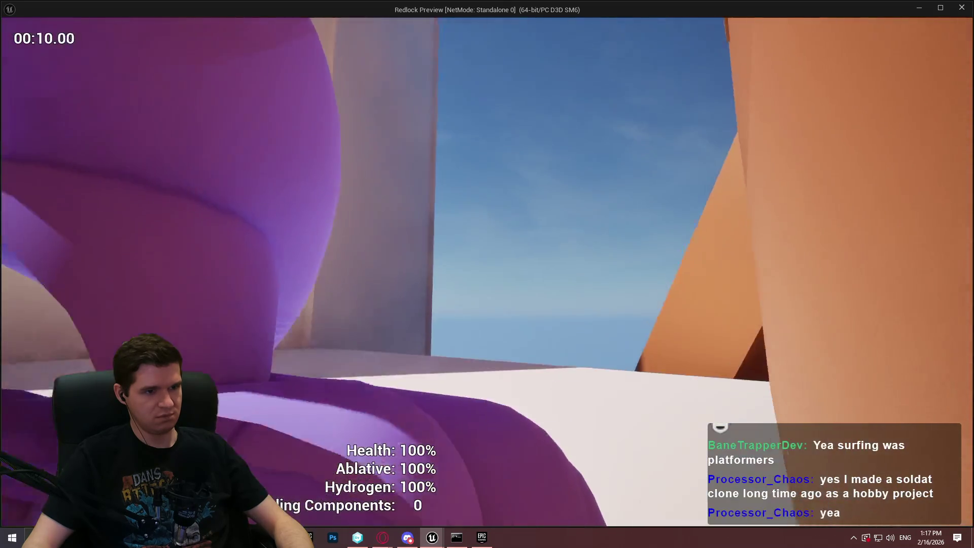
key(w)
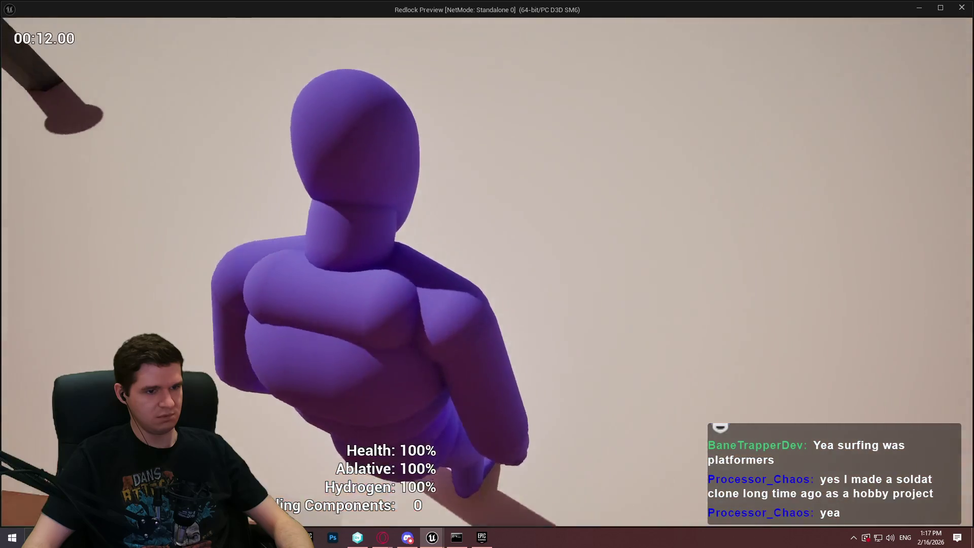
key(w)
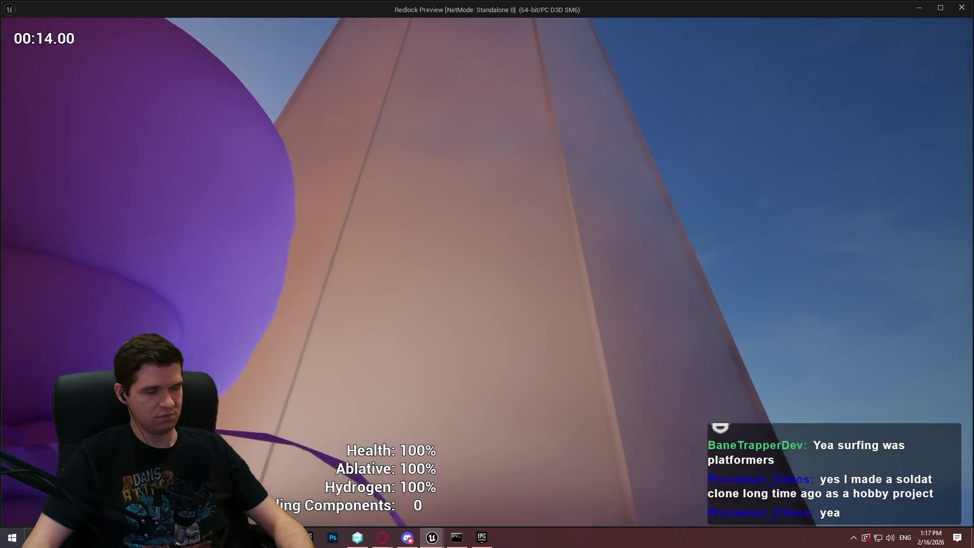
key(w)
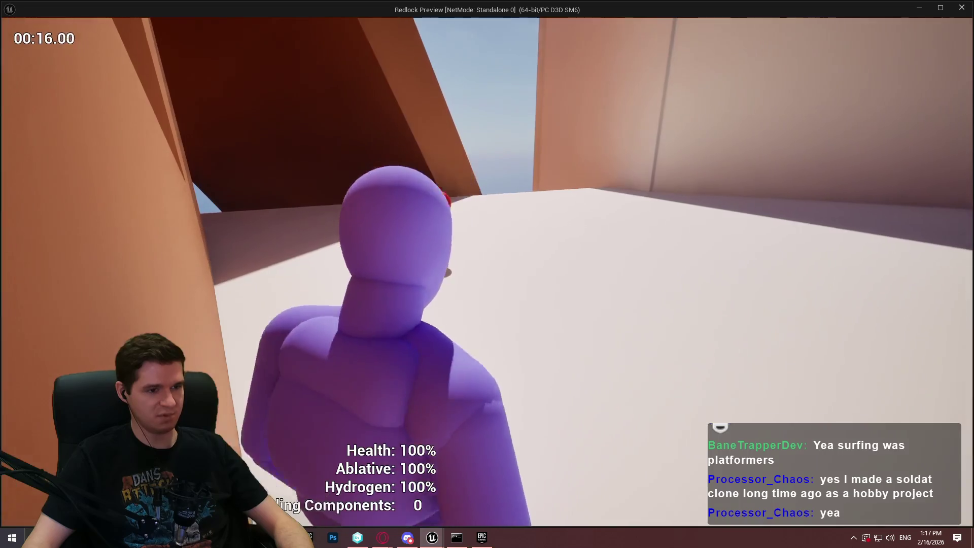
key(w)
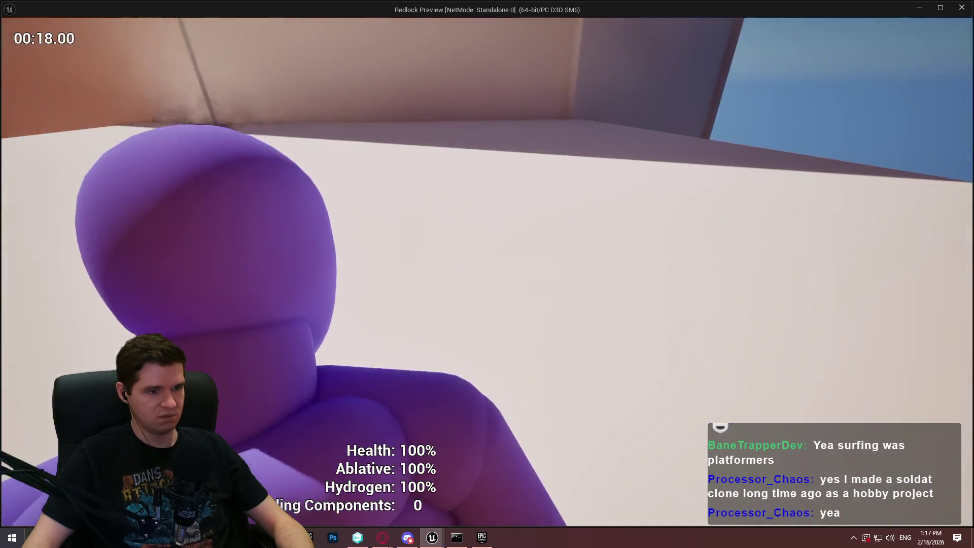
key(w)
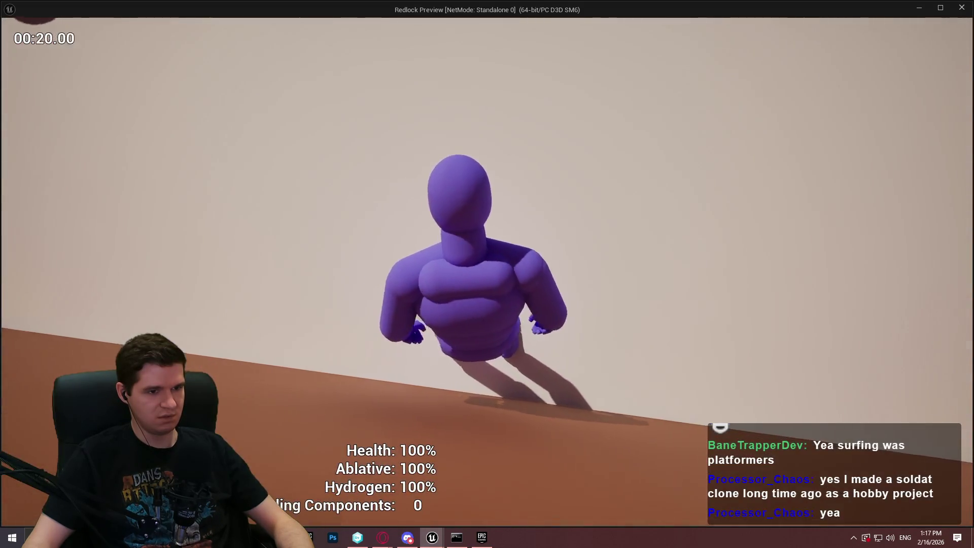
key(w)
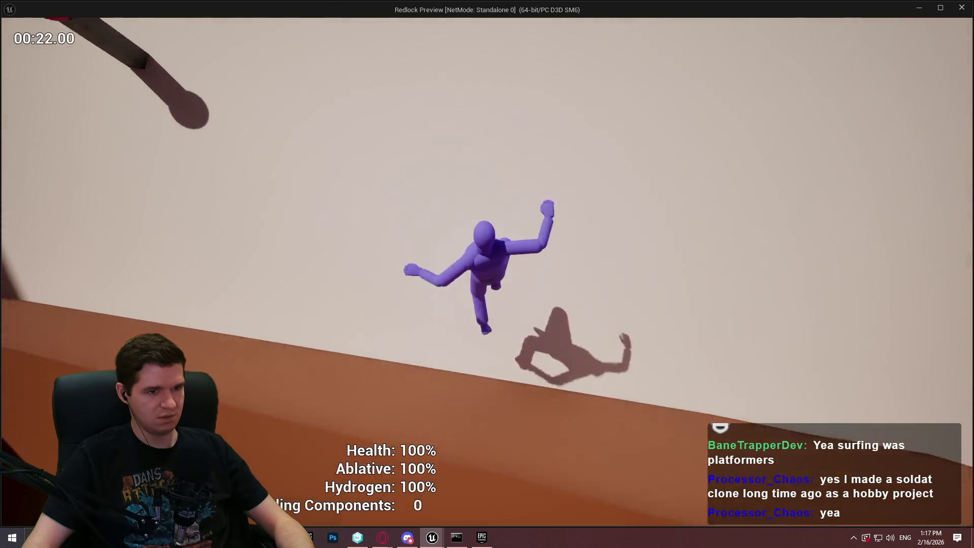
key(w)
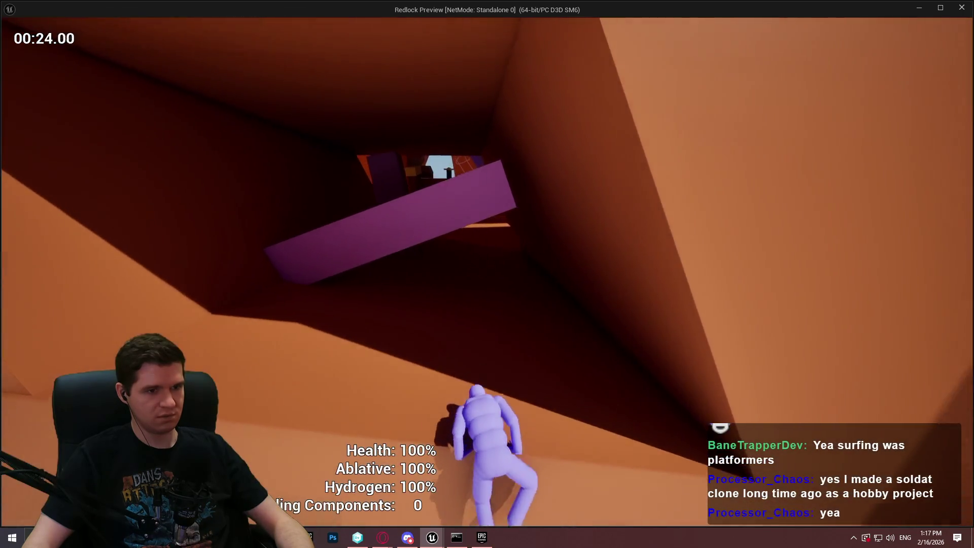
key(Escape)
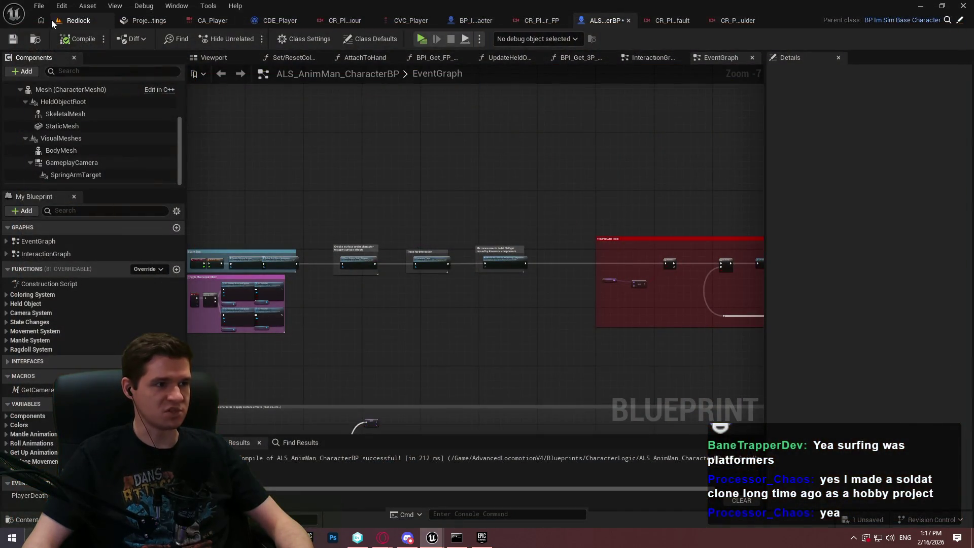
Return to the Redlock level, move the viewport, and bring up Cube12's actions menu.
click(53, 22)
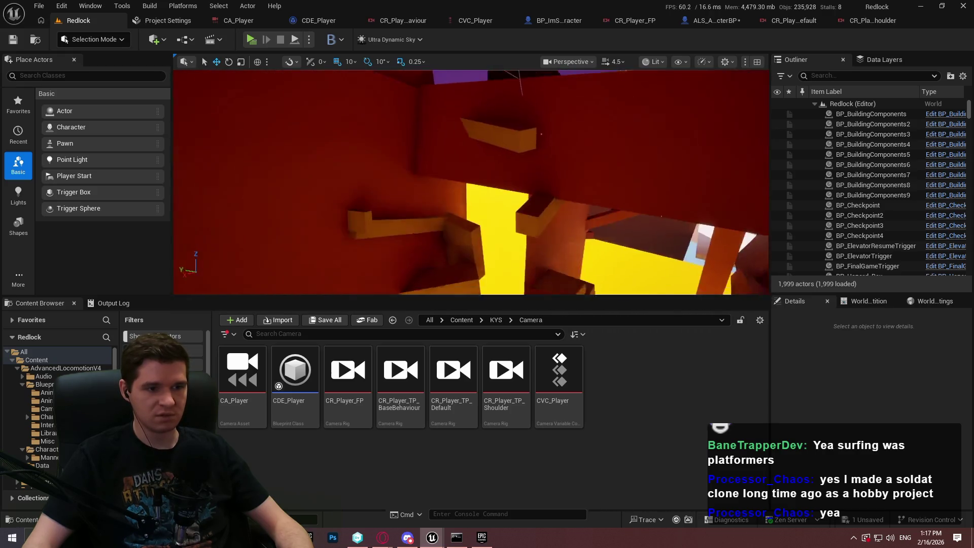
scroll(471, 183, down, 2)
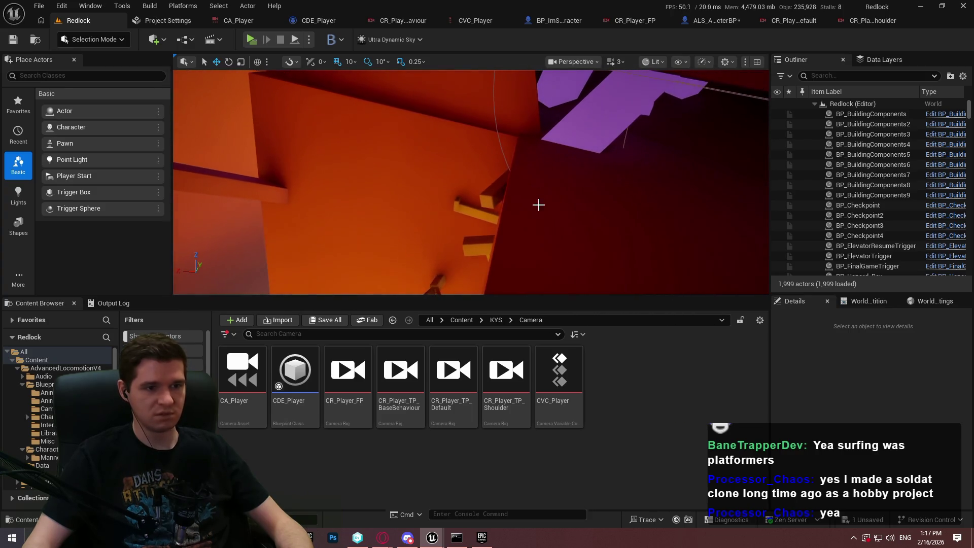
right_click(539, 204)
Play From Here at the Cube12 spot, test briefly, then stop the session.
click(611, 520)
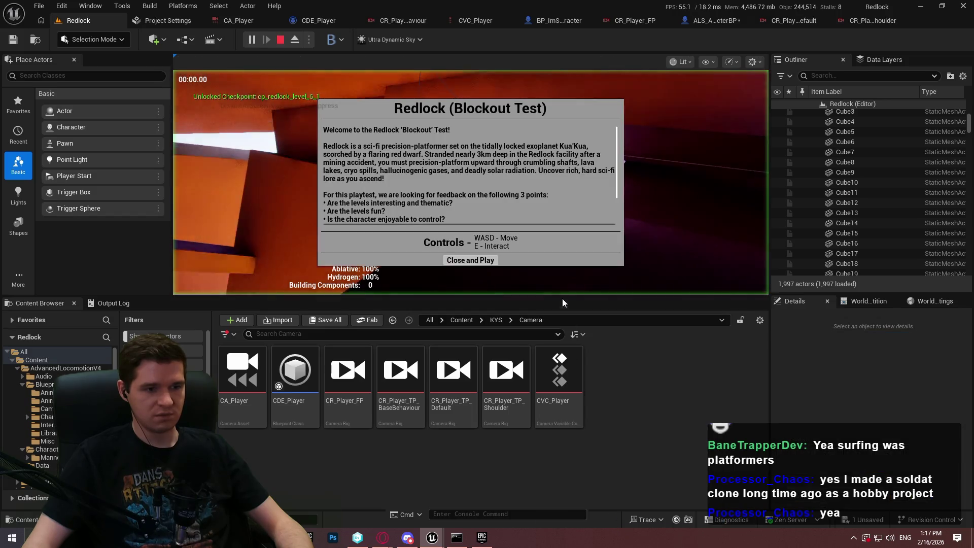
click(475, 261)
key(F11)
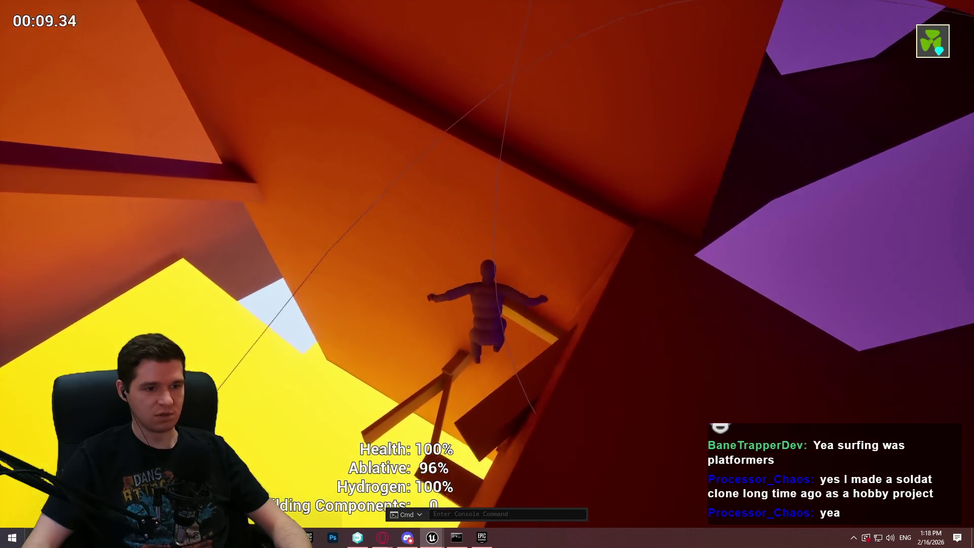
key(Escape)
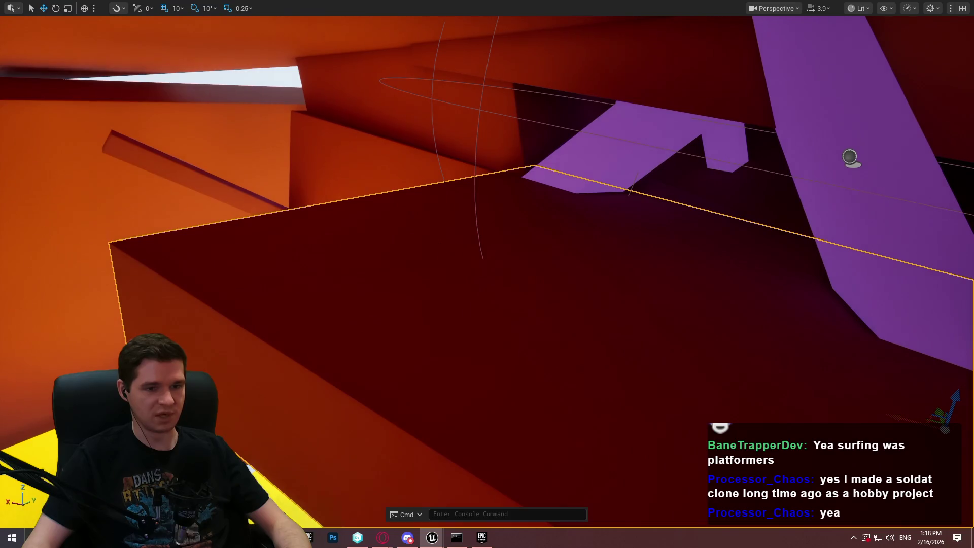
Play From Here by the wall piece, test the character, then target another wall spot.
right_click(442, 418)
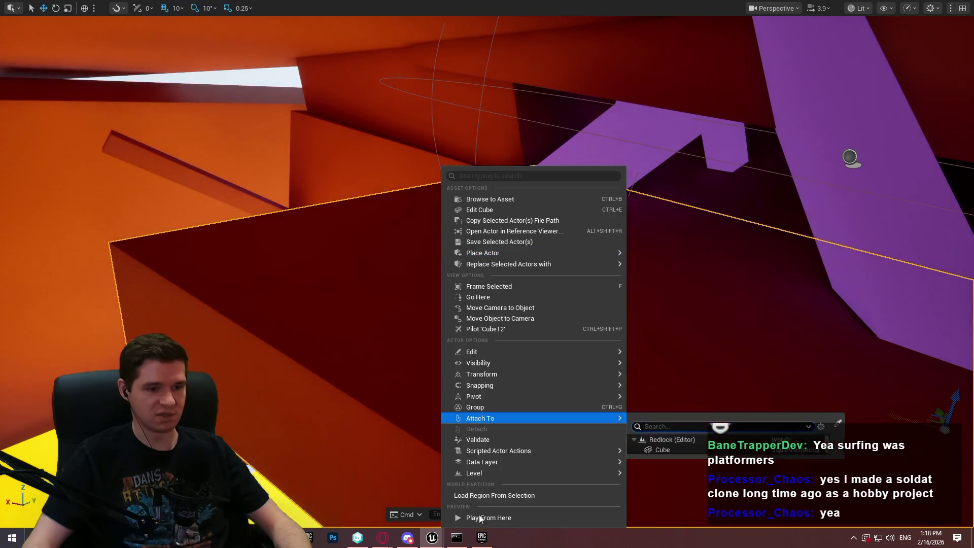
click(497, 517)
click(487, 430)
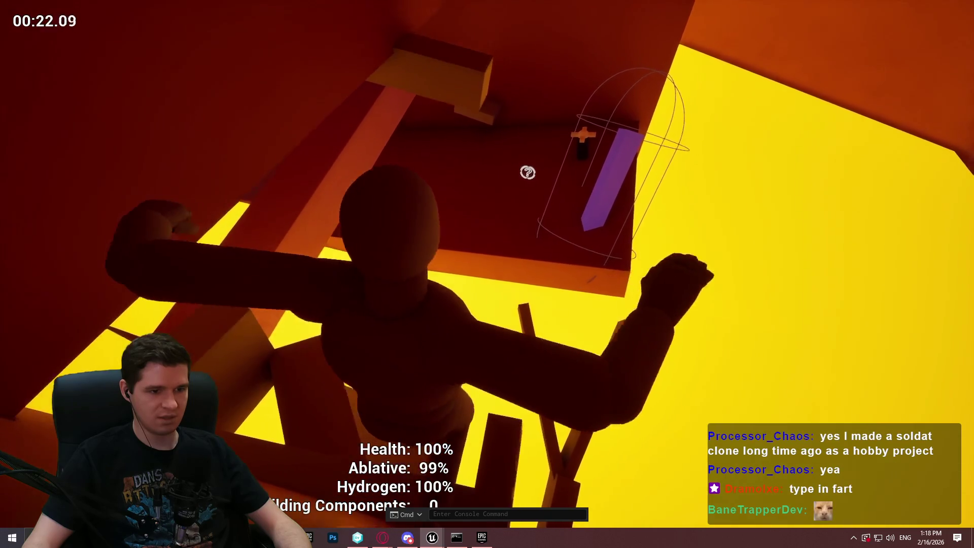
key(Escape)
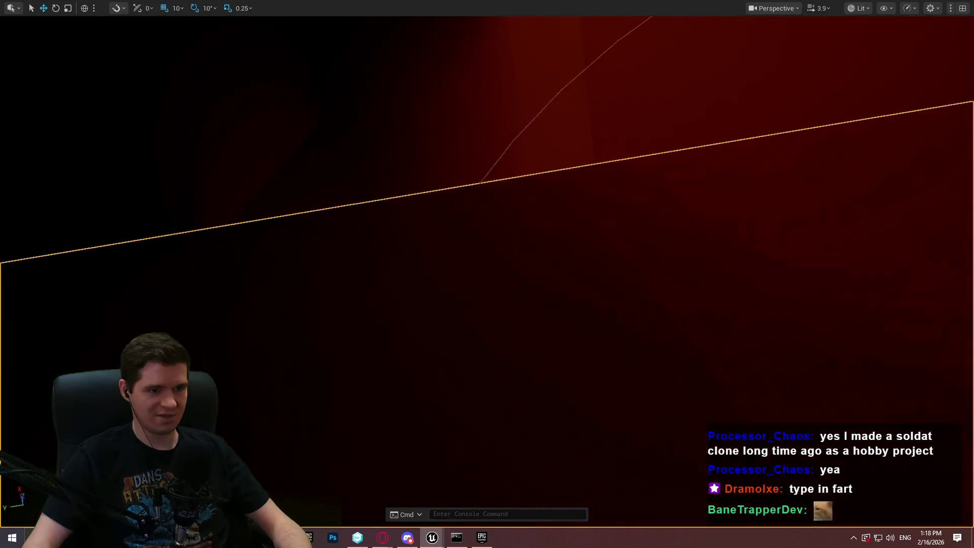
drag(322, 290, 321, 290)
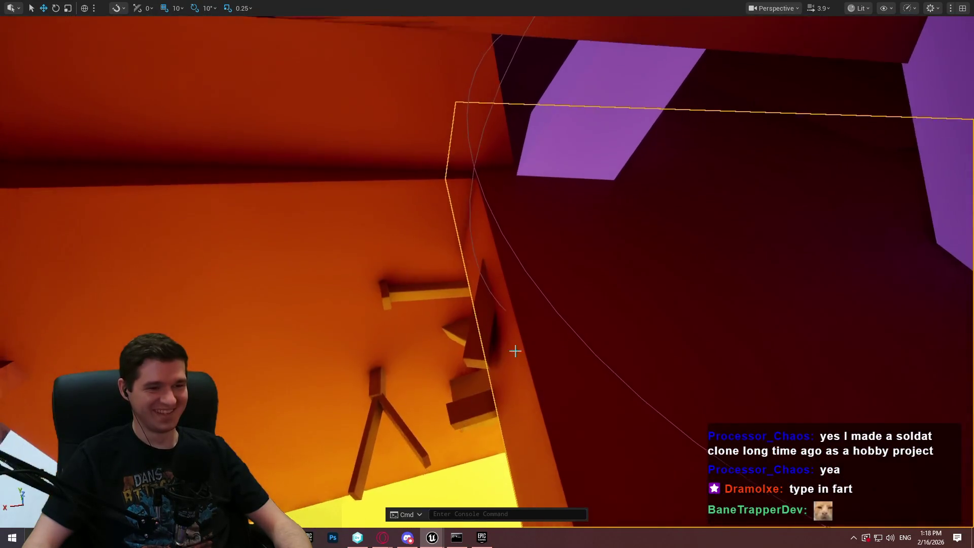
right_click(605, 458)
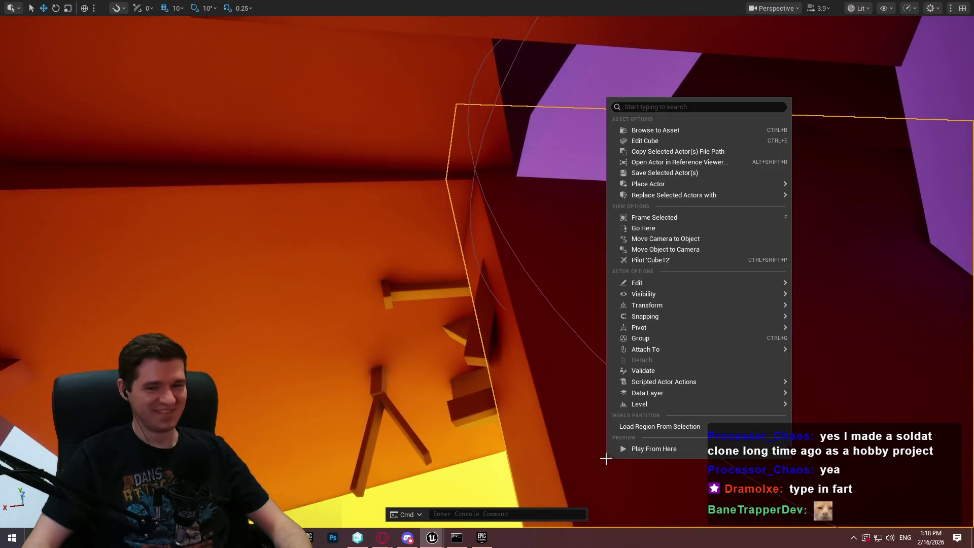
Play from the chosen wall spot and walk the character up the ramp onto the plank ledge.
click(659, 451)
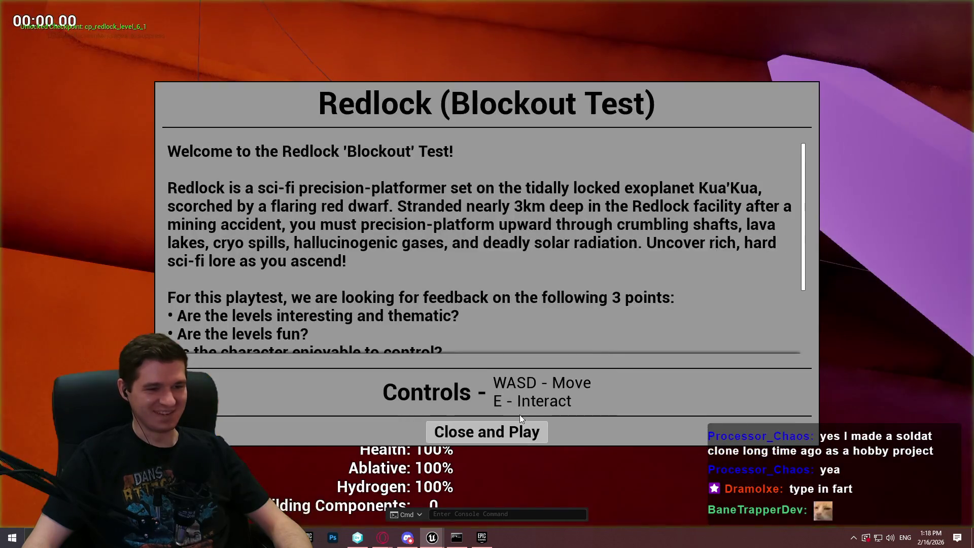
key(w)
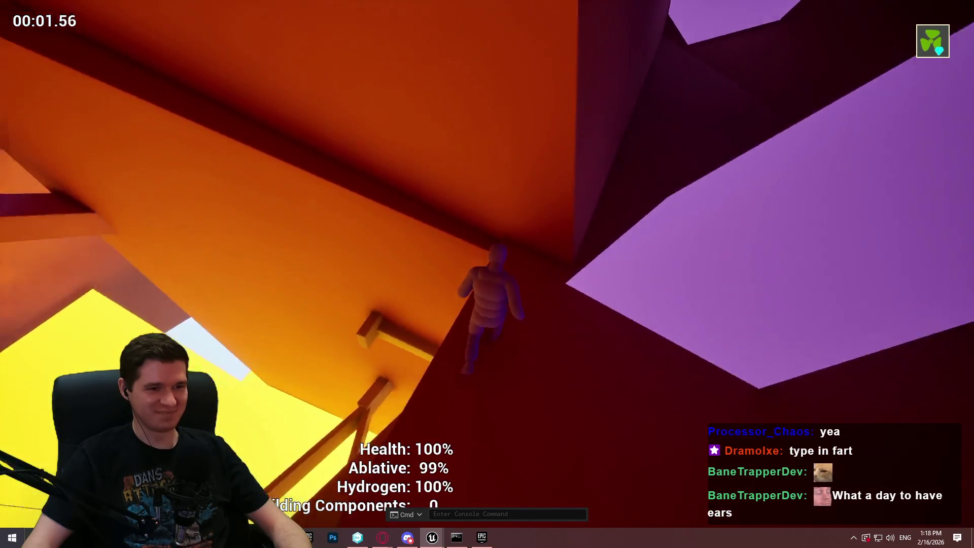
key(w)
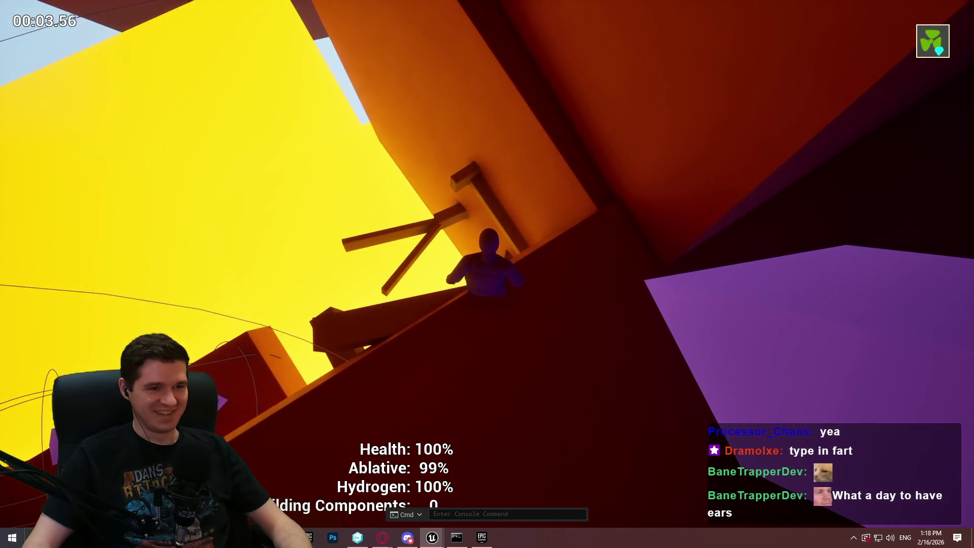
key(w)
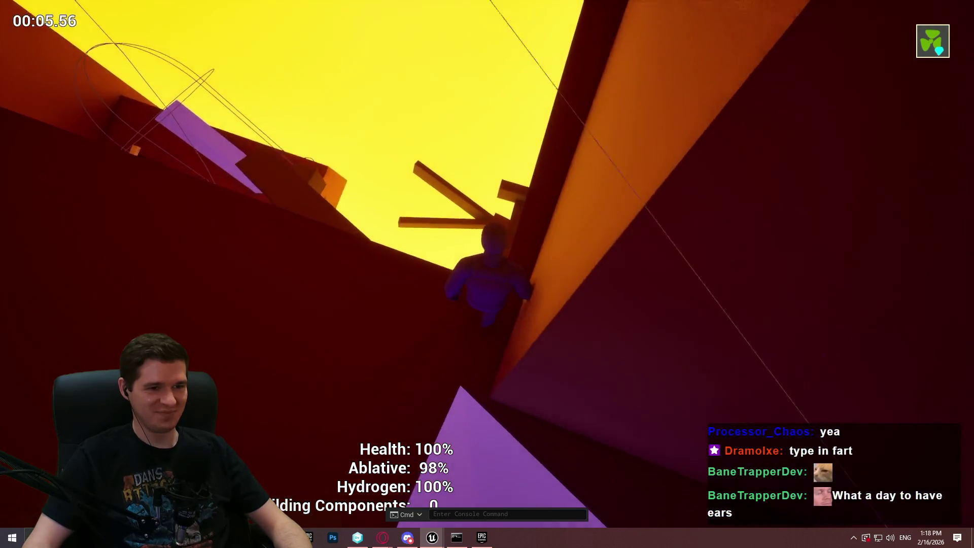
key(w)
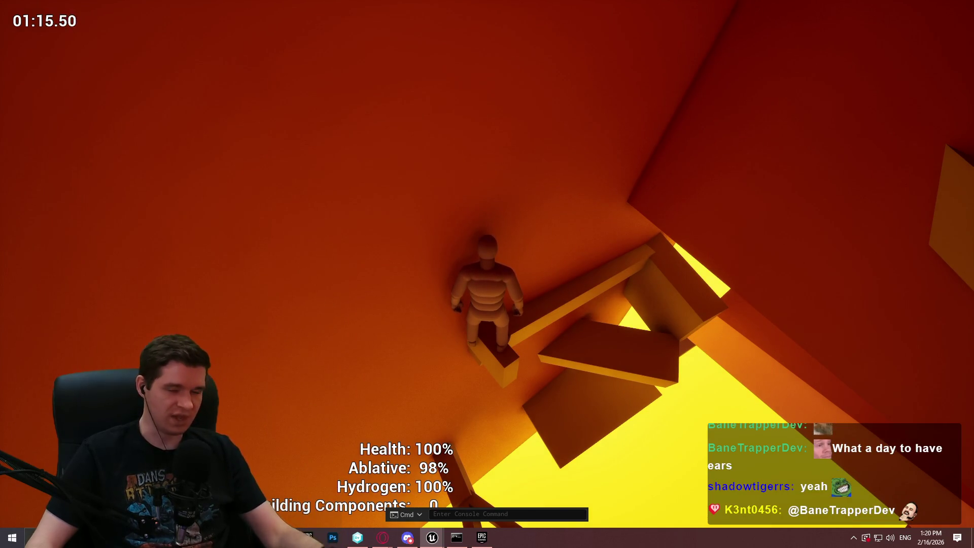
In ALS_AnimMan_CharacterBP, attach GameplayCamera to BodyMesh and compile the blueprint.
key(Escape)
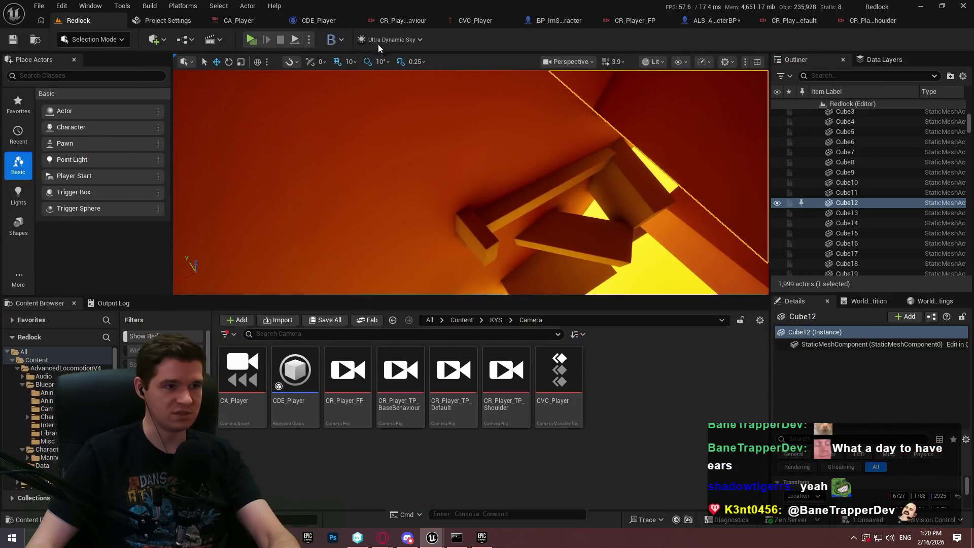
click(693, 22)
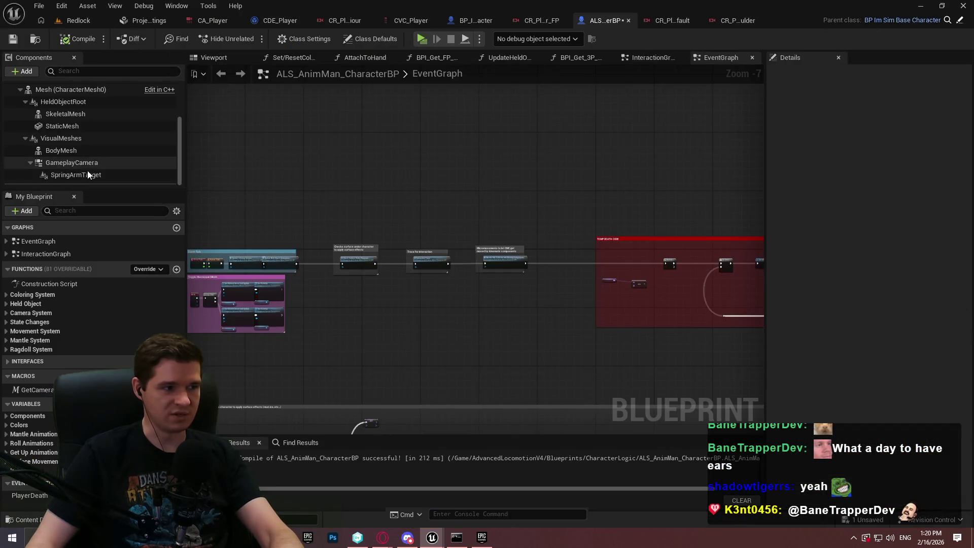
click(29, 163)
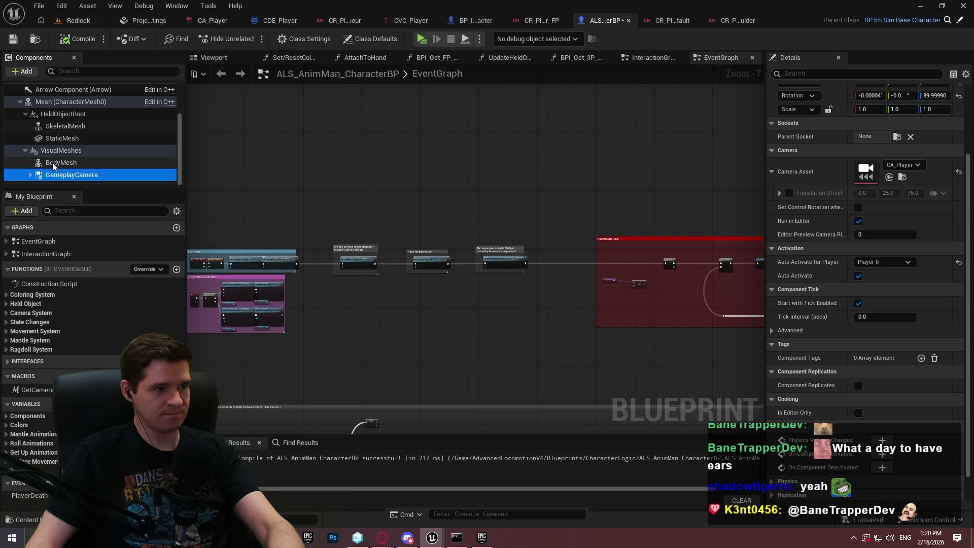
drag(57, 174, 62, 162)
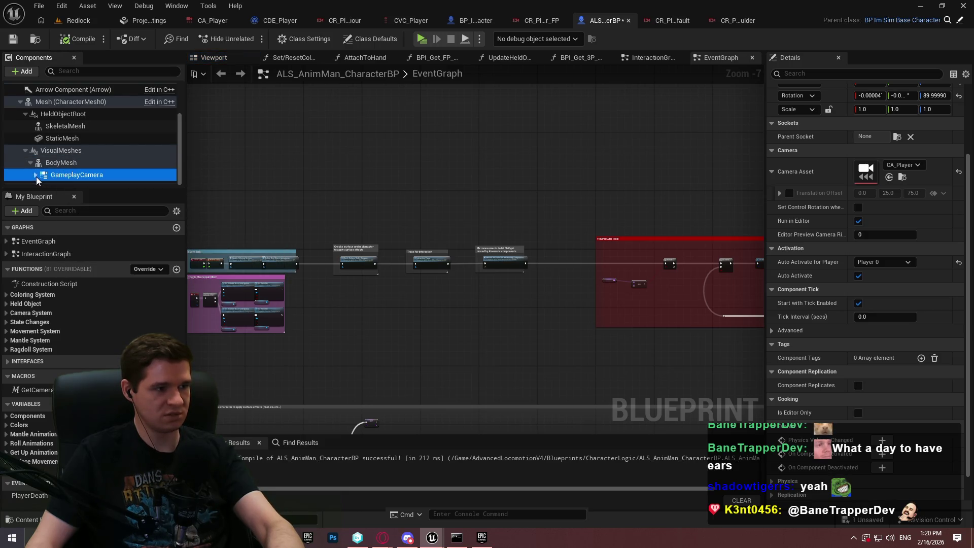
click(80, 39)
Back in the Redlock level, frame the area near Cube12 and use Play From Here.
click(77, 20)
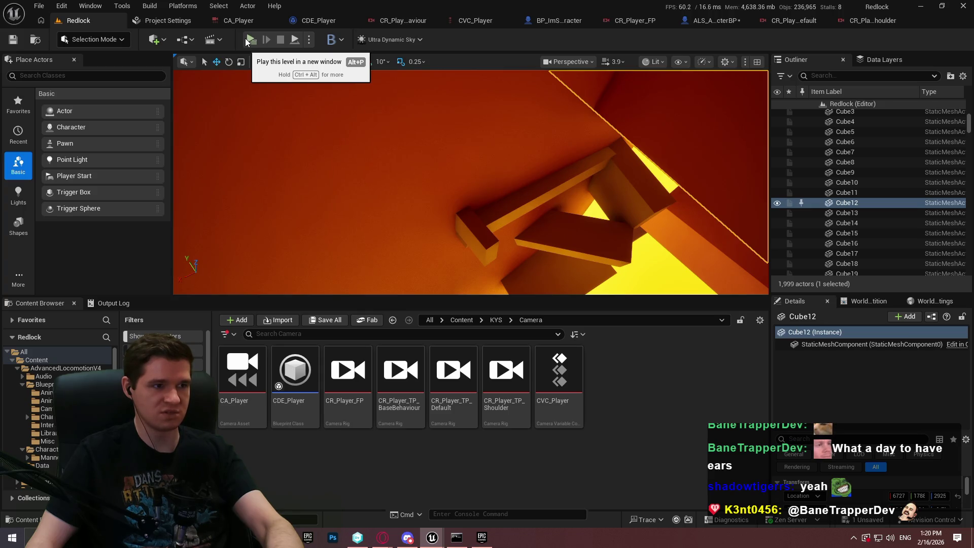
drag(605, 137, 553, 160)
drag(578, 207, 577, 207)
right_click(398, 167)
click(470, 521)
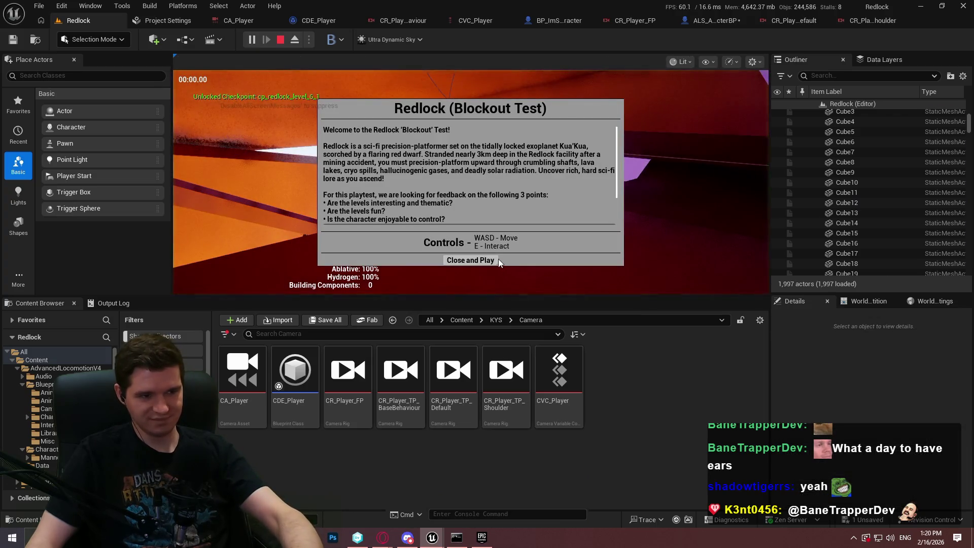
Dismiss the welcome screen and play full-screen through the orange blockout interior, then stop playing.
click(496, 261)
key(F11)
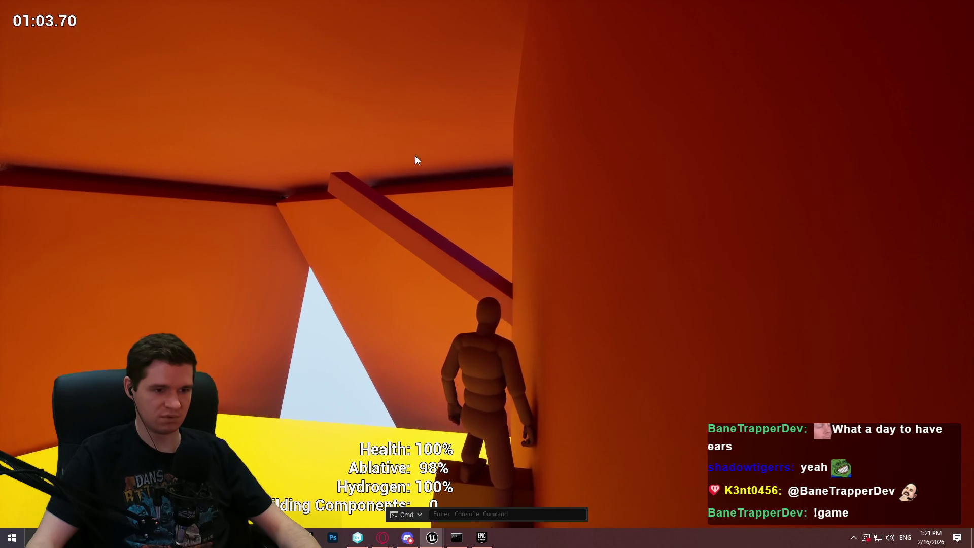
key(Escape)
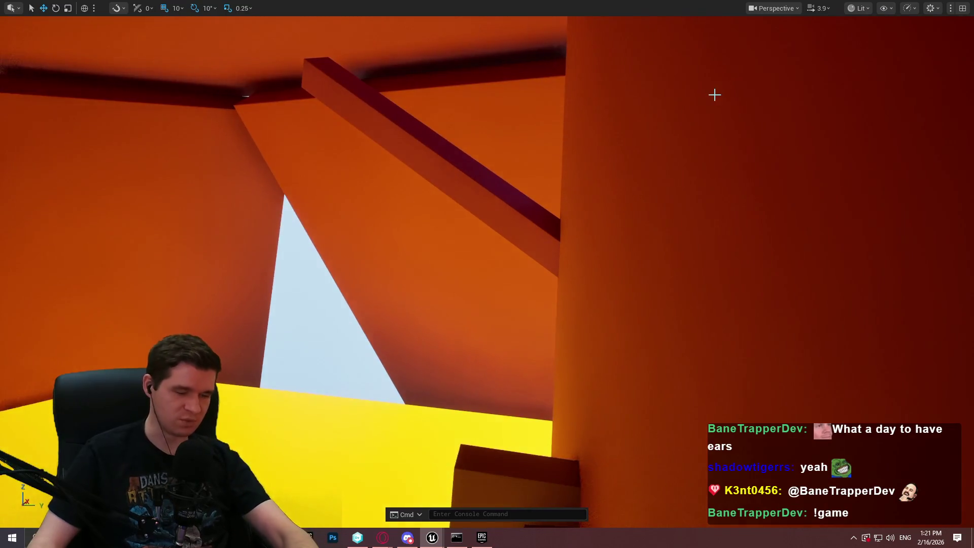
In ALS_AnimMan_CharacterBP, clear Hidden in Game on the Capsule Component, then open the CDE_Player graph.
key(F11)
click(713, 21)
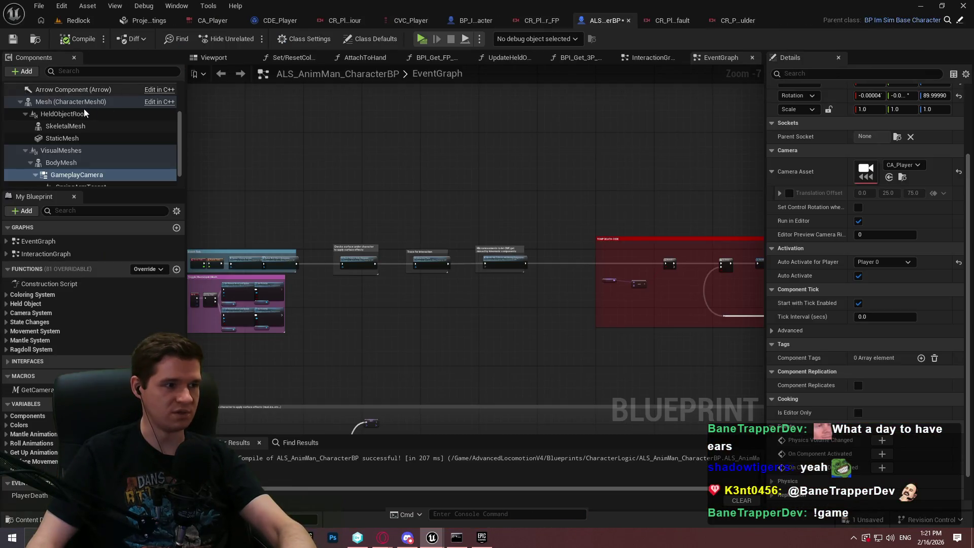
click(68, 103)
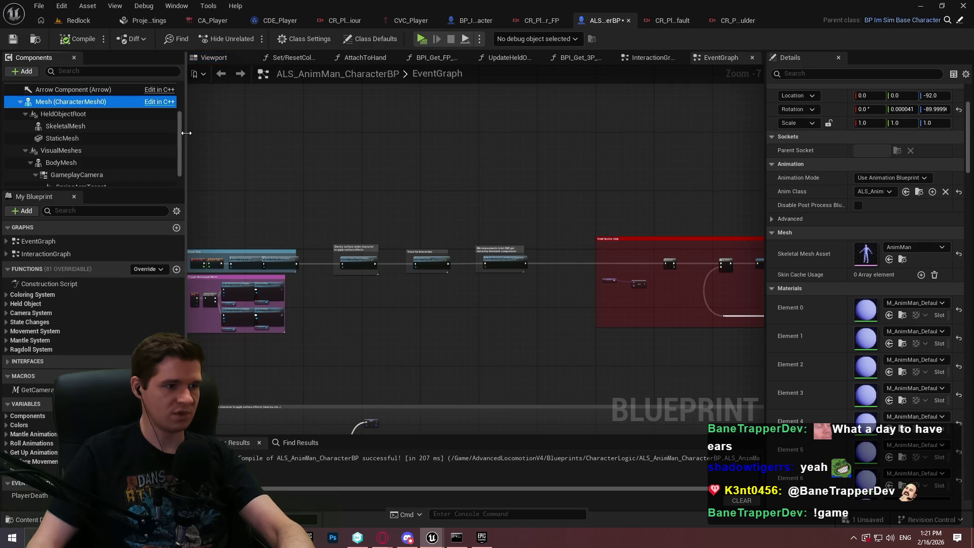
scroll(143, 105, up, 3)
click(74, 137)
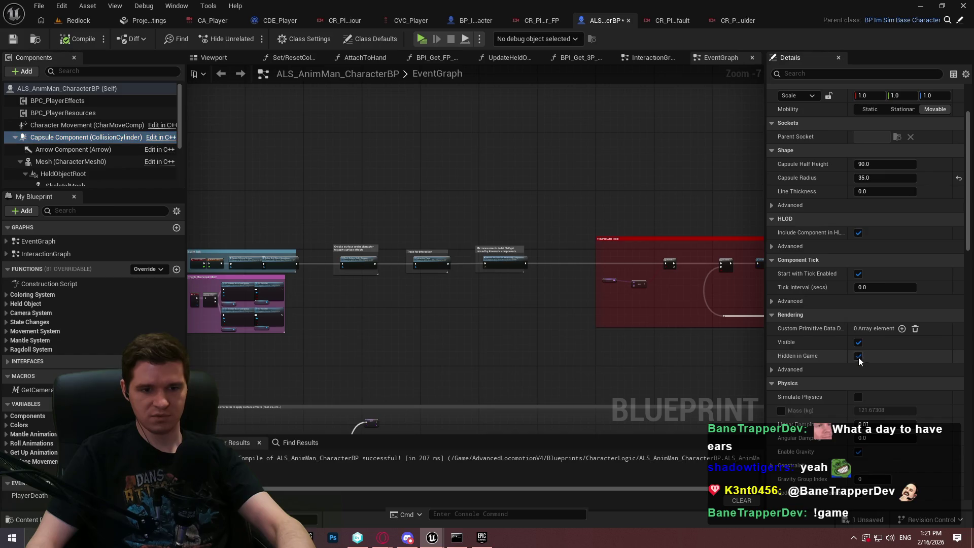
scroll(102, 151, down, 3)
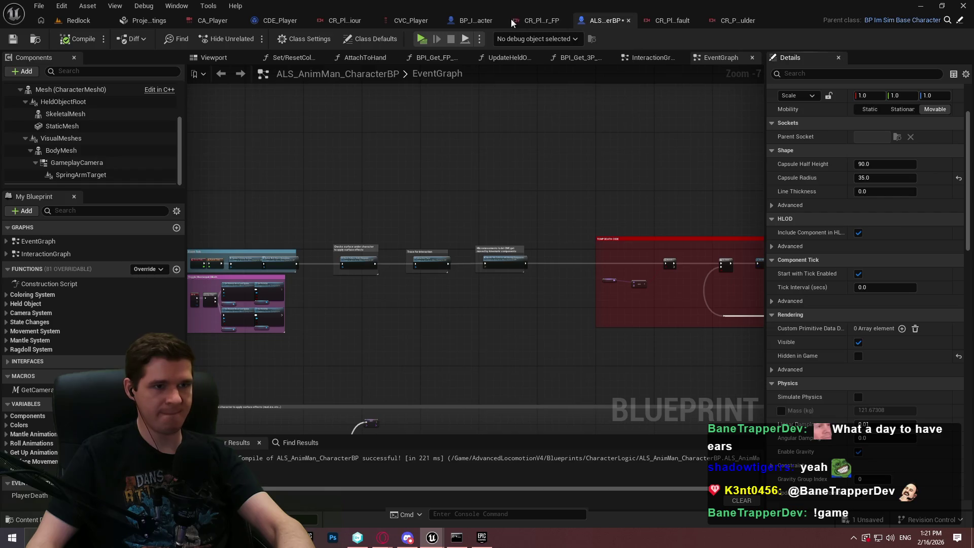
click(268, 19)
scroll(581, 229, down, 3)
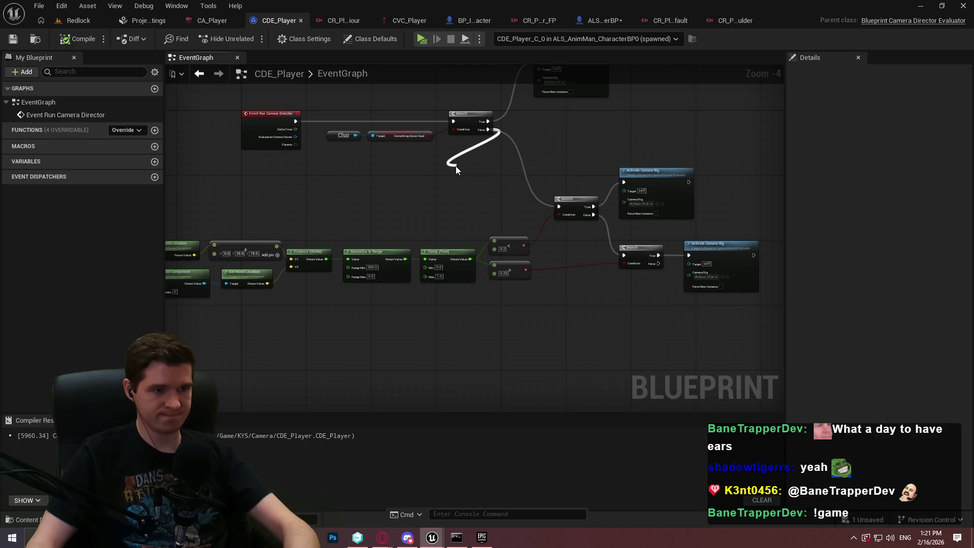
Add a Draw Debug Line on Branch False, wiring Line Start and Line End to Get World Location.
drag(455, 166, 453, 166)
text(draw de)
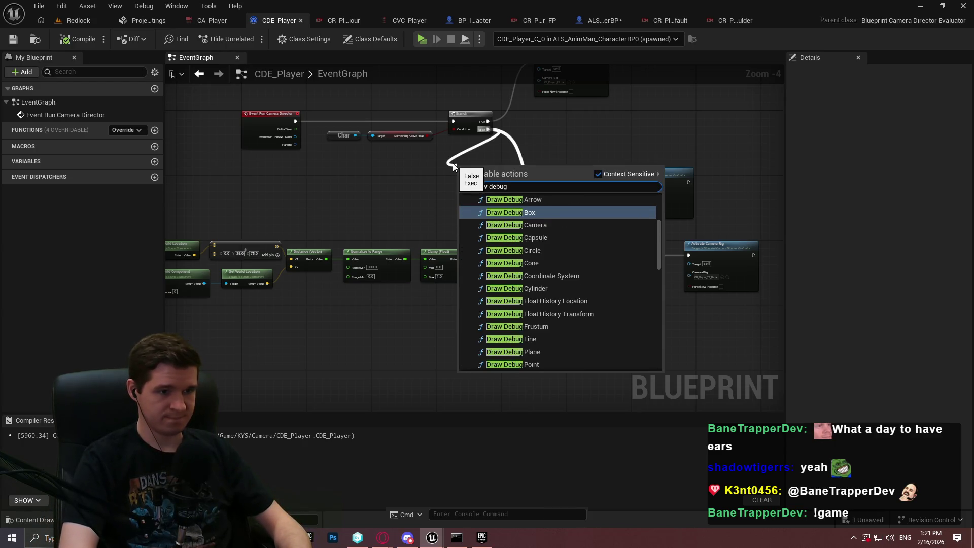
text( line)
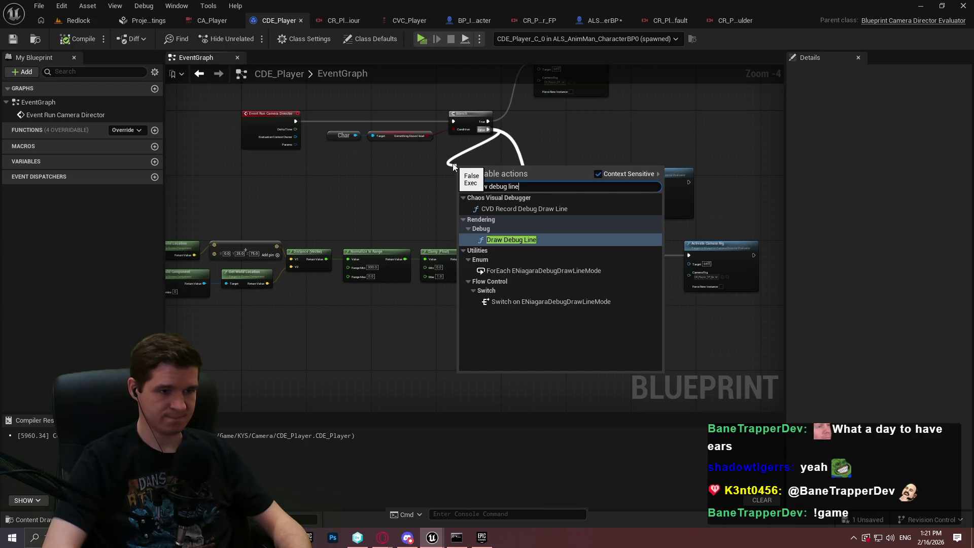
key(Return)
scroll(470, 163, up, 4)
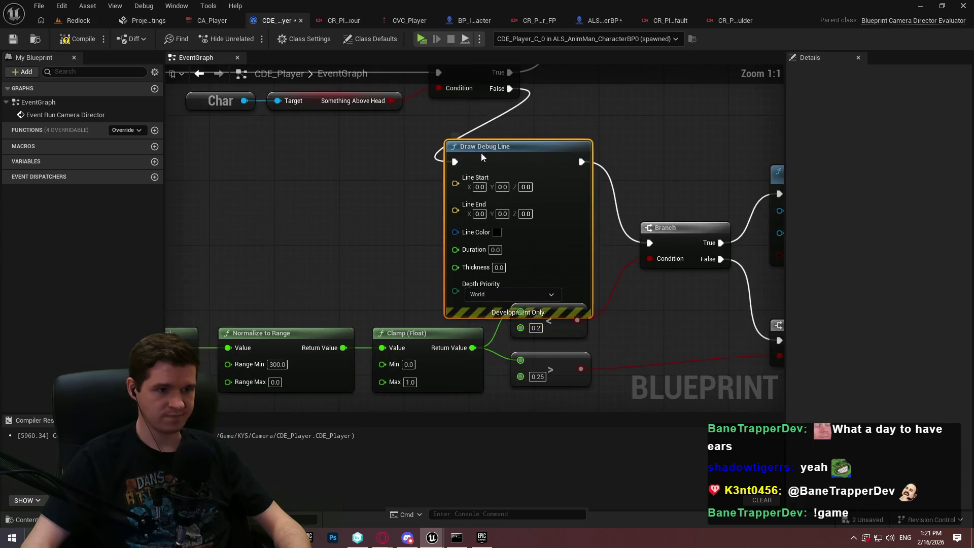
drag(328, 246, 523, 218)
drag(274, 295, 562, 212)
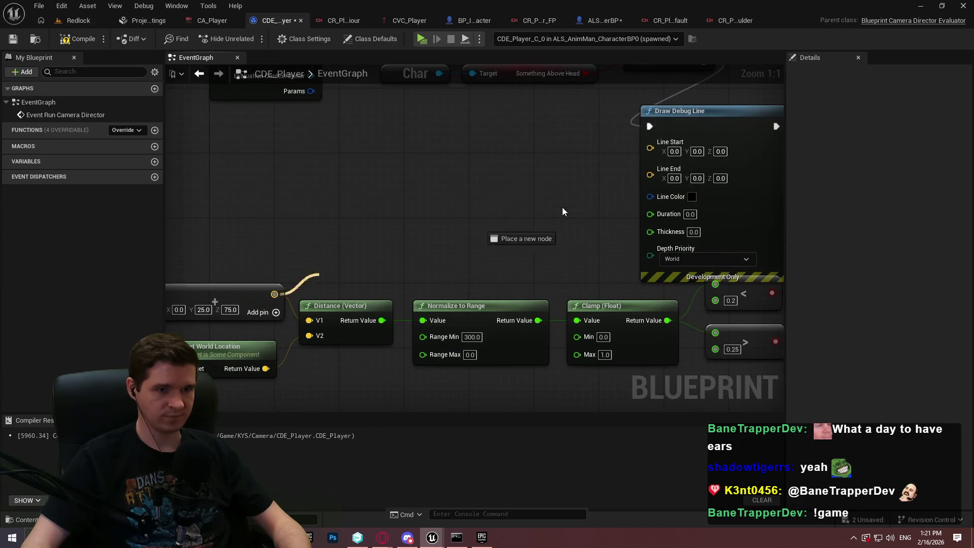
drag(657, 146, 265, 369)
Set the Draw Debug Line colour to cyan, then return to the Redlock level.
drag(549, 217, 594, 195)
click(591, 186)
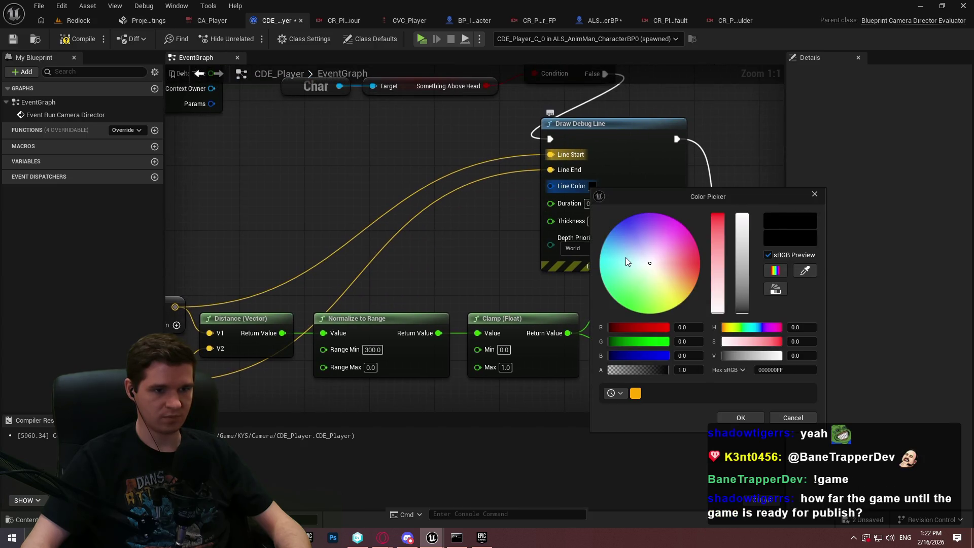
click(744, 416)
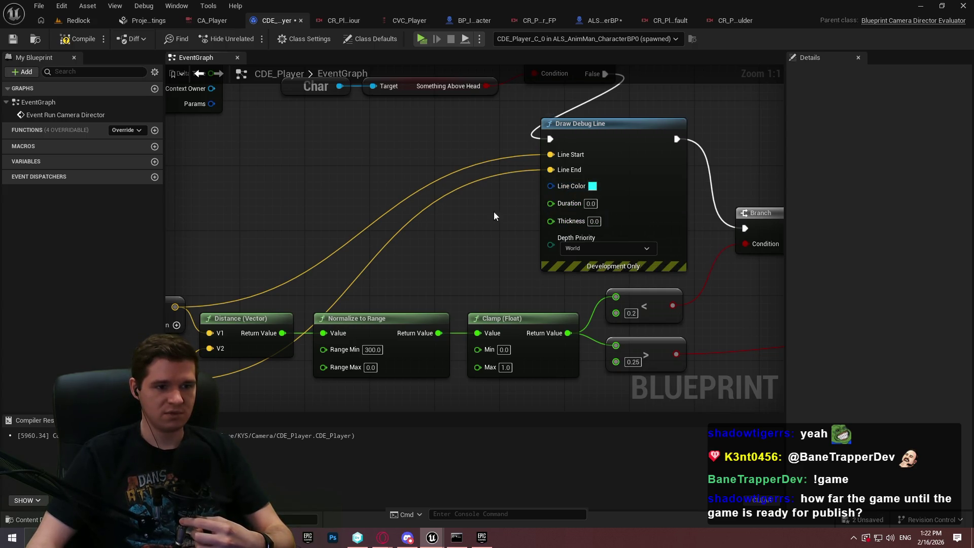
mouse_move(661, 173)
mouse_down()
mouse_move(546, 202)
mouse_move(493, 265)
mouse_up()
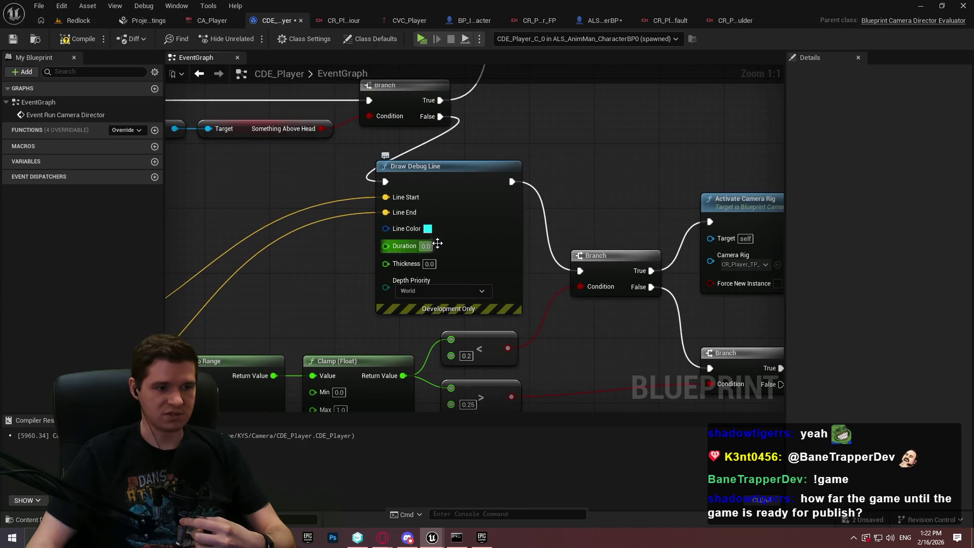
drag(592, 131, 635, 124)
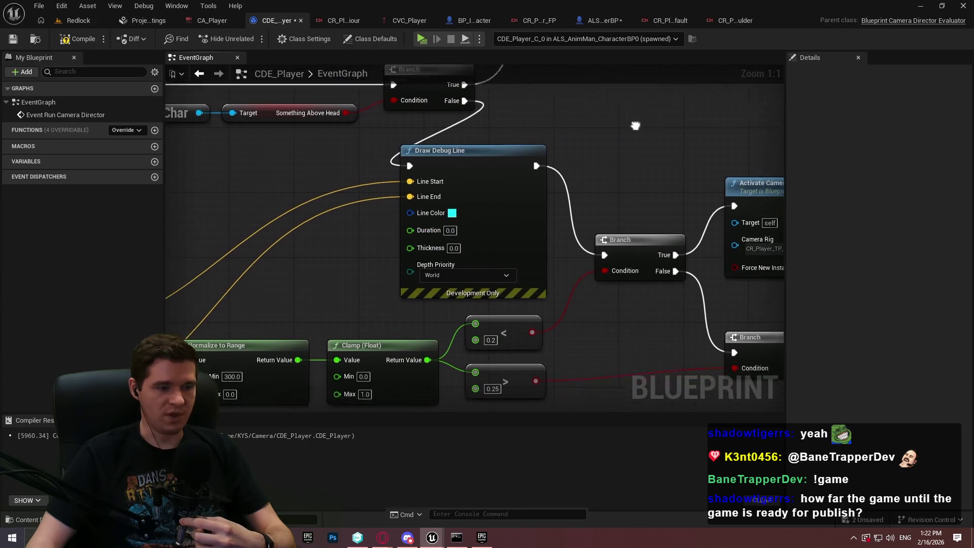
click(83, 20)
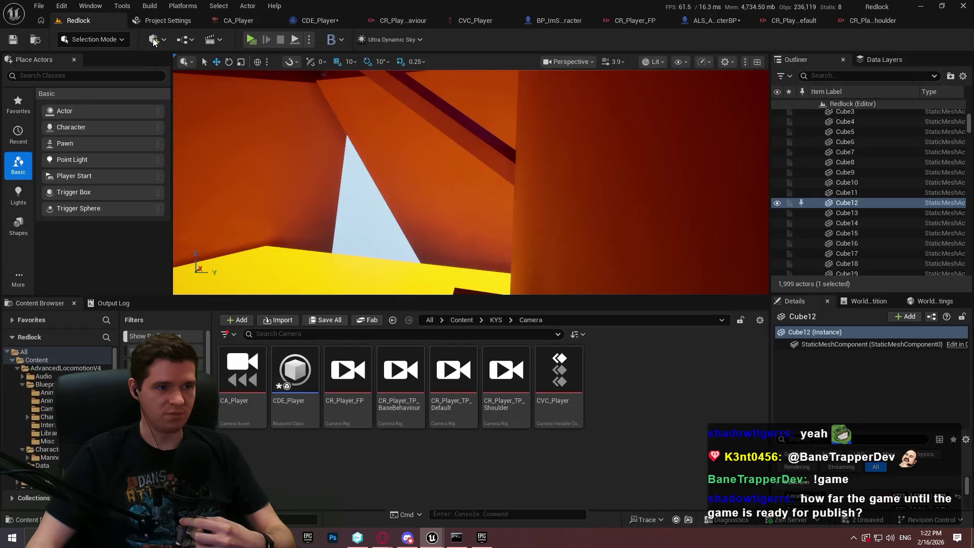
Look around the pillar in the level viewport, then switch back to the CDE_Player graph.
scroll(471, 183, up, 2)
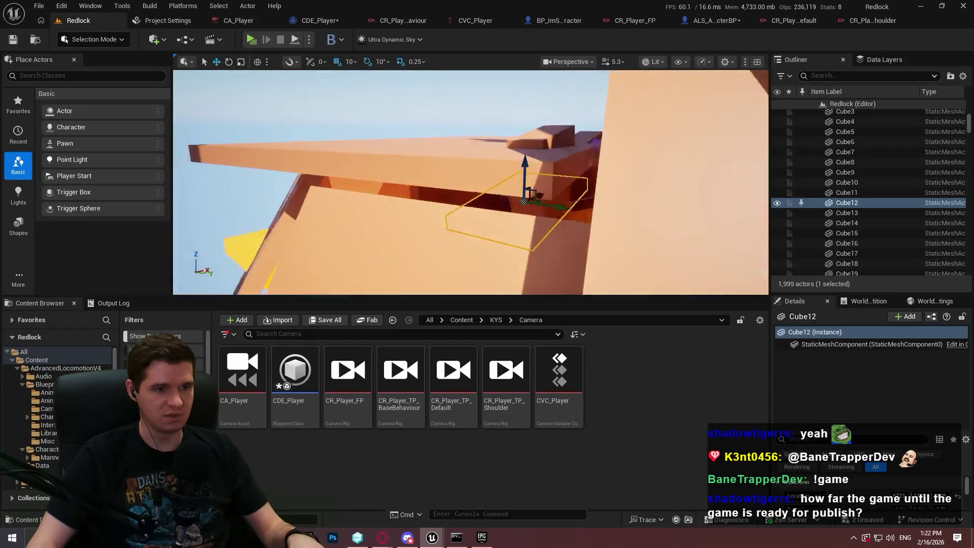
mouse_move(471, 183)
mouse_down()
mouse_move(421, 165)
mouse_move(405, 175)
mouse_move(350, 175)
mouse_up()
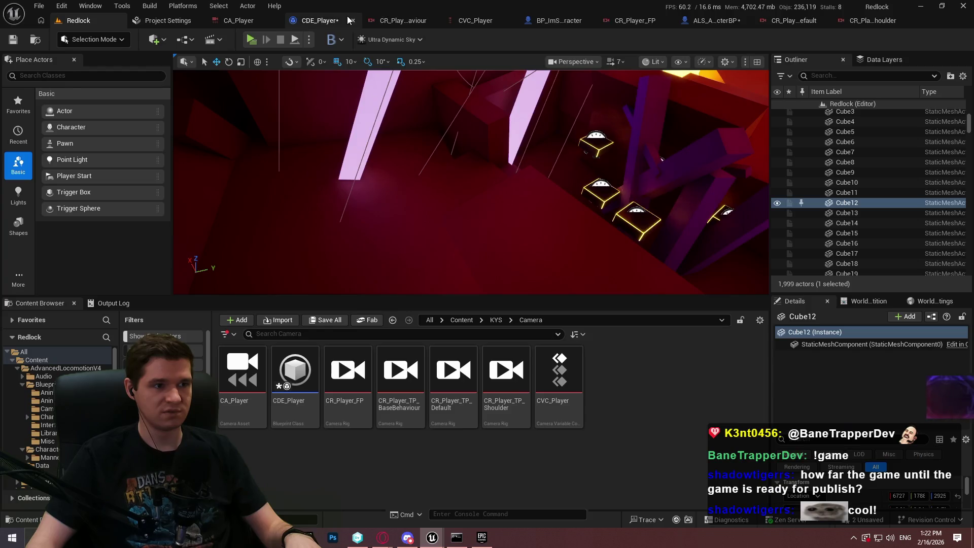
click(317, 20)
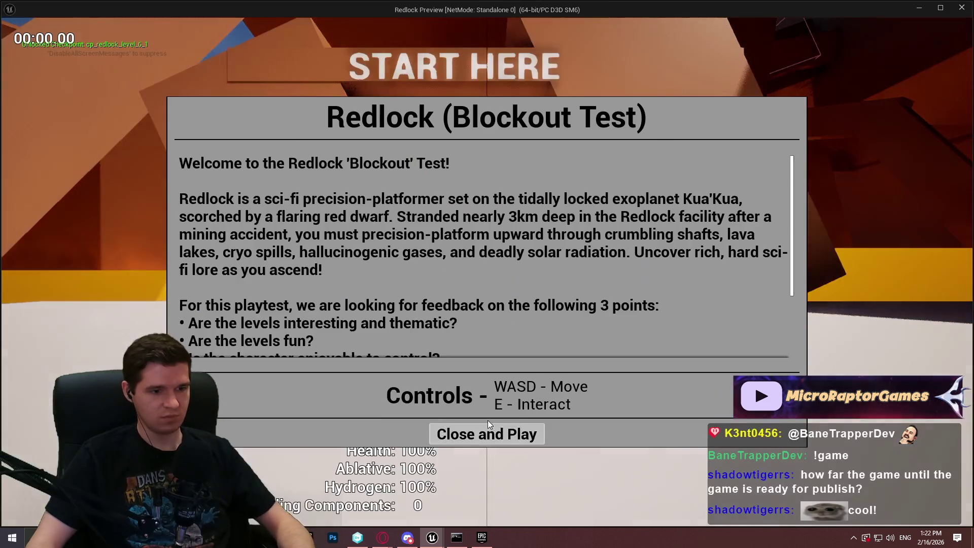
Run the Redlock level as a standalone game showing the cyan debug lines, then leave it.
click(488, 422)
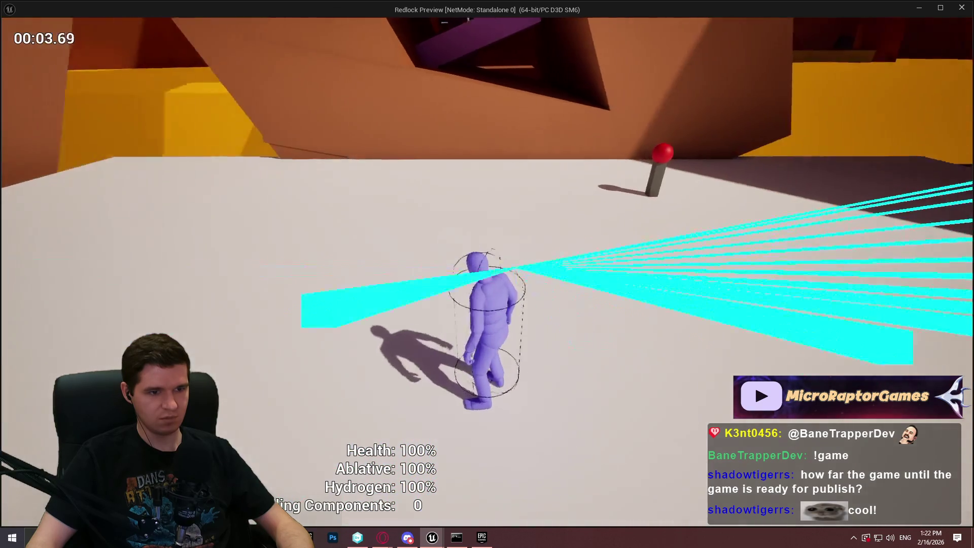
key(alt+Tab)
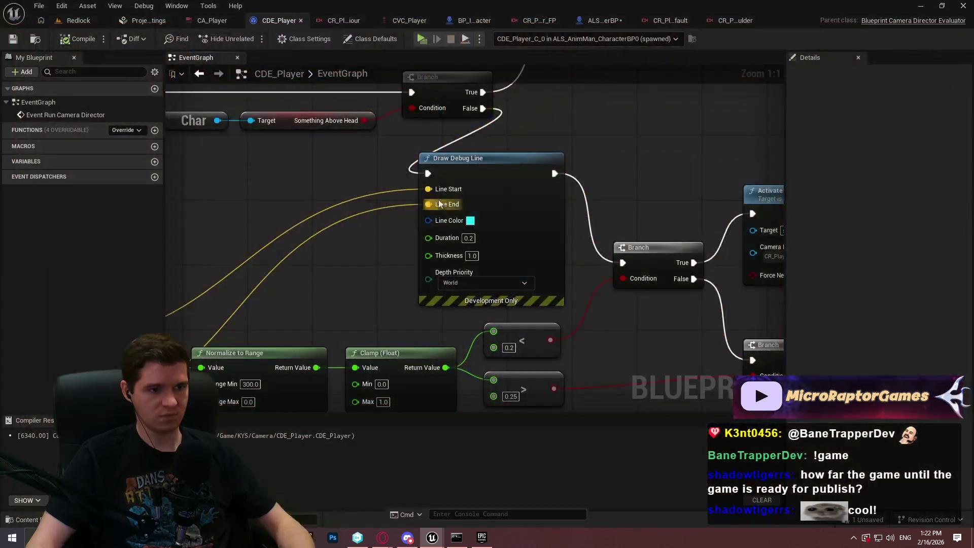
Focus on Cube12 in the Redlock level, close its context menu unused, and start a play test.
click(78, 20)
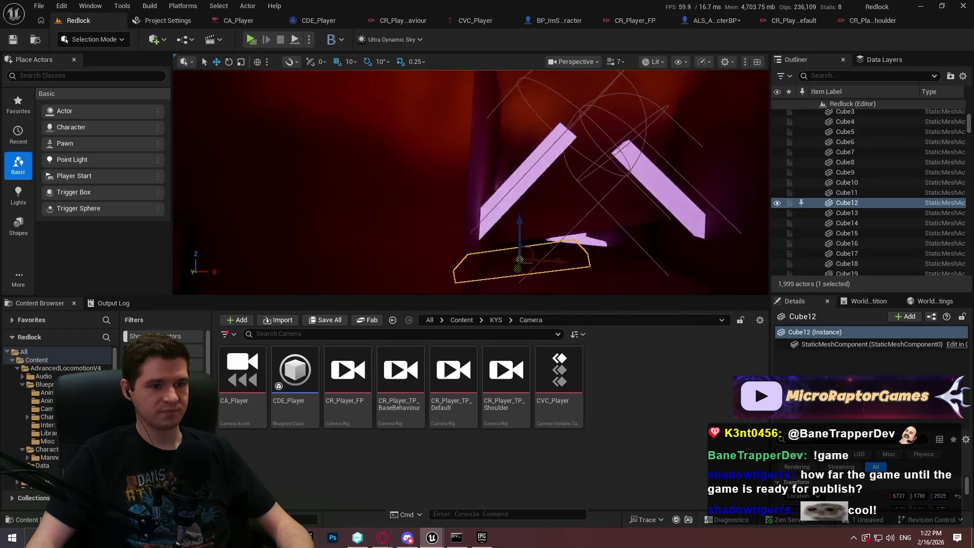
key(f)
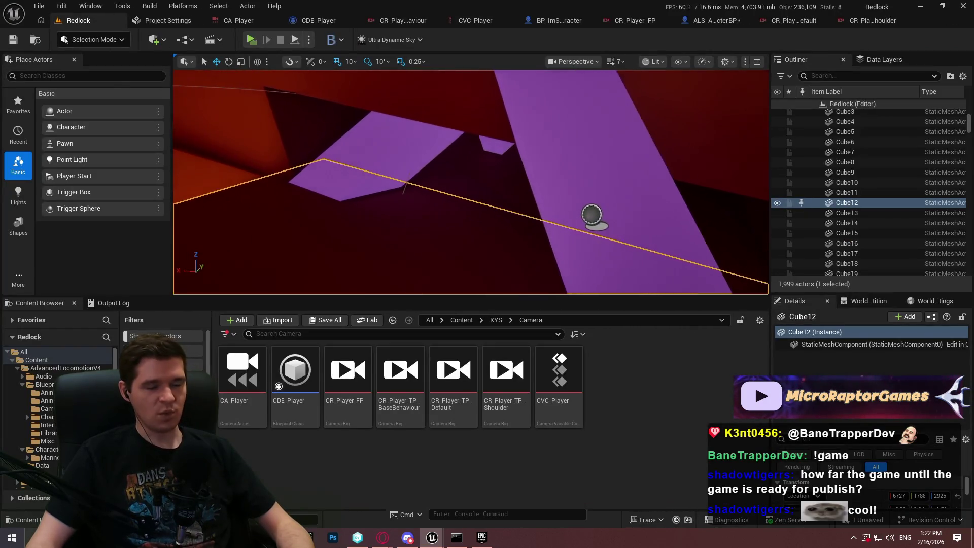
drag(479, 205, 479, 204)
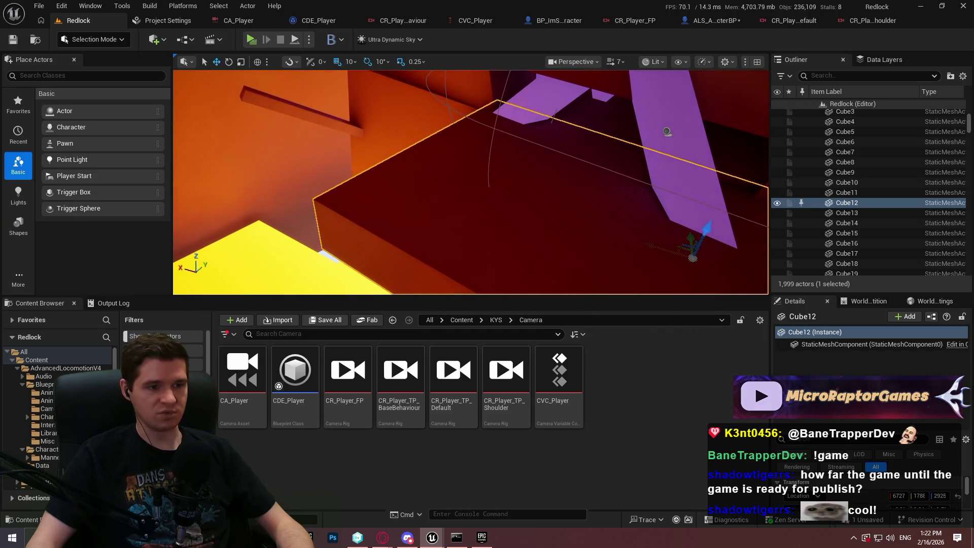
right_click(451, 168)
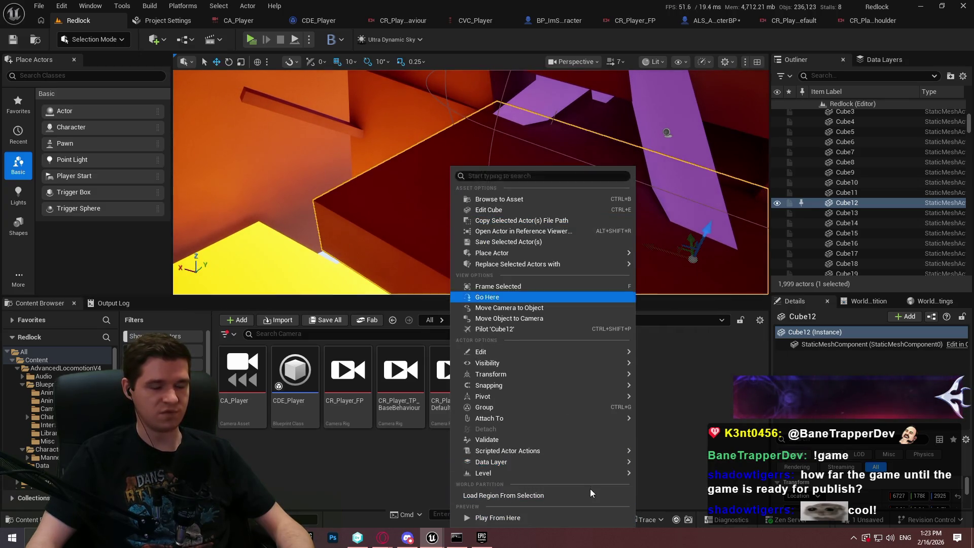
mouse_move(459, 352)
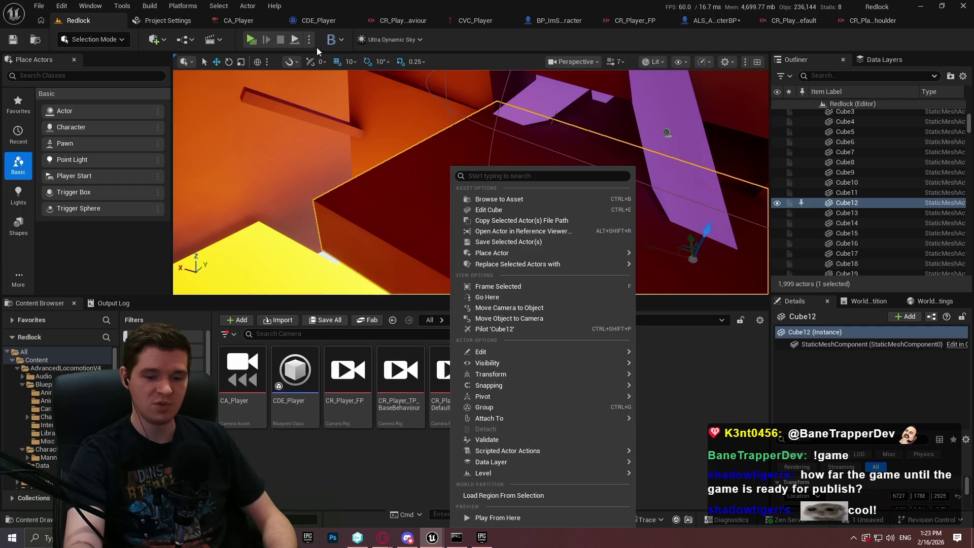
mouse_move(513, 452)
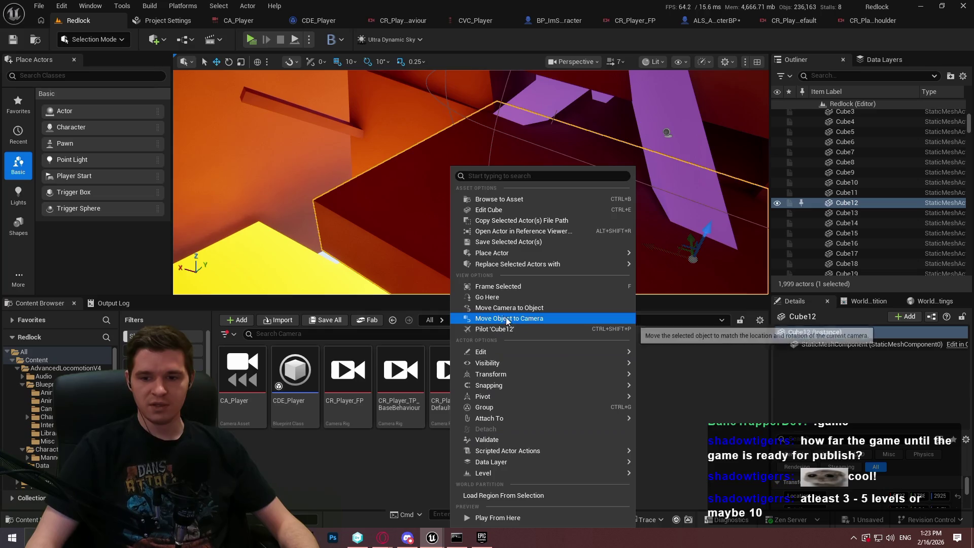
mouse_move(517, 264)
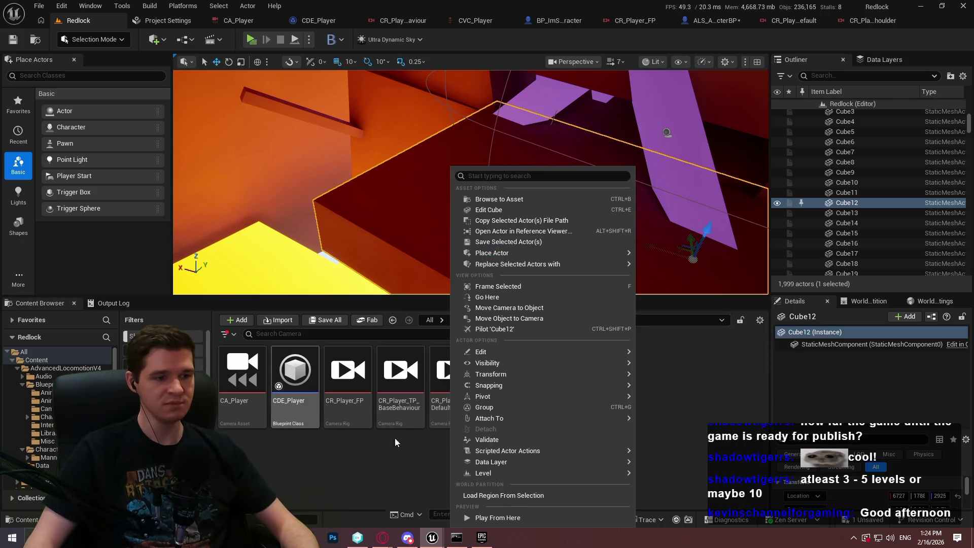
mouse_move(489, 418)
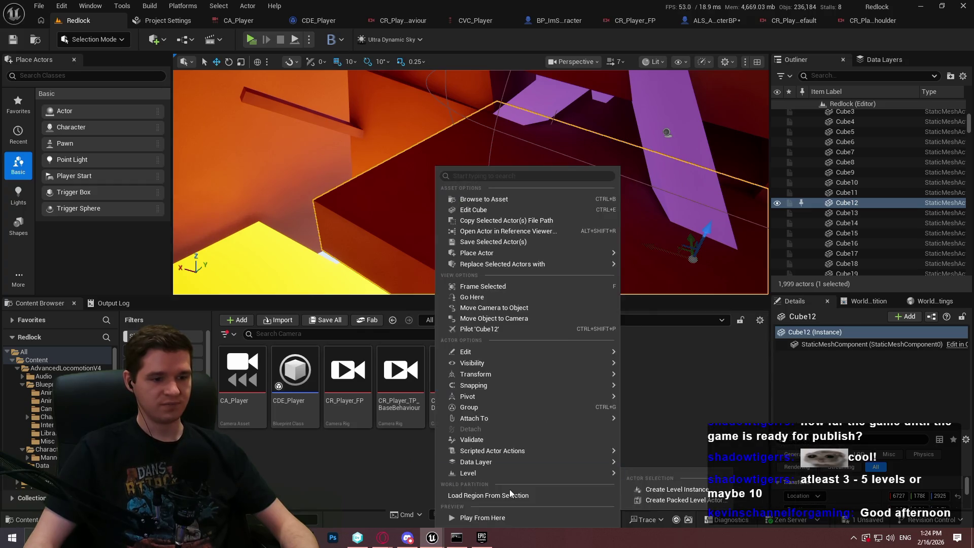
click(493, 498)
key(alt+p)
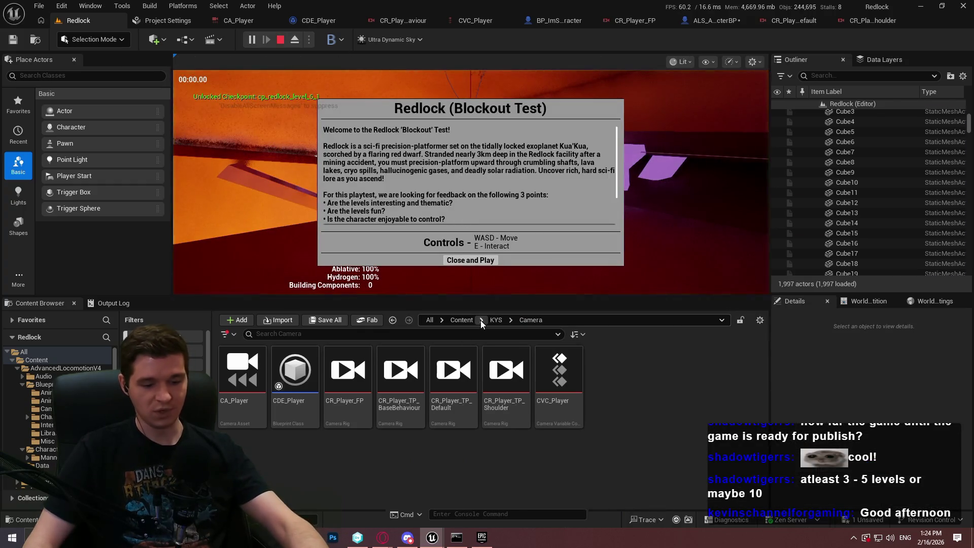
Past the intro dialog, play the Cube12 test full-screen, then end the session.
click(453, 257)
key(F11)
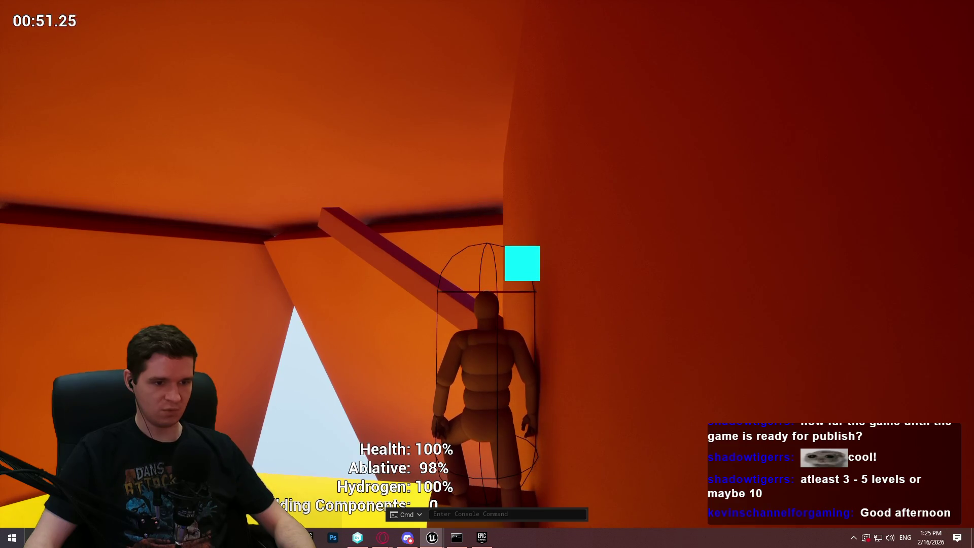
key(Escape)
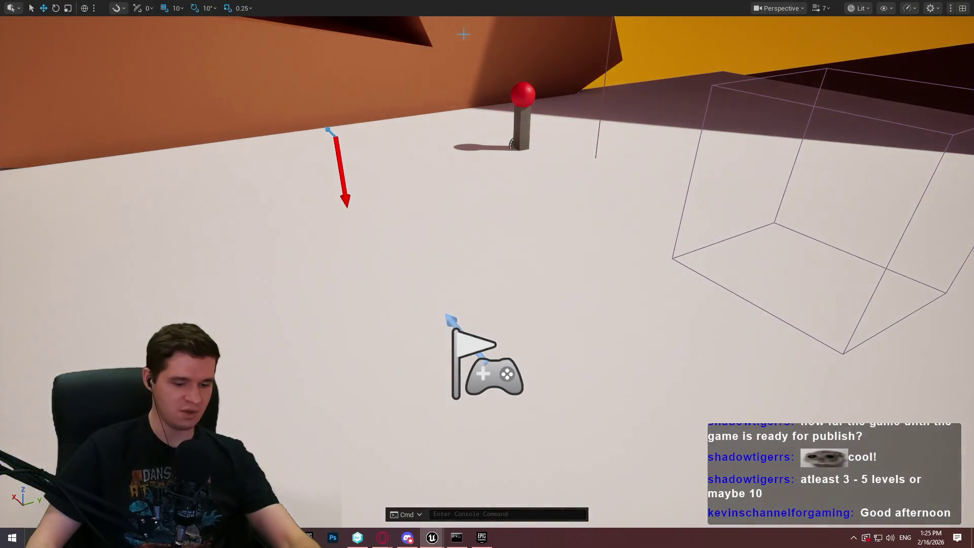
In ALS_AnimMan_CharacterBP, inspect BodyMesh and the GameplayCamera using the CA_Player camera asset.
click(601, 21)
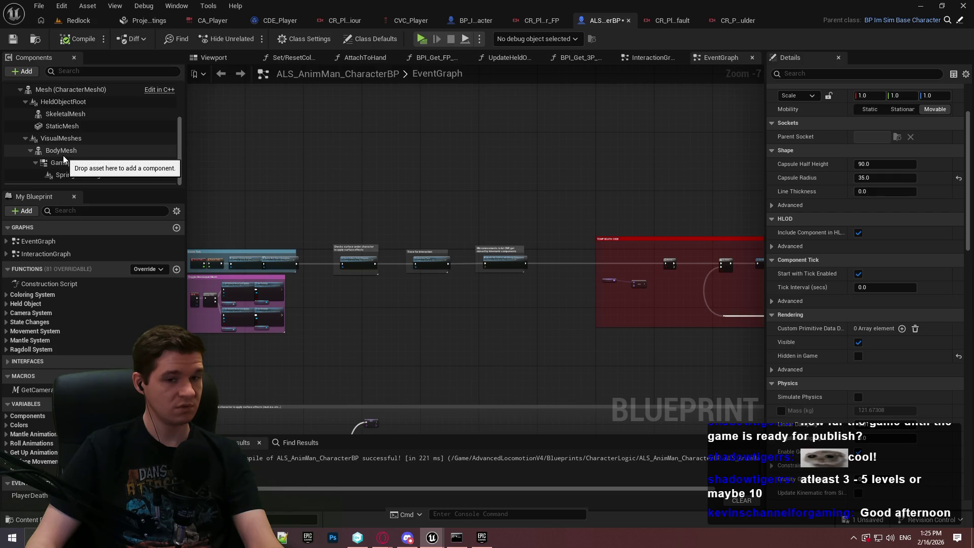
click(63, 155)
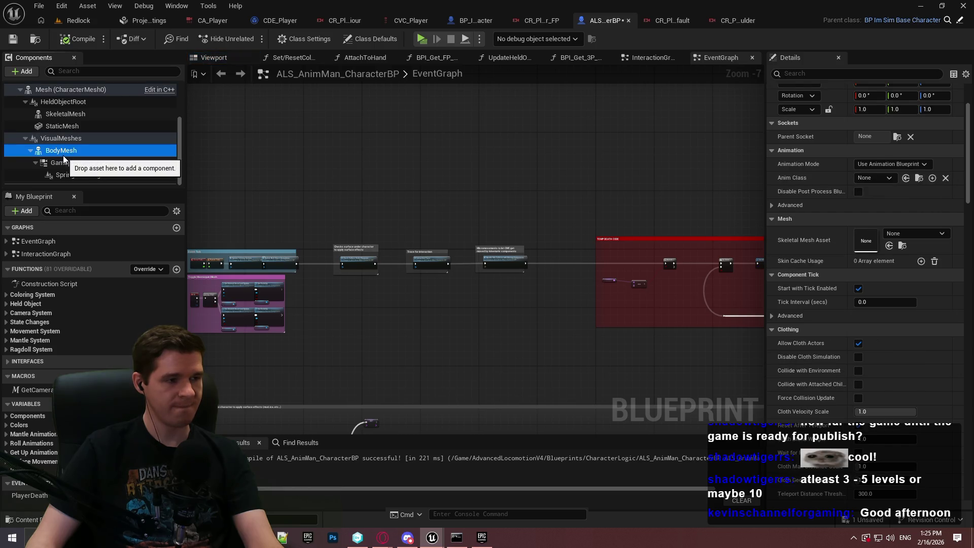
click(65, 163)
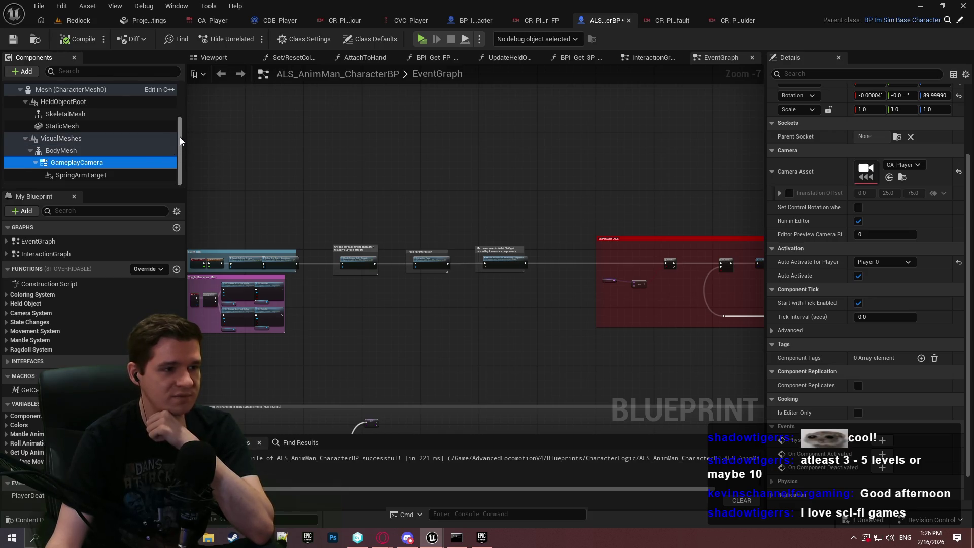
click(212, 102)
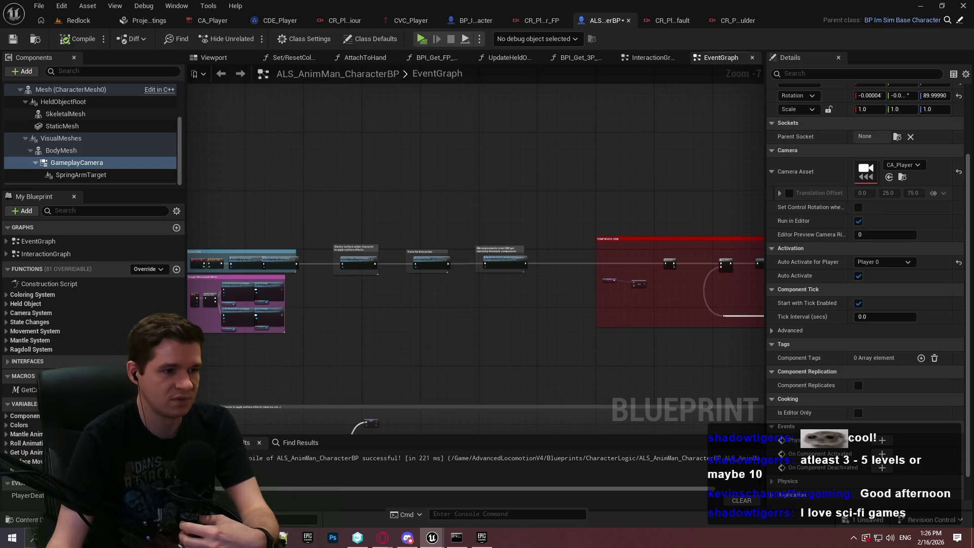
Recheck BodyMesh, VisualMeshes, Mesh and GameplayCamera components, then return to the Redlock level.
scroll(410, 234, up, 1)
scroll(410, 234, up, 4)
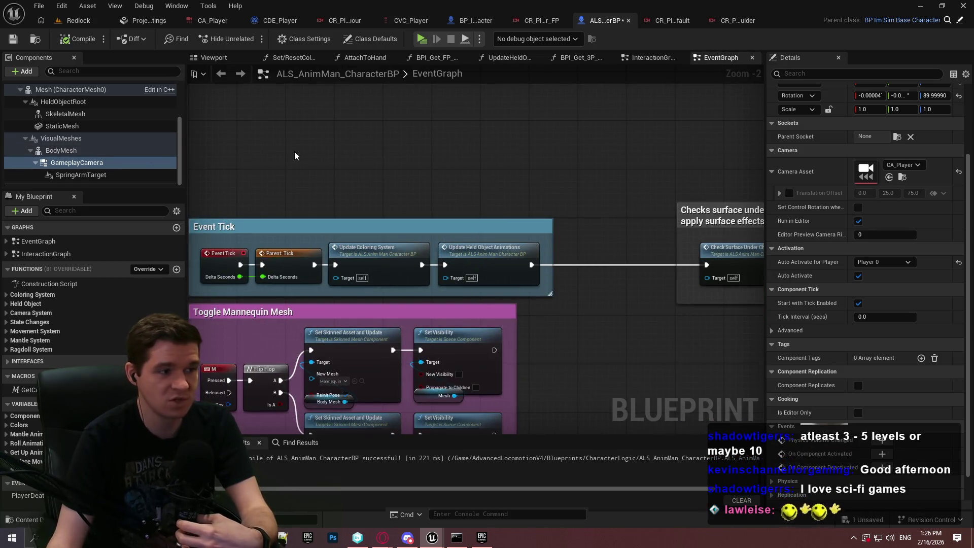
click(59, 150)
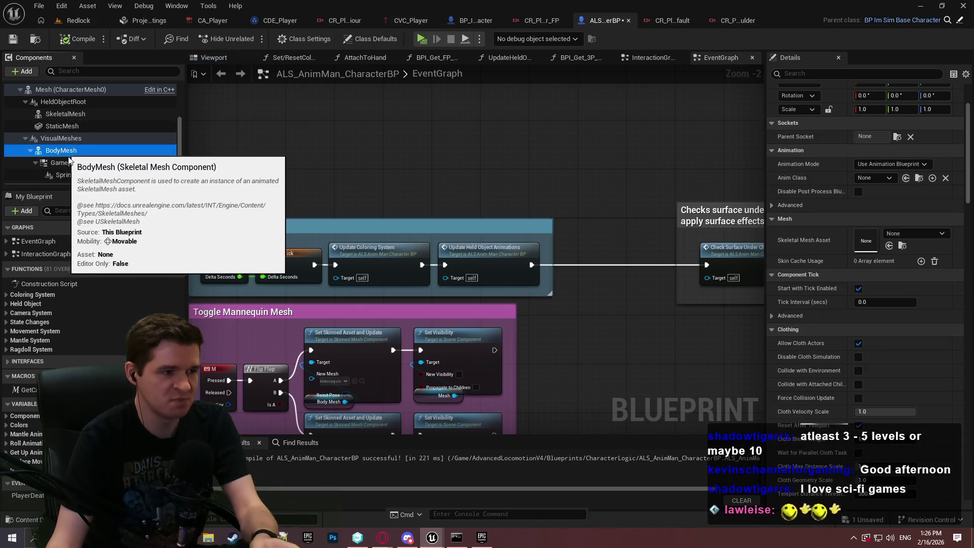
click(26, 101)
click(56, 138)
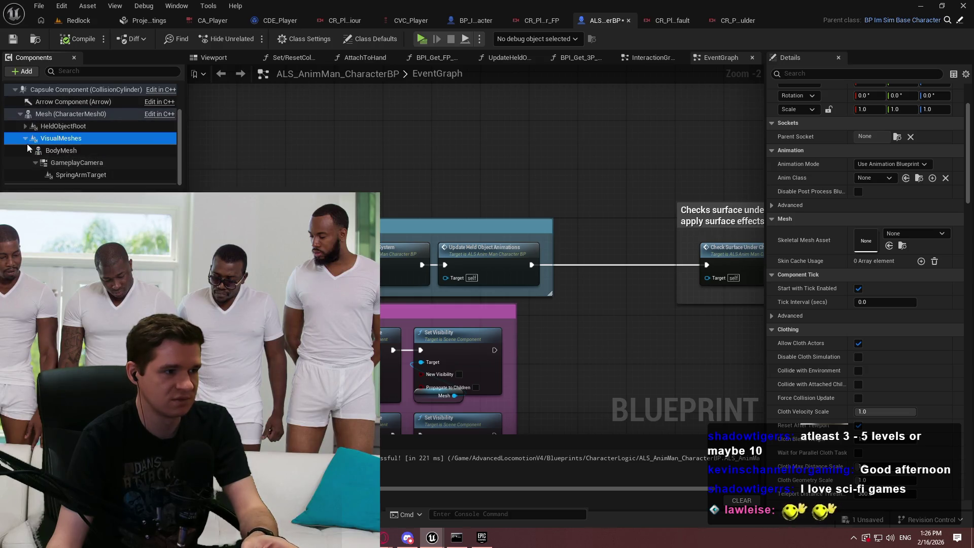
click(59, 115)
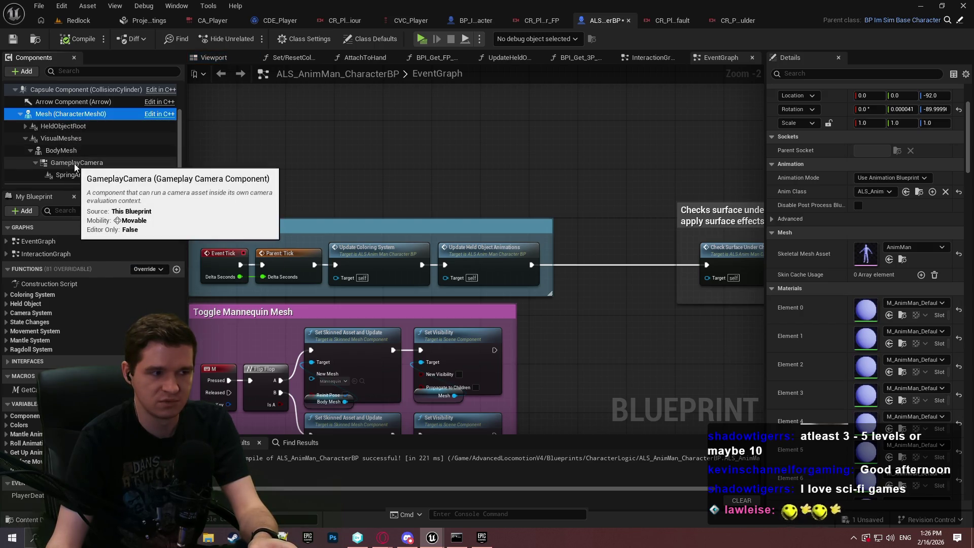
click(75, 162)
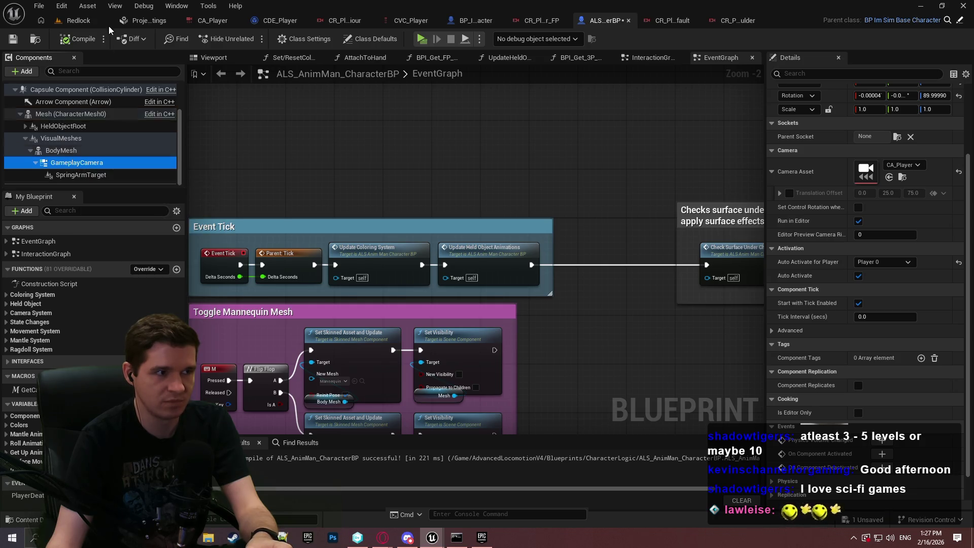
click(79, 21)
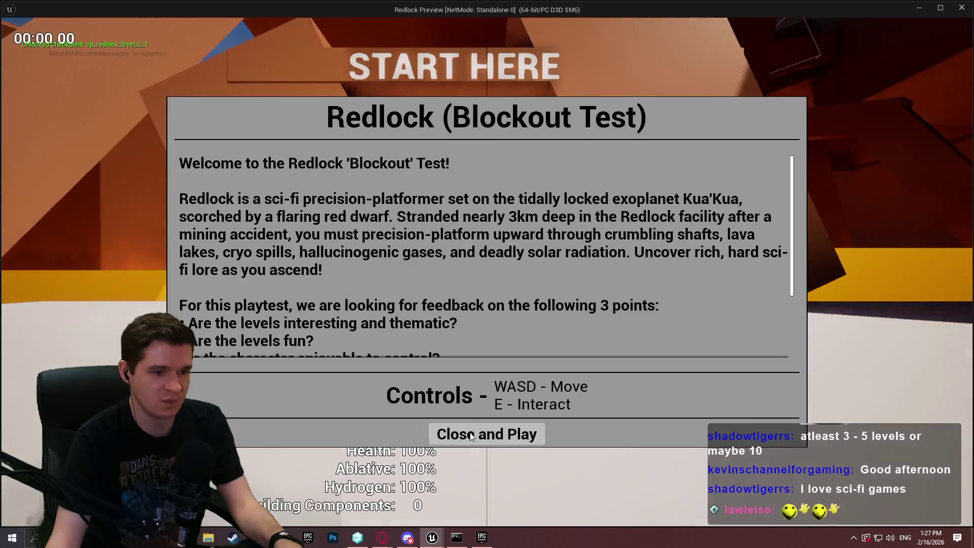
Playtest the level, crouching and jumping the character to watch the third-person camera follow.
click(487, 471)
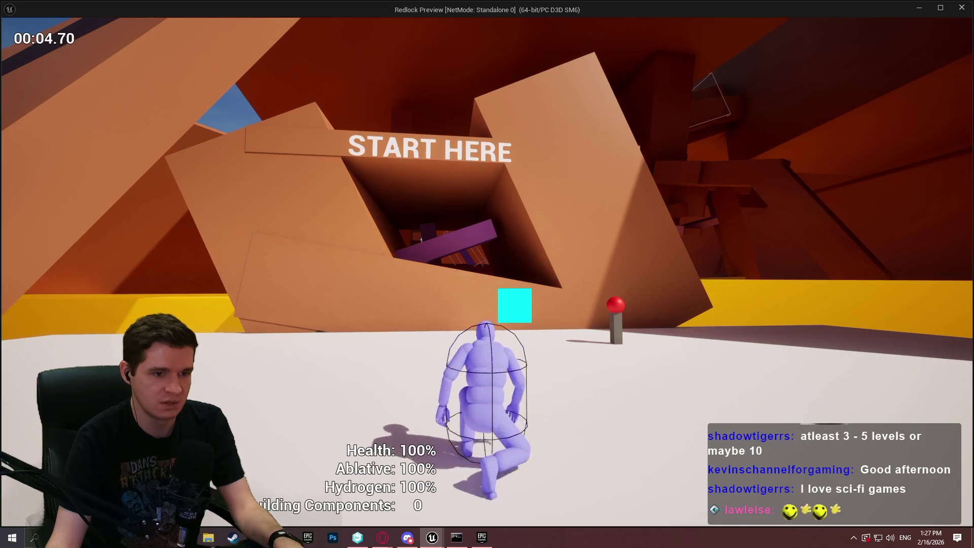
key(c)
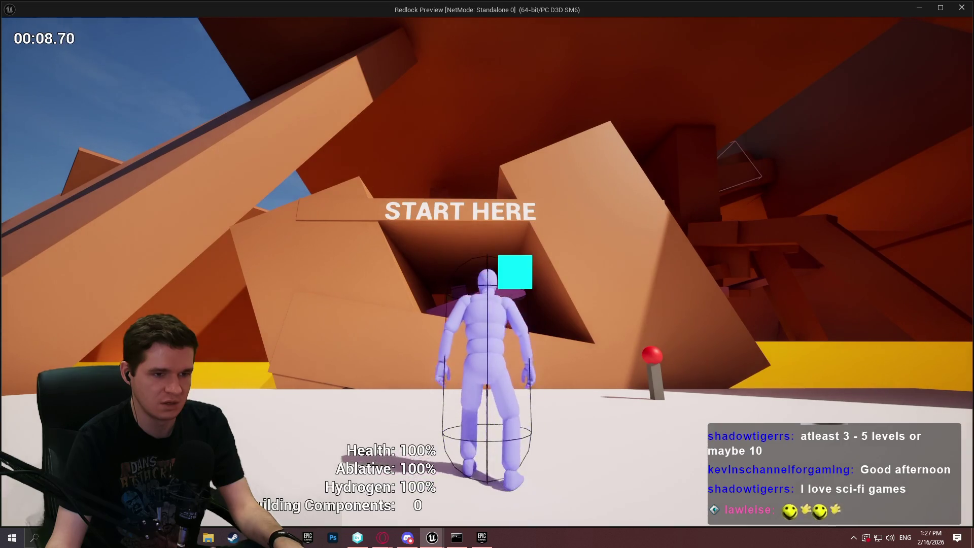
key(c)
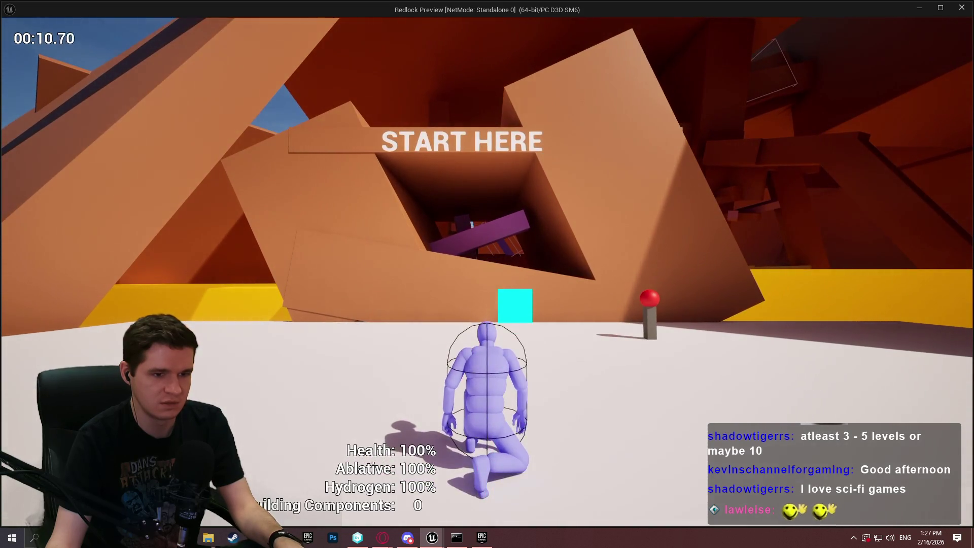
key(c)
key(space)
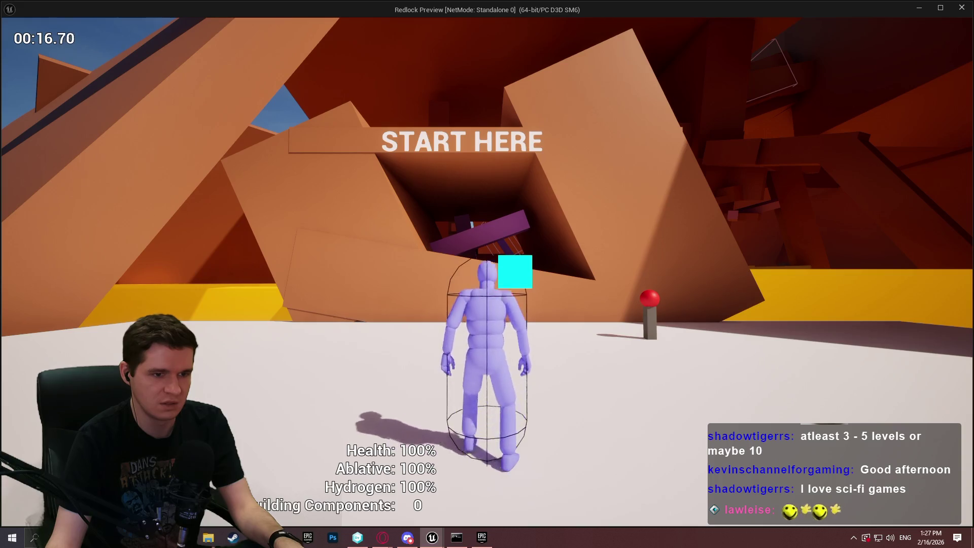
key(c)
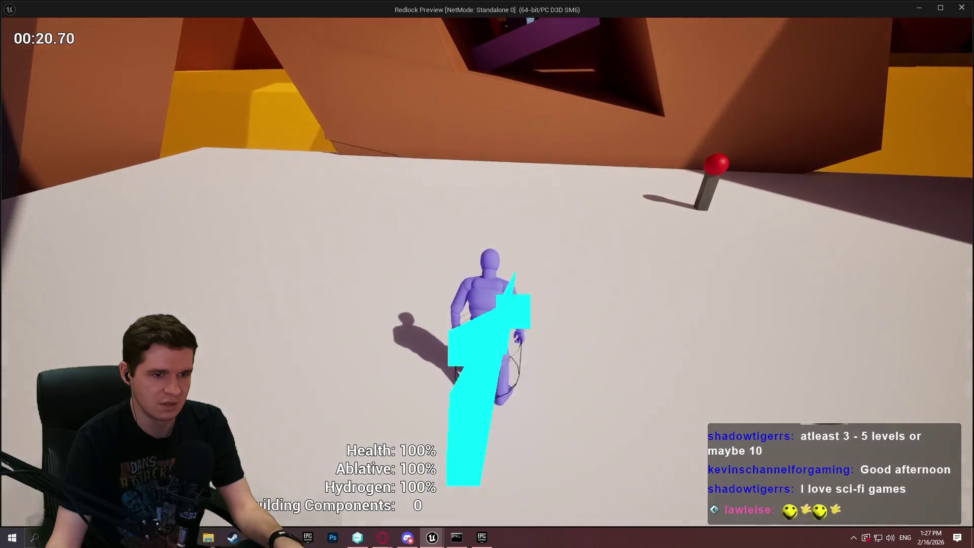
key(c)
key(c)
key(c)
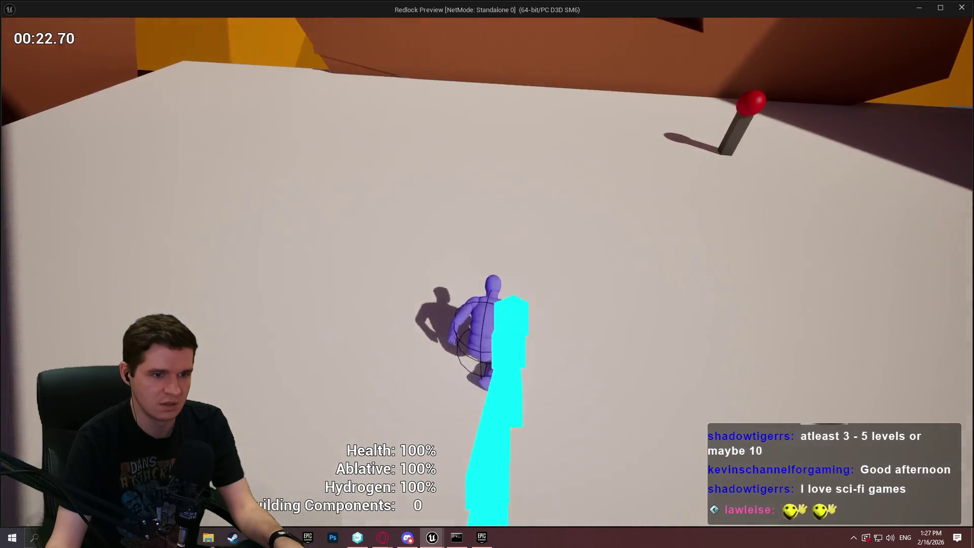
key(c)
key(c)
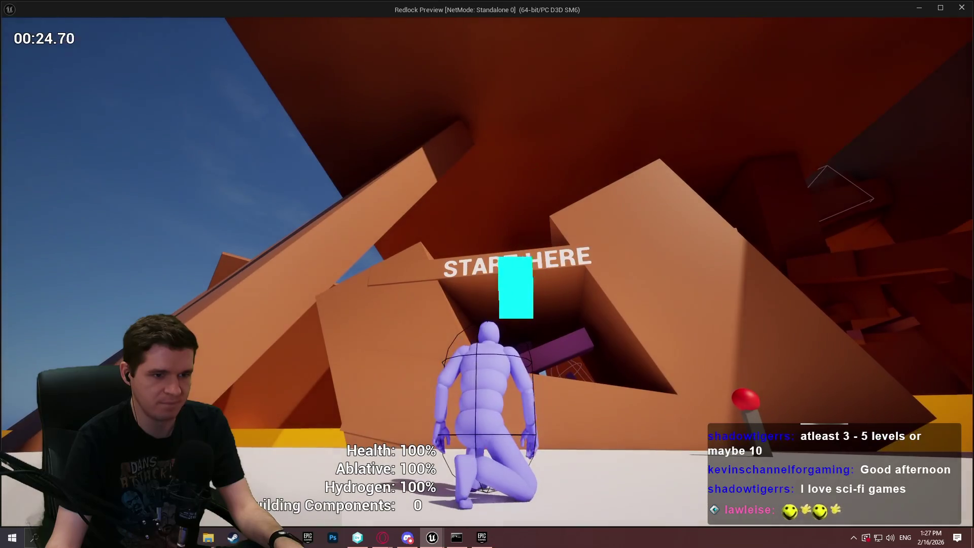
key(c)
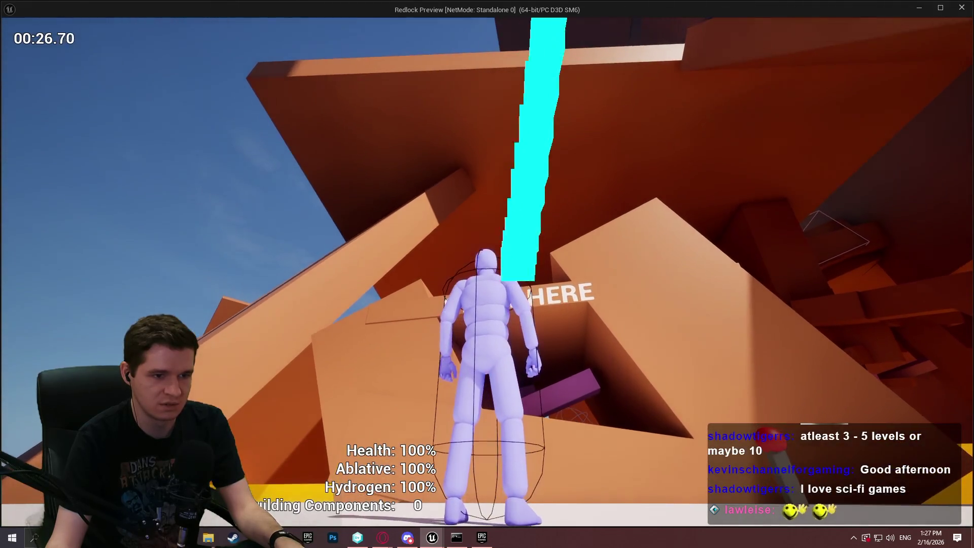
key(c)
key(c)
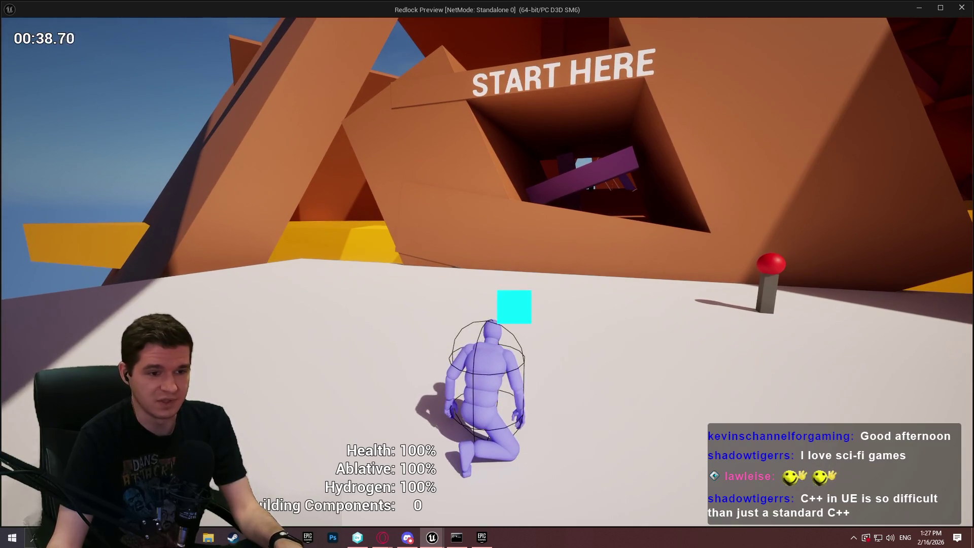
key(c)
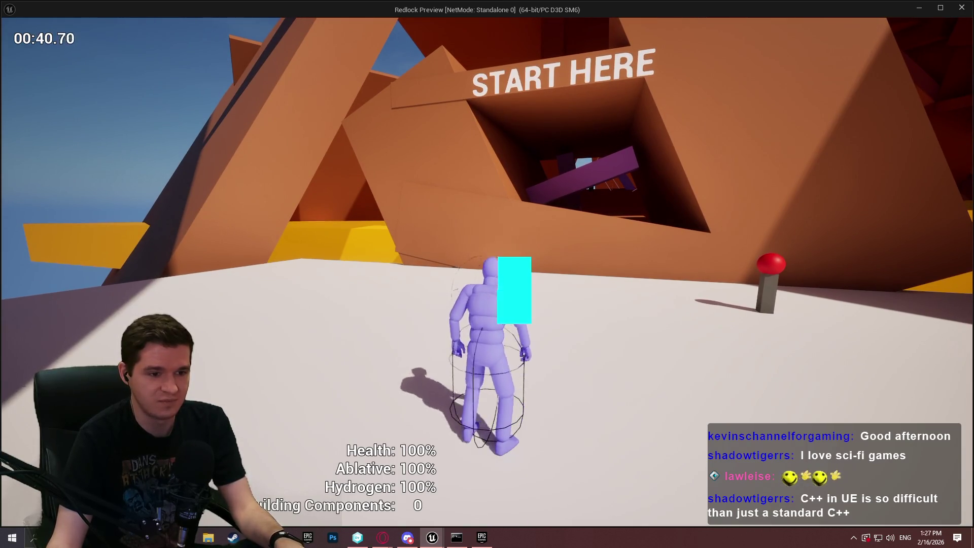
key(c)
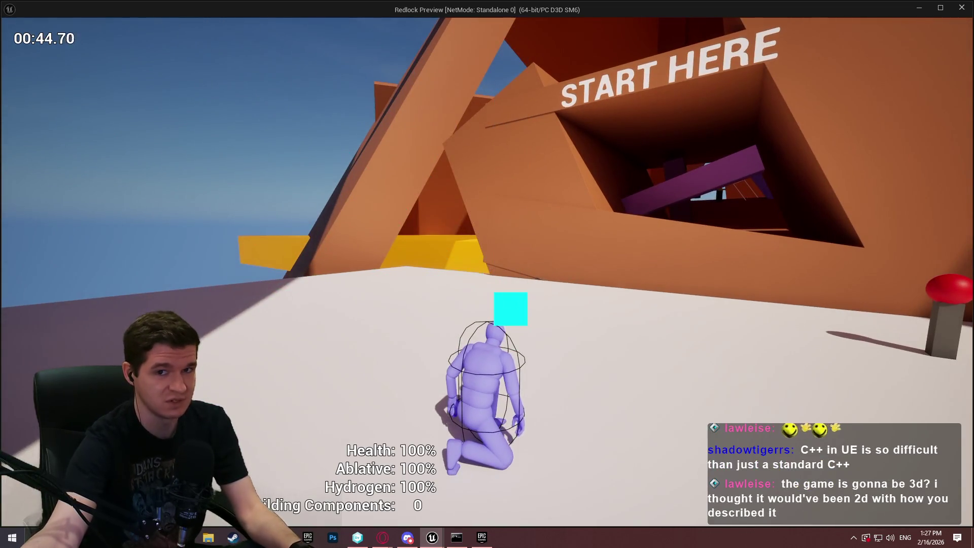
key(Escape)
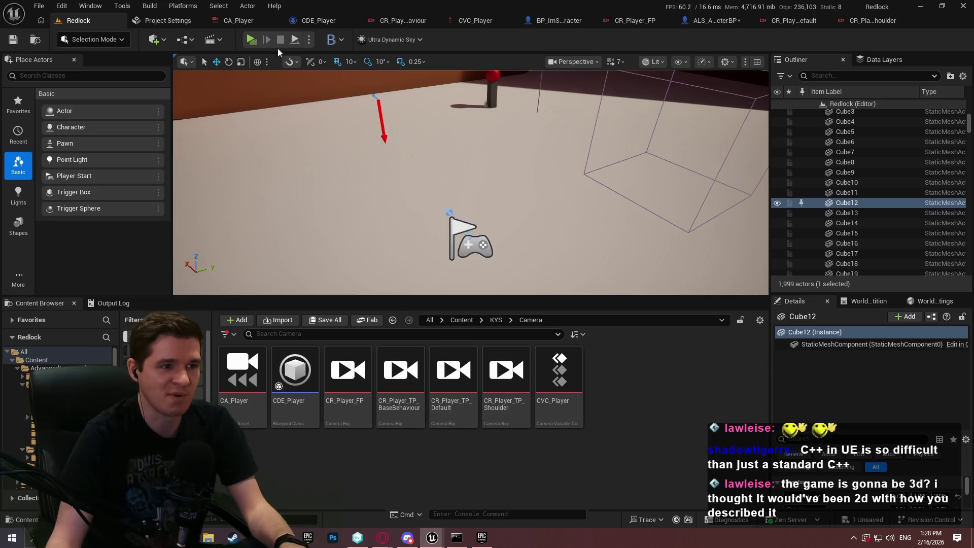
Run a second brief playtest, then stop it to return to the editor.
key(alt+p)
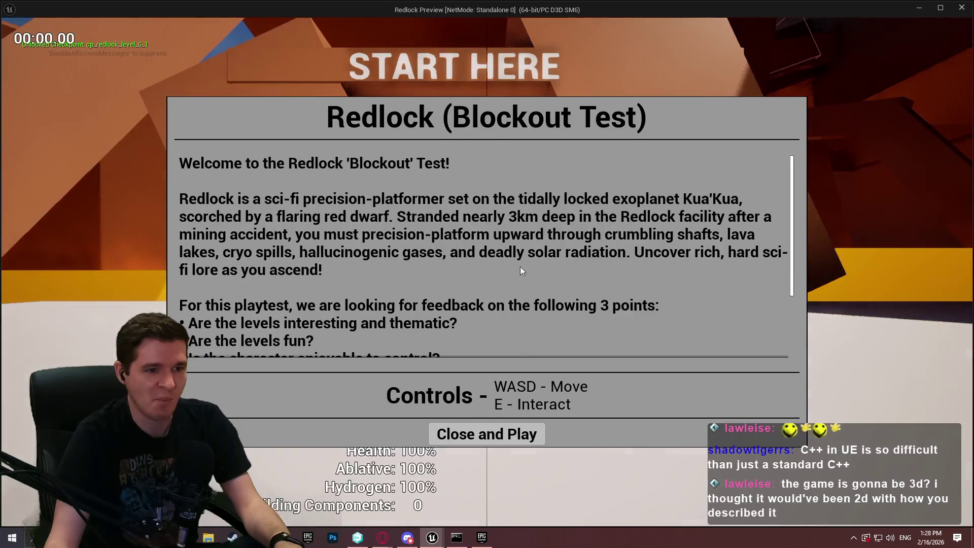
click(487, 433)
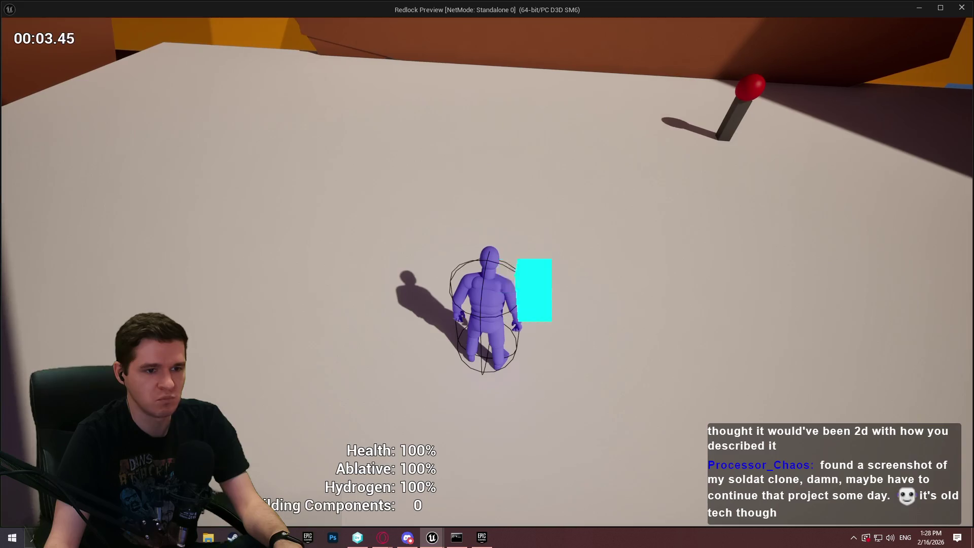
key(Escape)
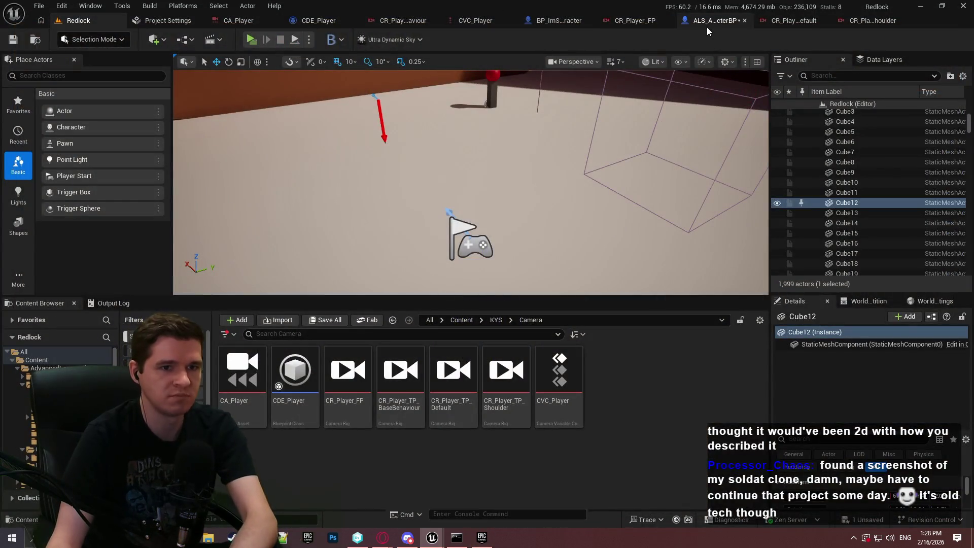
Parent GameplayCamera to Mesh (CharacterMesh0) in ALS_AnimMan_CharacterBP and run a quick playtest.
click(707, 27)
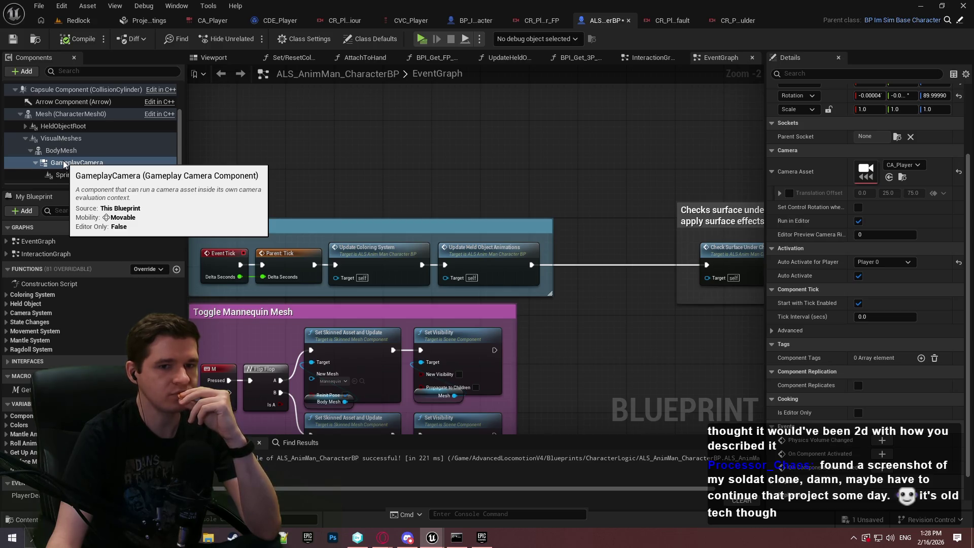
drag(64, 163, 65, 116)
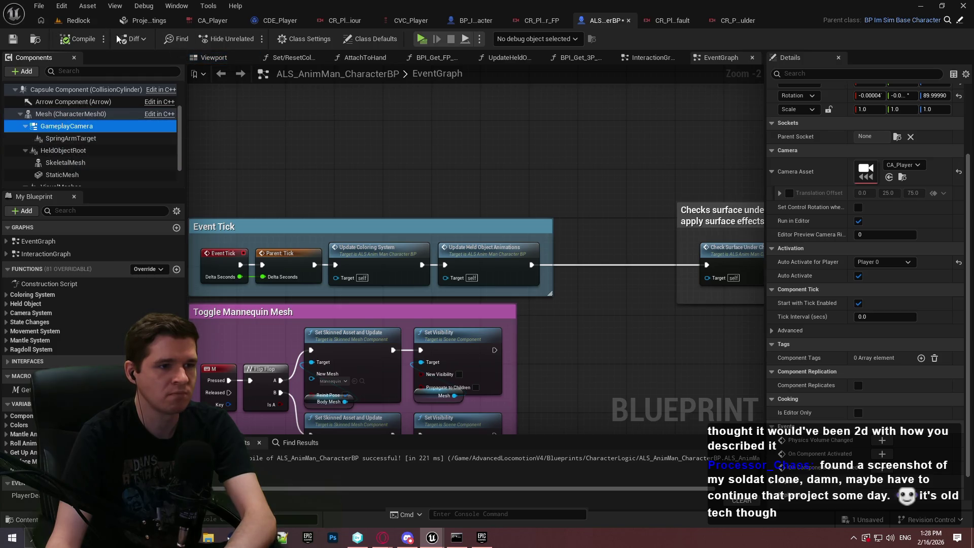
click(430, 39)
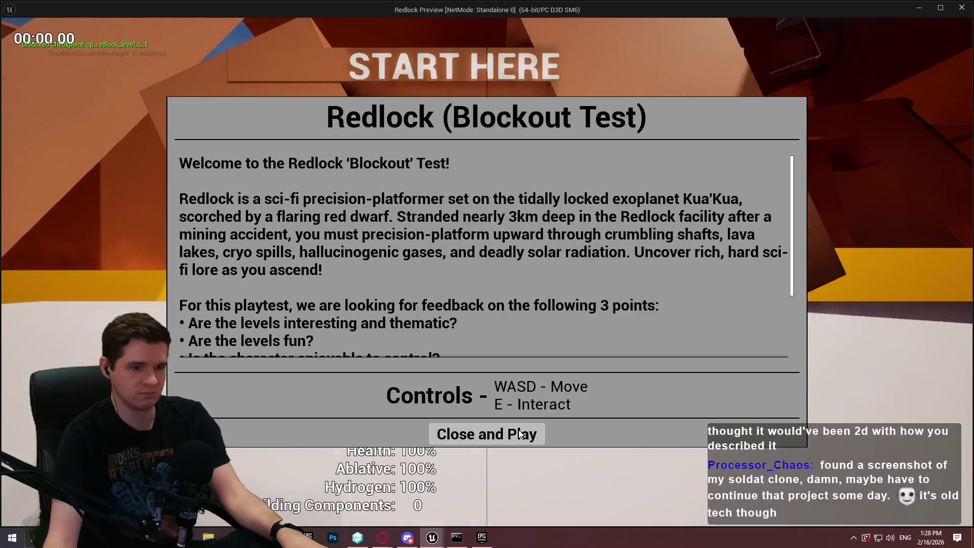
click(487, 451)
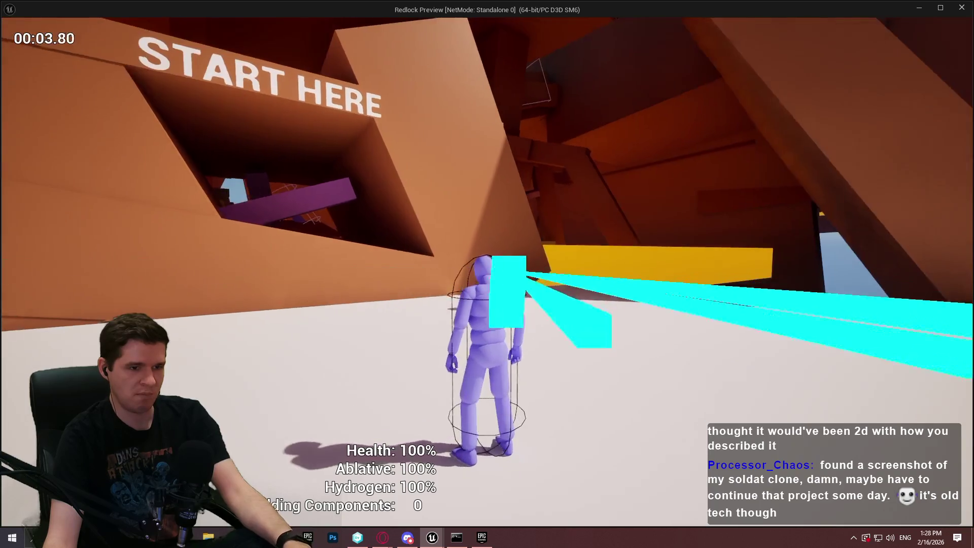
key(Escape)
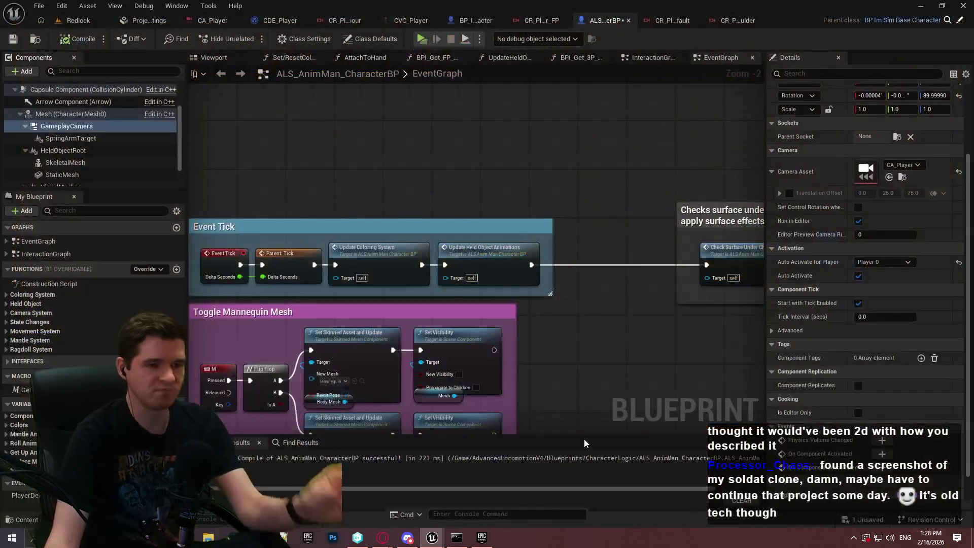
Place a cube beside the player start, stretch it into a long box and tilt it 10°.
click(77, 21)
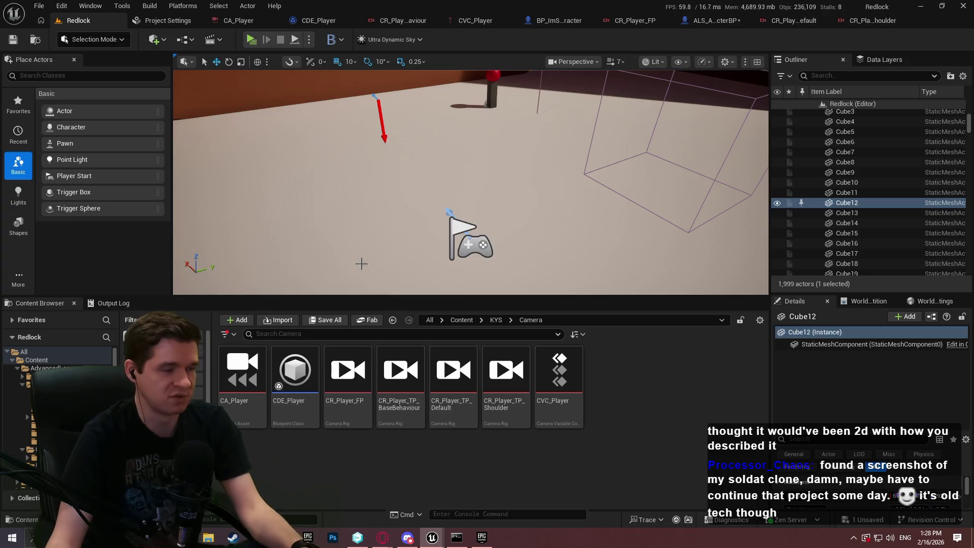
click(19, 195)
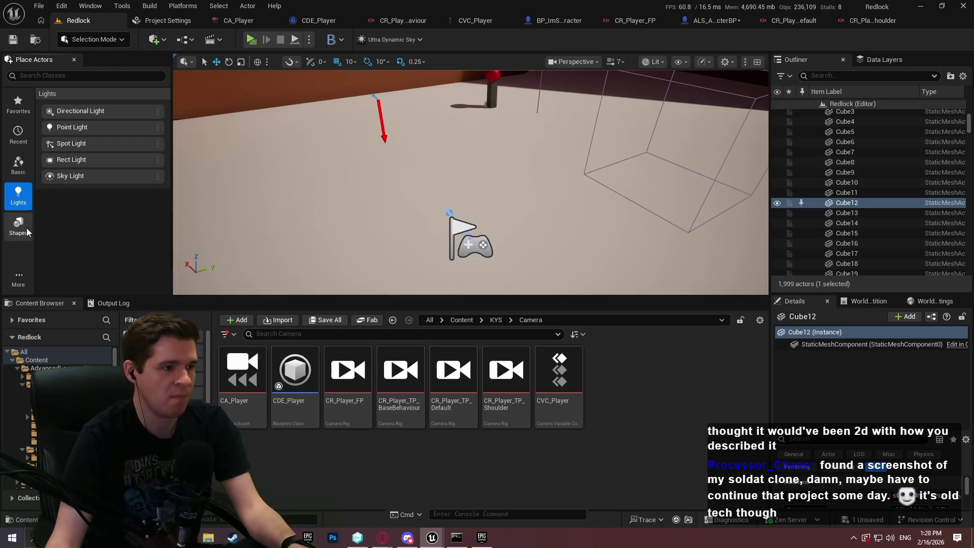
click(19, 225)
mouse_move(78, 112)
mouse_down()
mouse_move(374, 195)
mouse_move(373, 208)
mouse_move(400, 200)
mouse_up()
key(e)
key(r)
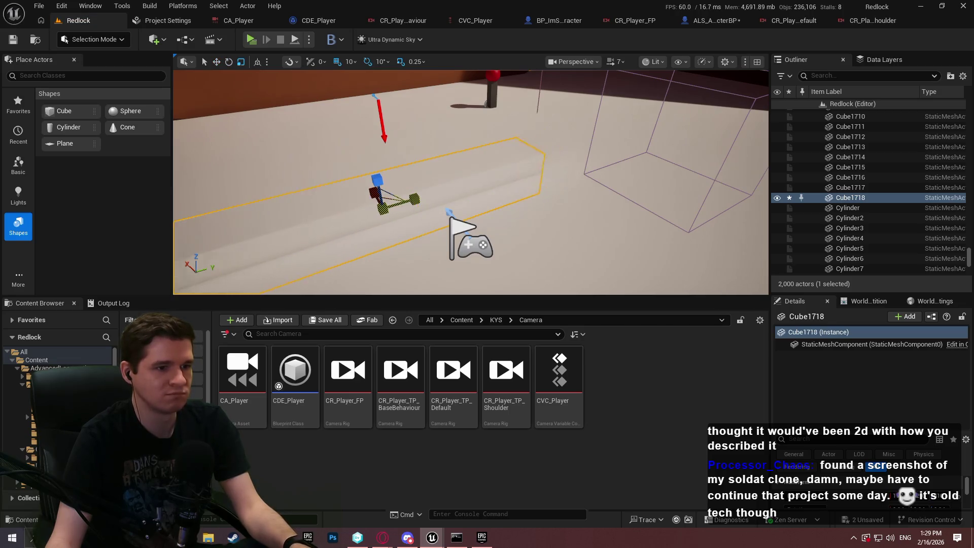
key(e)
drag(378, 163, 389, 148)
click(250, 39)
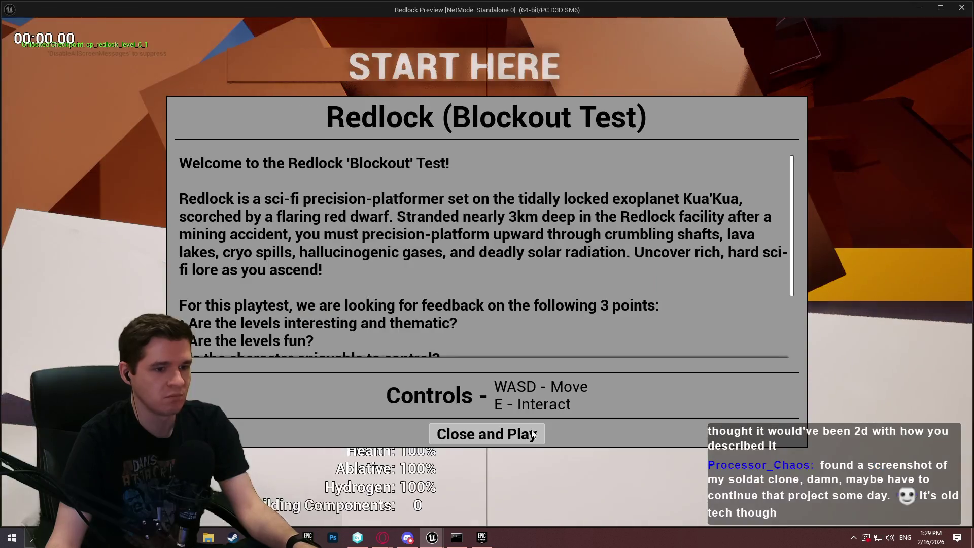
Walk the character forward near the new box to check the camera, then stop the playtest.
click(518, 440)
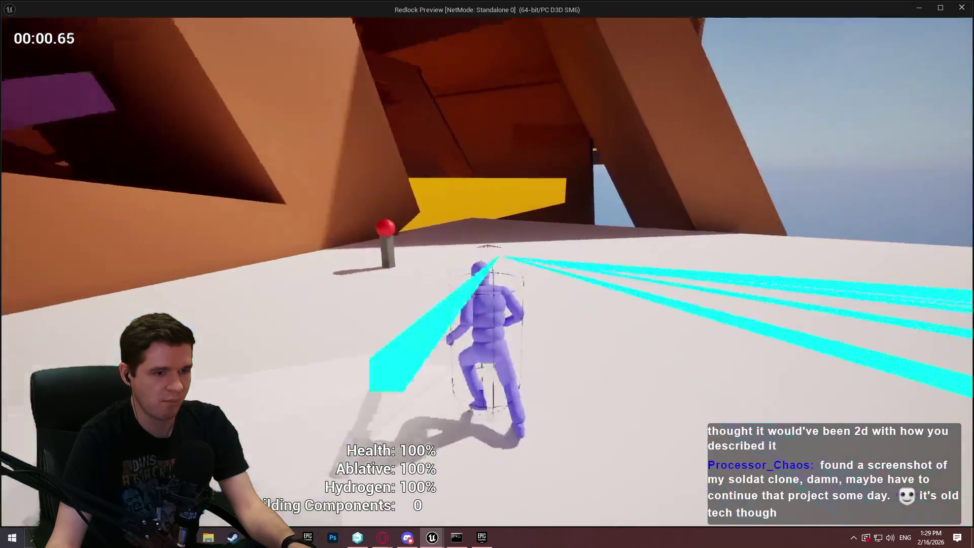
key(w)
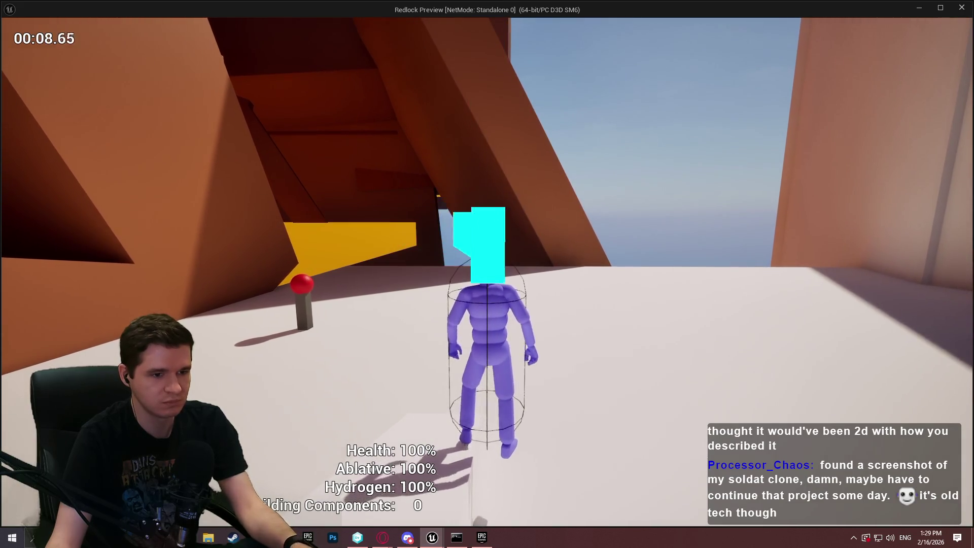
key(w)
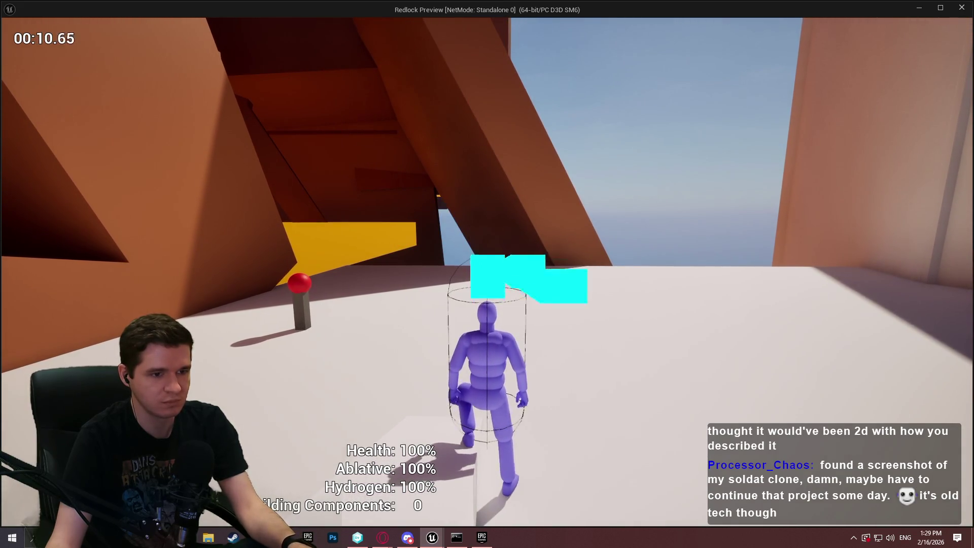
key(w)
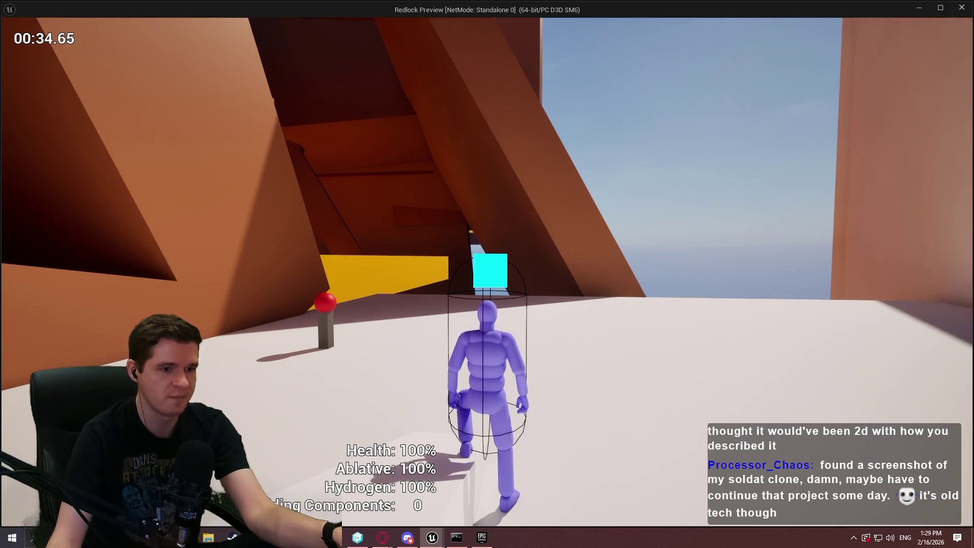
key(Escape)
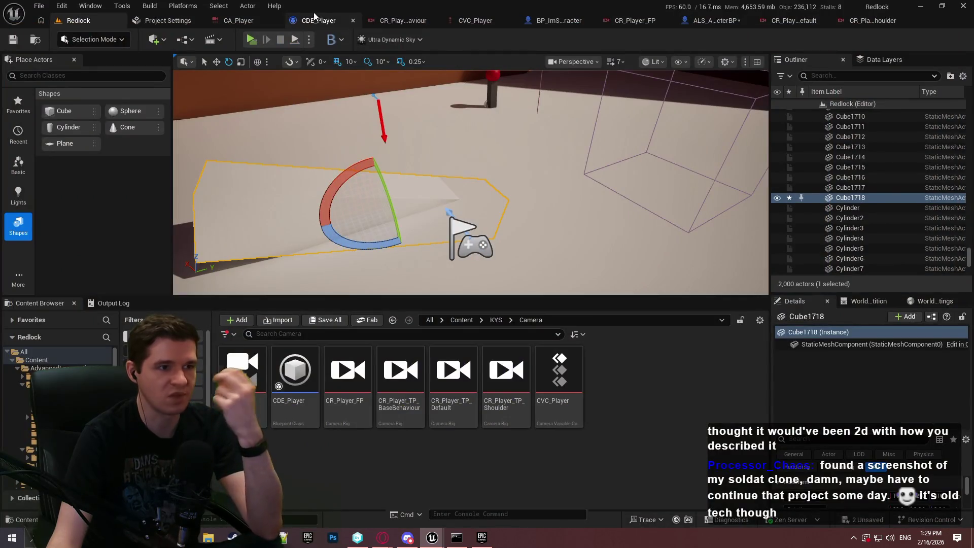
Change the Offset node's Offset Space in CR_Player_TP_BaseBehaviour from Camera Pose to Pivot.
click(244, 21)
click(309, 19)
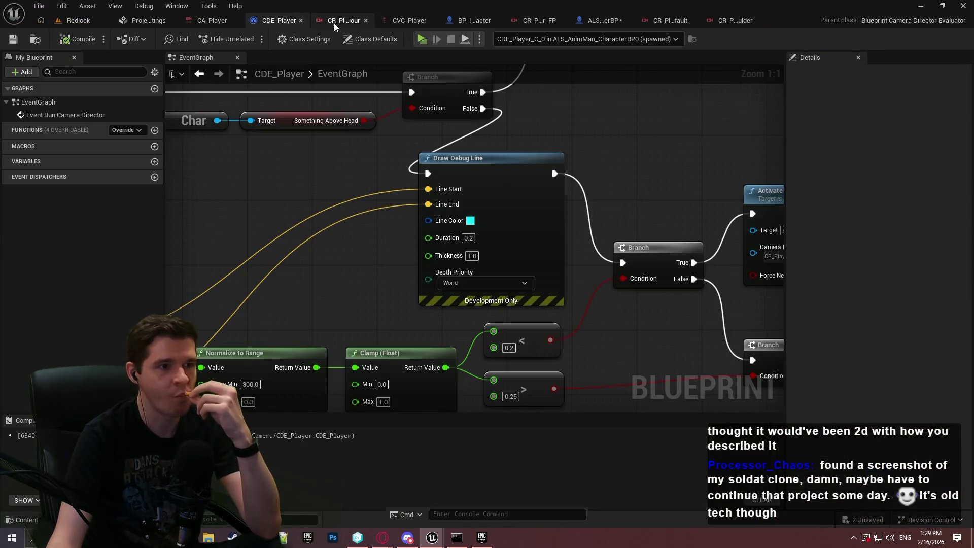
click(347, 20)
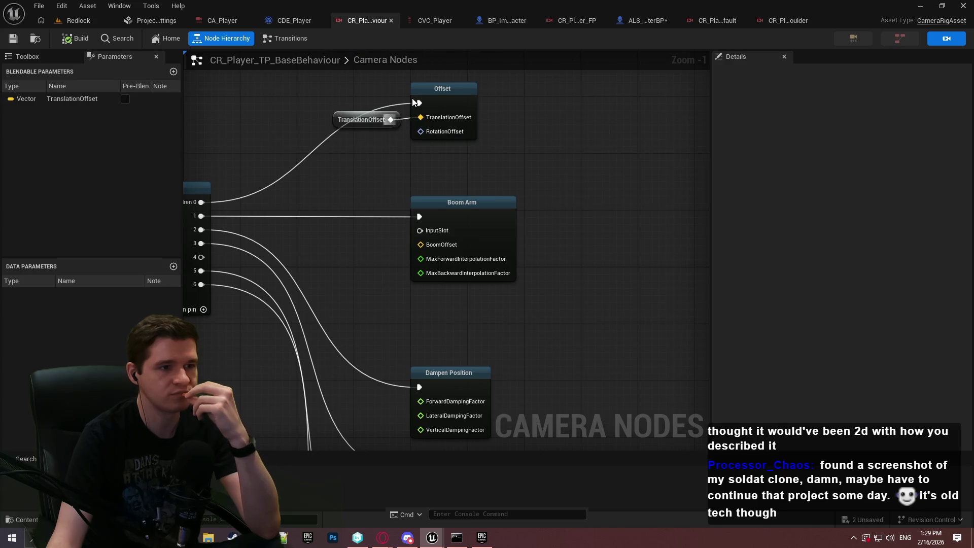
click(413, 101)
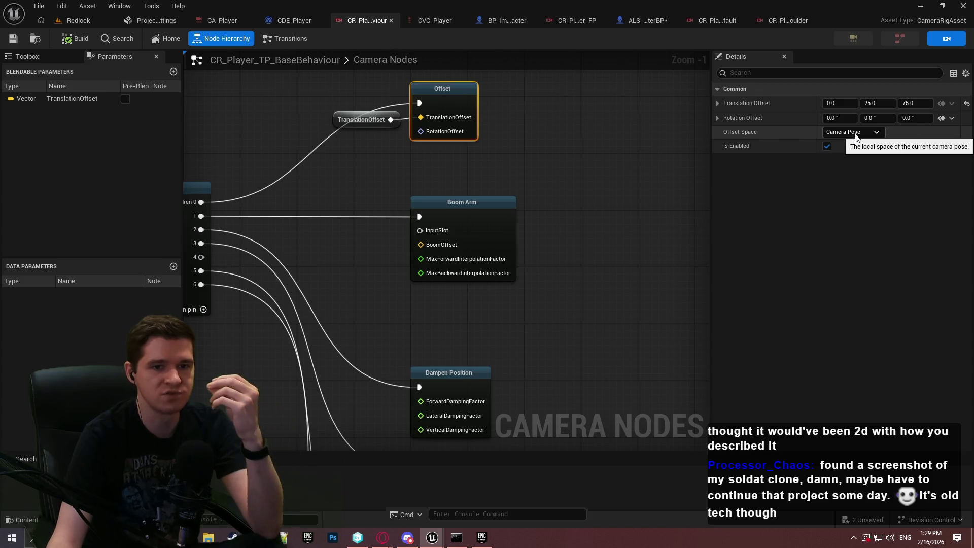
click(856, 132)
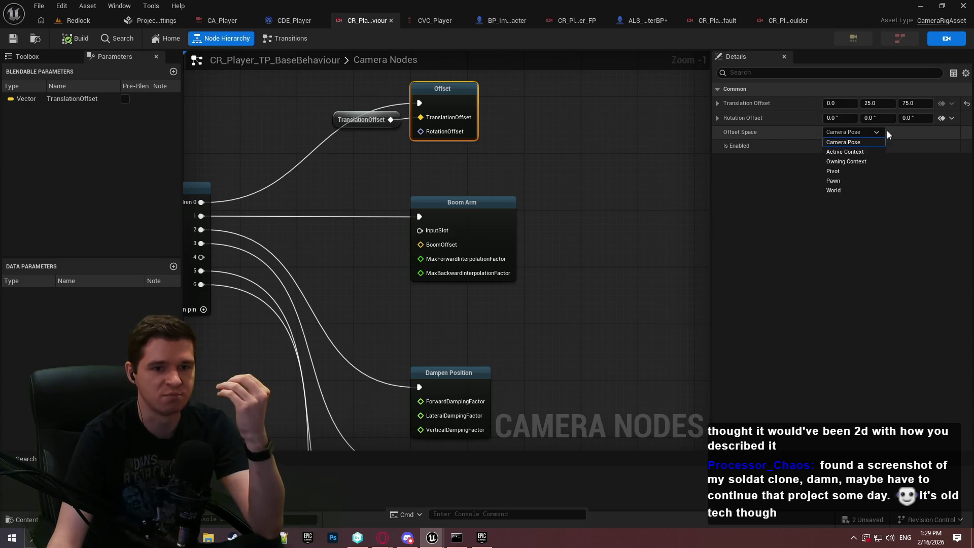
click(860, 171)
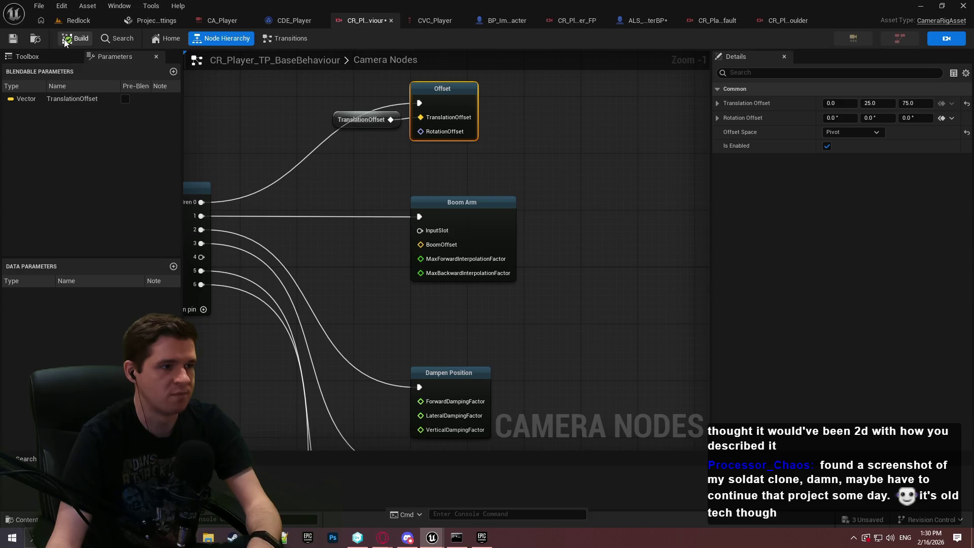
click(99, 22)
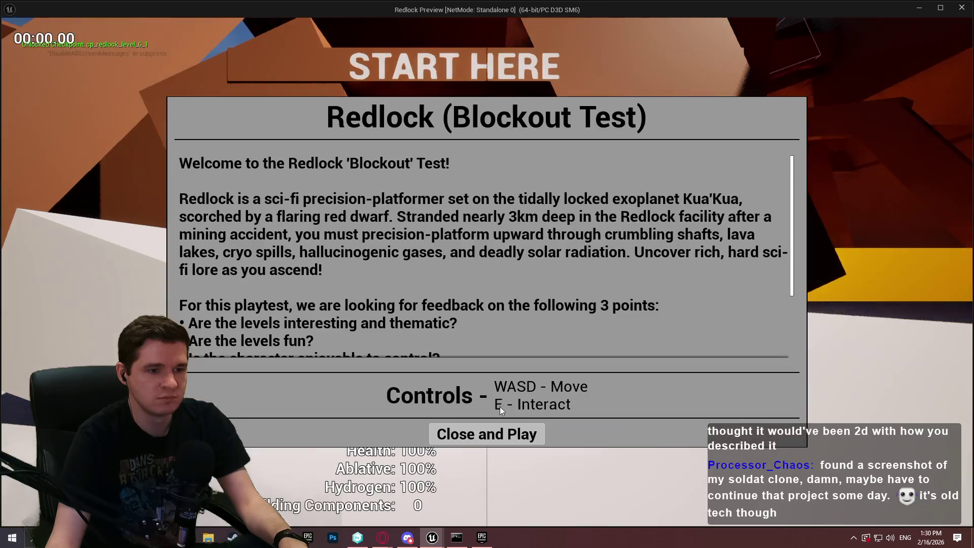
Move the character forward and back to test the Pivot offset camera, then end the playtest.
click(487, 432)
key(w)
key(w)
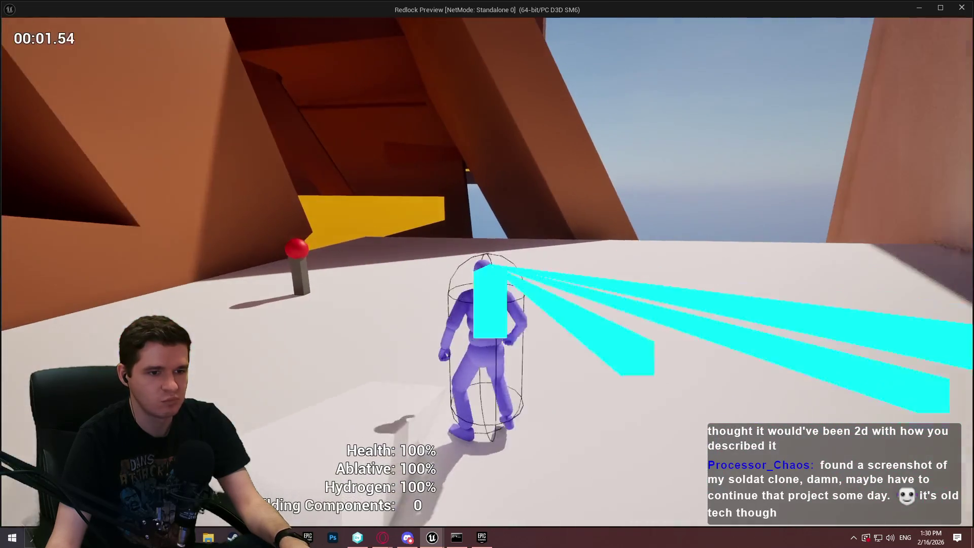
key(s)
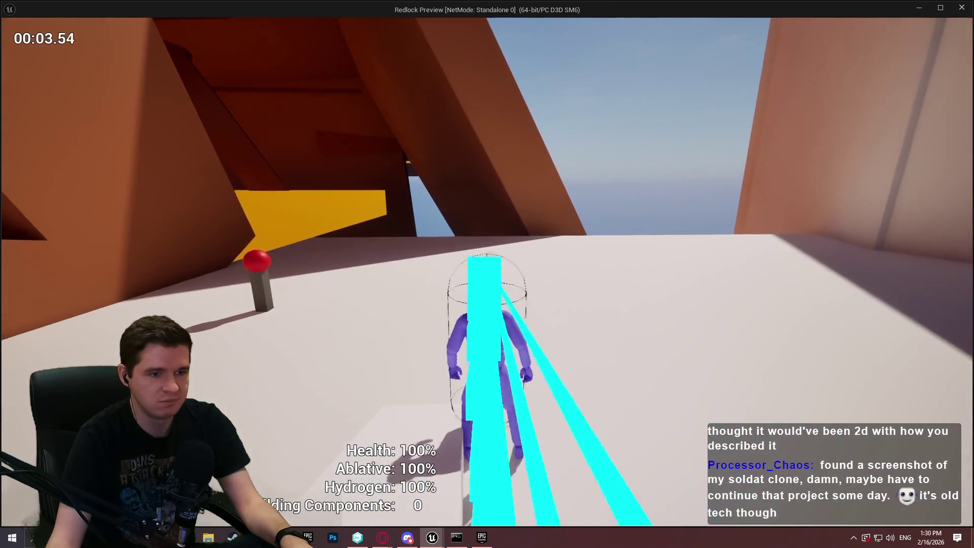
key(w)
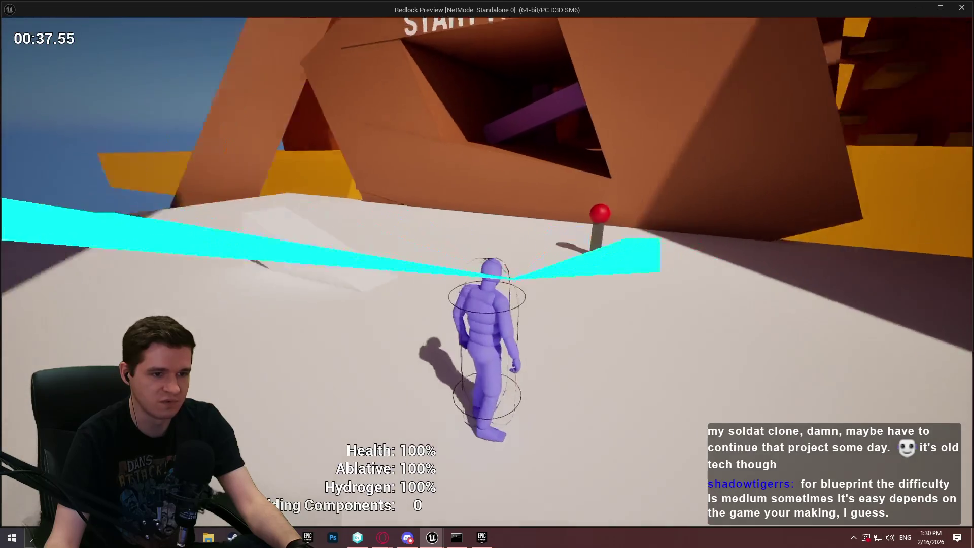
key(Escape)
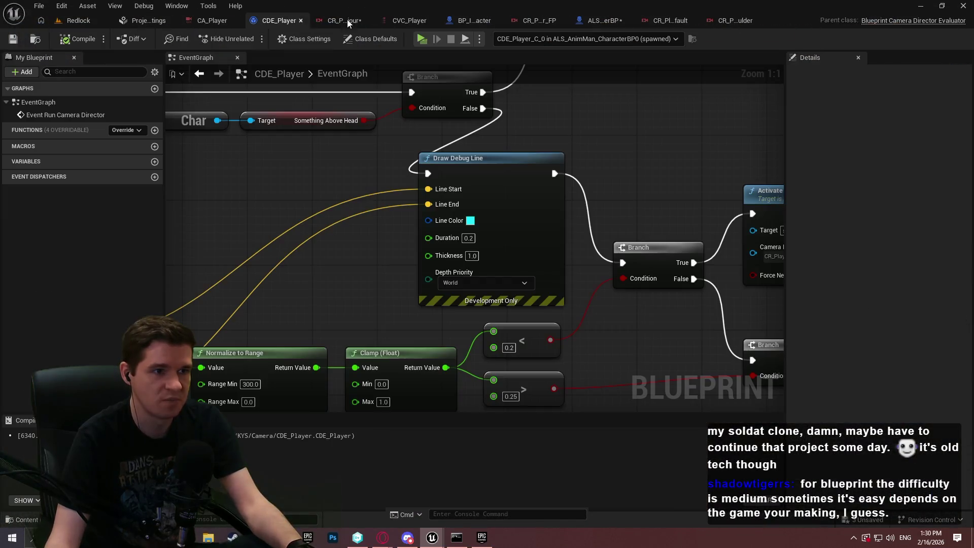
Restore the Offset node's space to Camera Pose in CR_Player_TP_BaseBehaviour and return to Redlock.
click(335, 20)
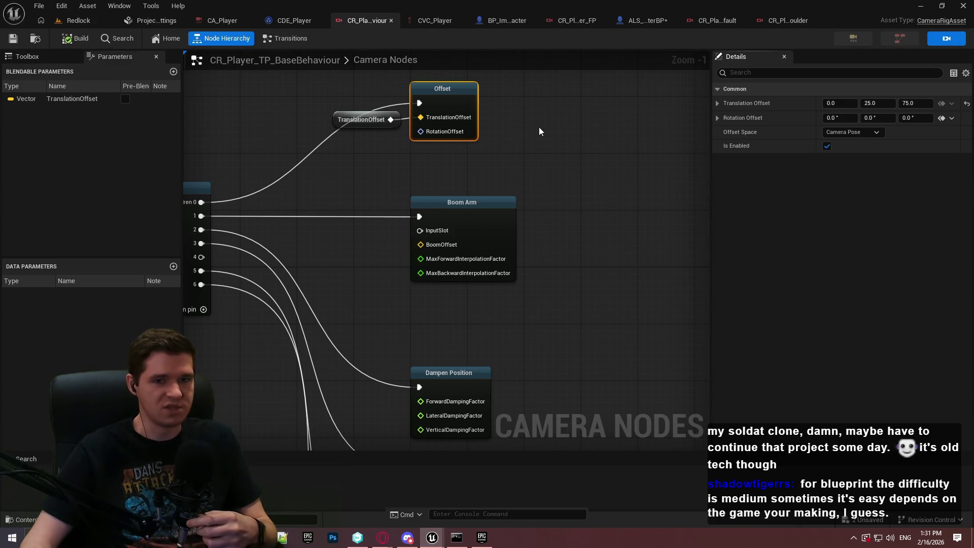
click(542, 140)
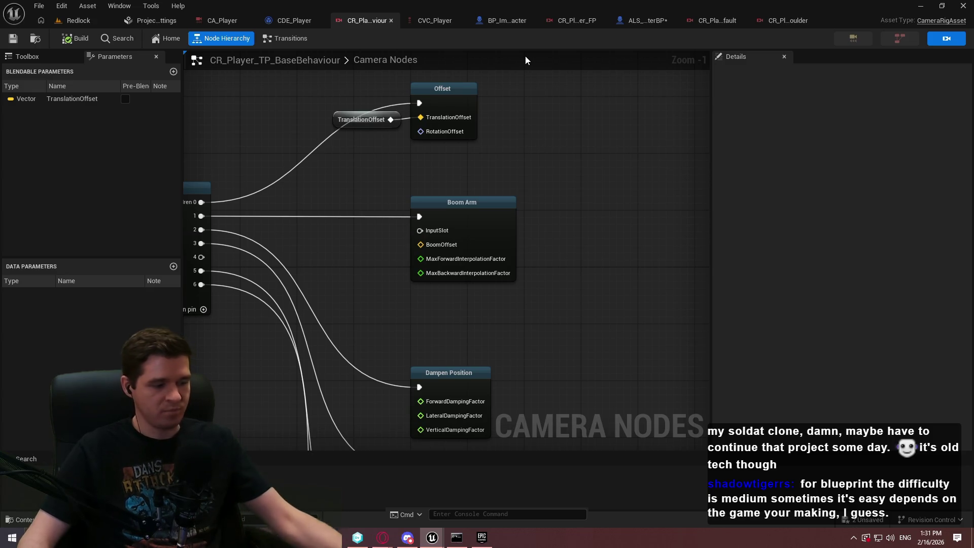
click(86, 23)
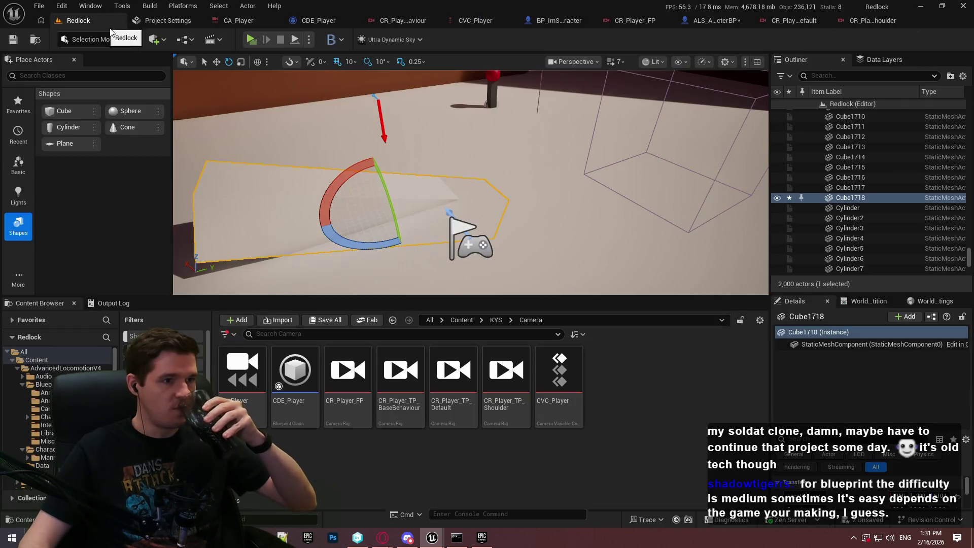
click(251, 39)
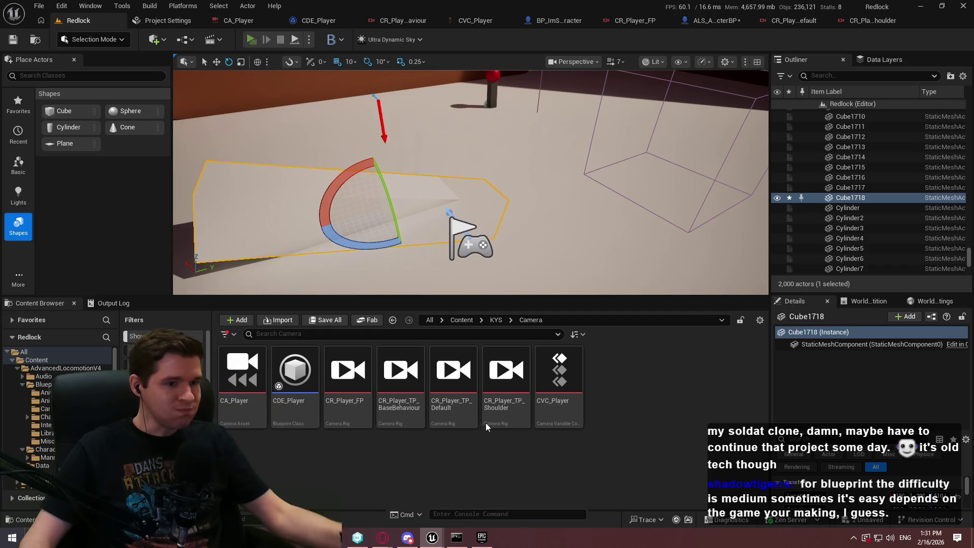
click(486, 434)
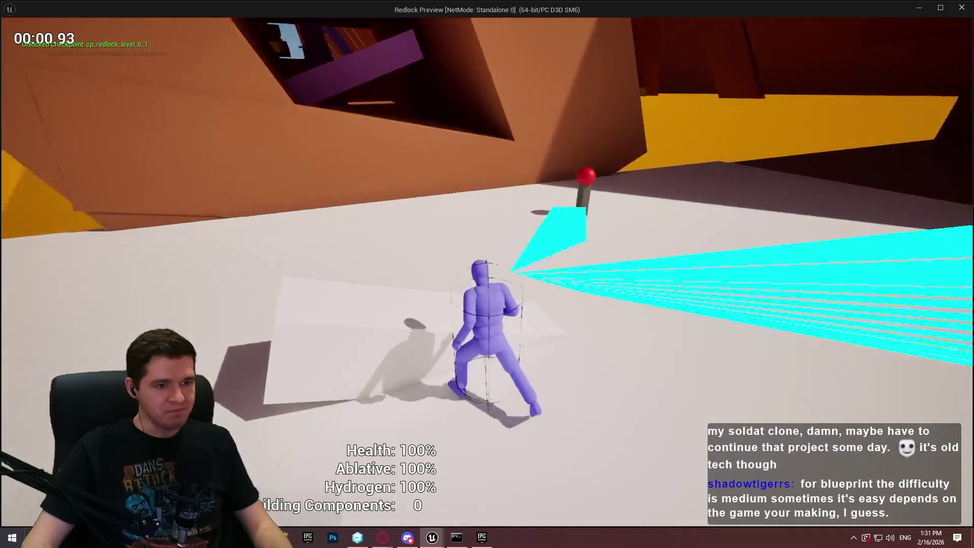
key(w)
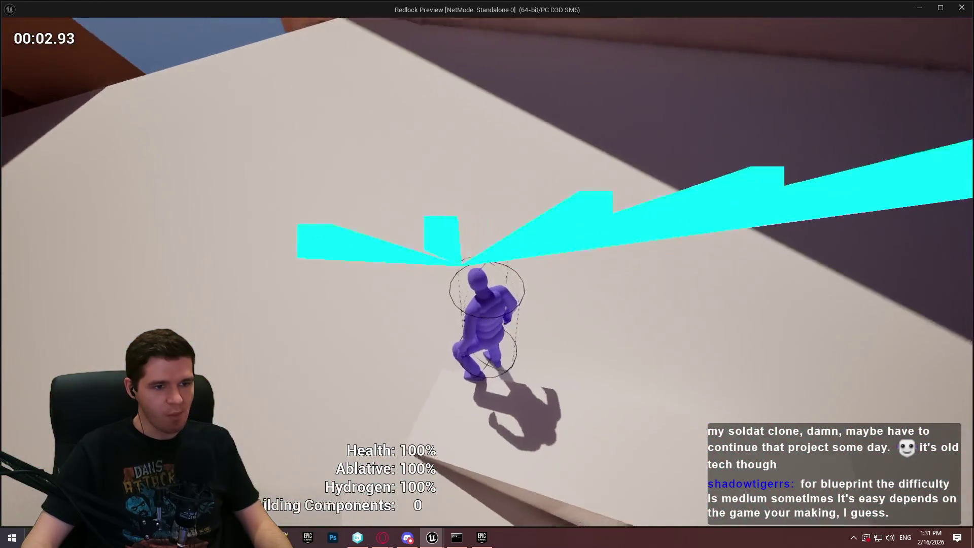
key(w)
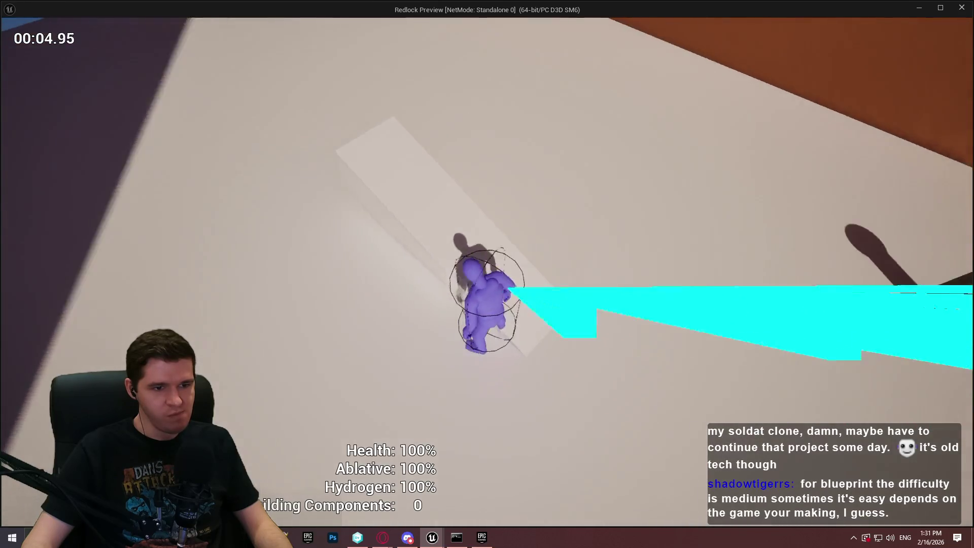
key(w)
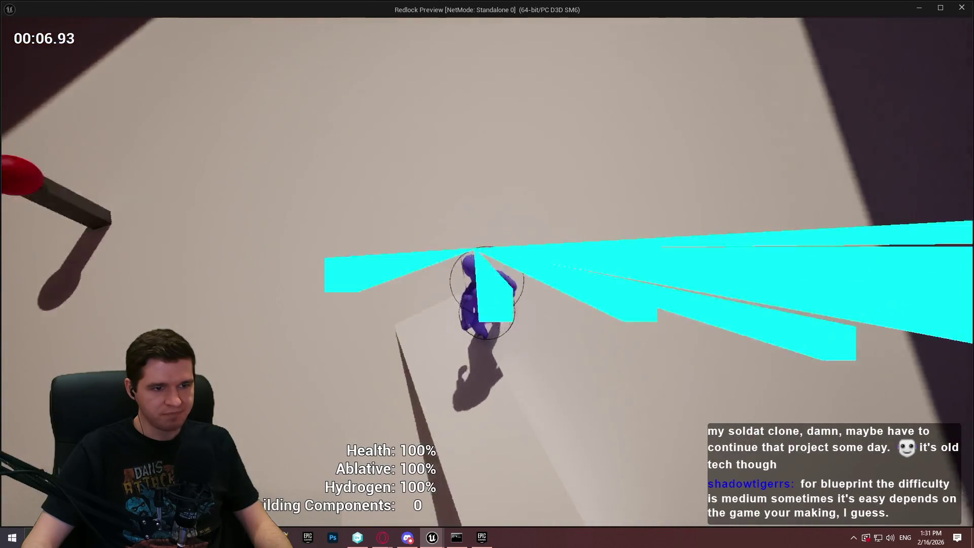
key(w)
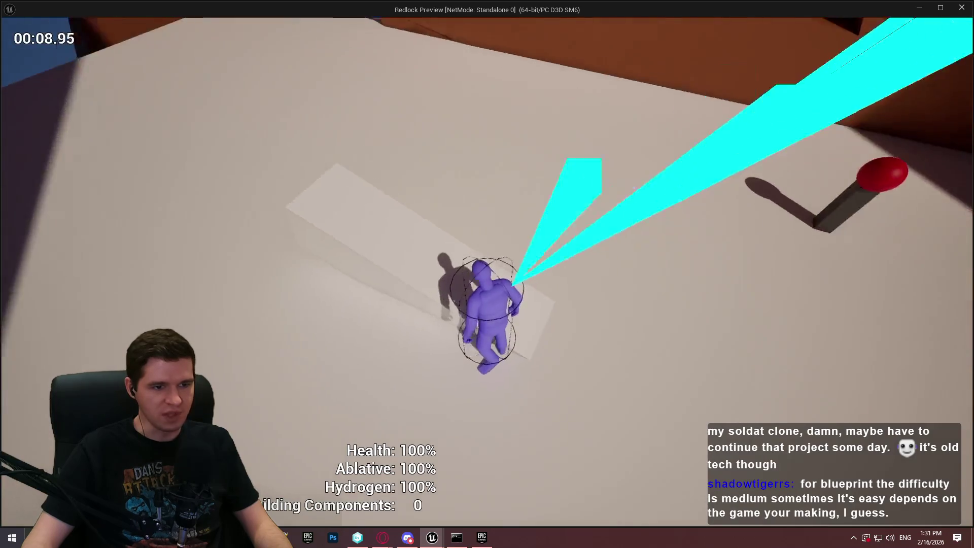
key(w)
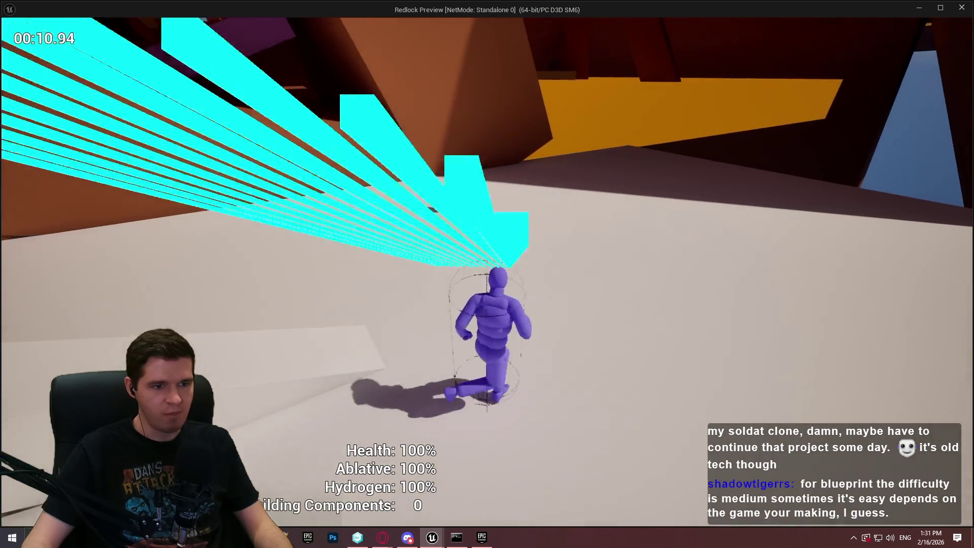
key(w)
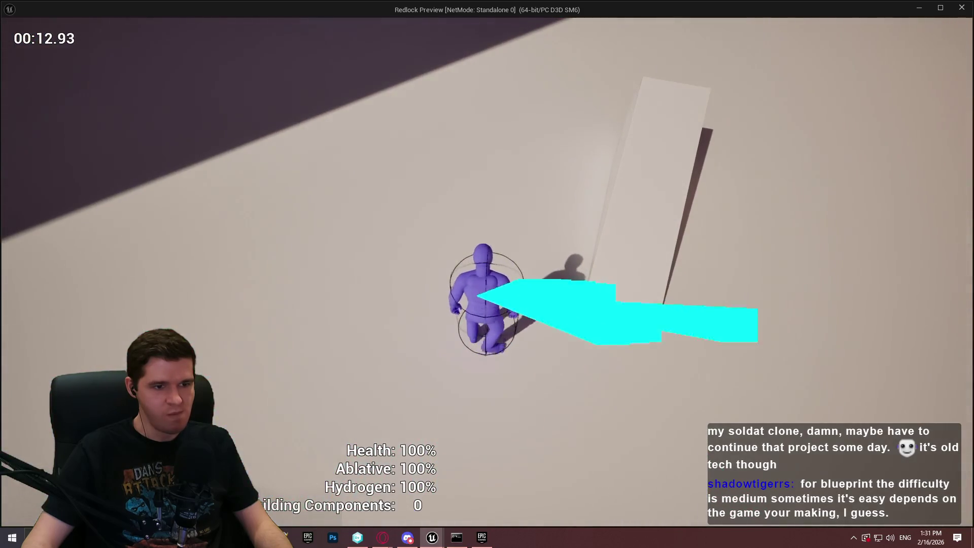
key(w)
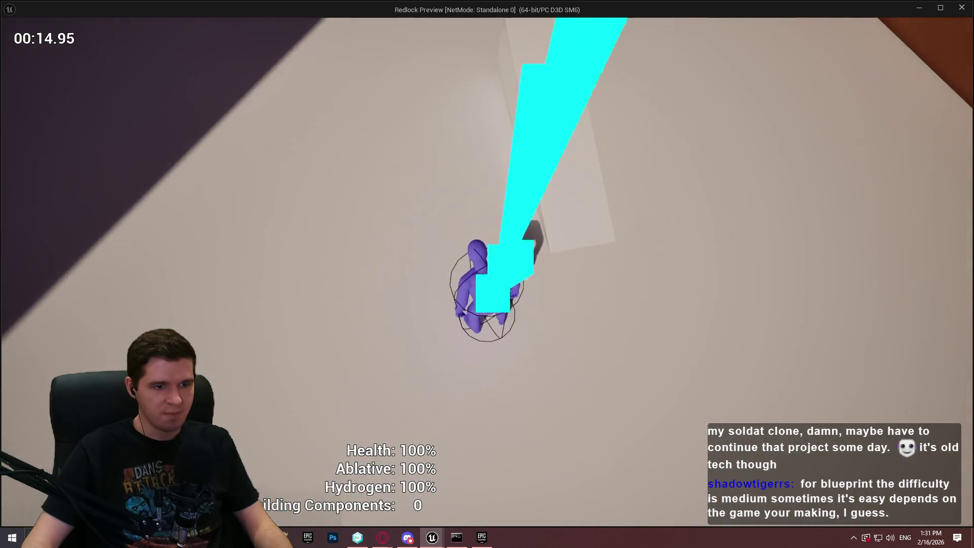
key(w)
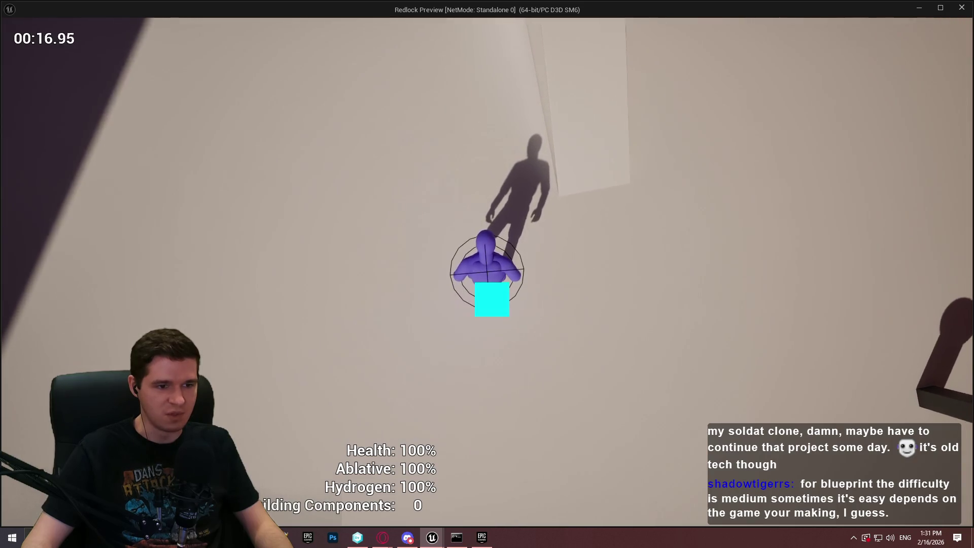
key(w)
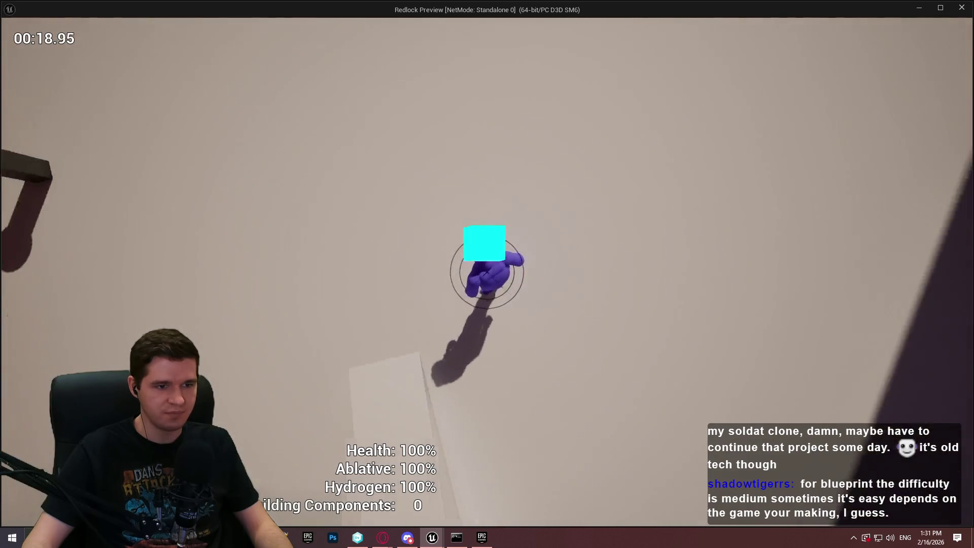
key(w)
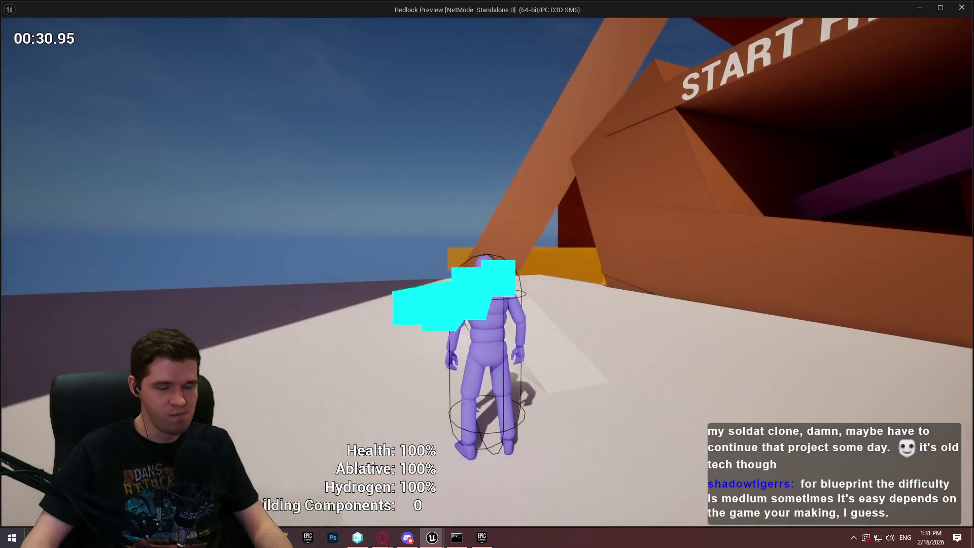
key(Escape)
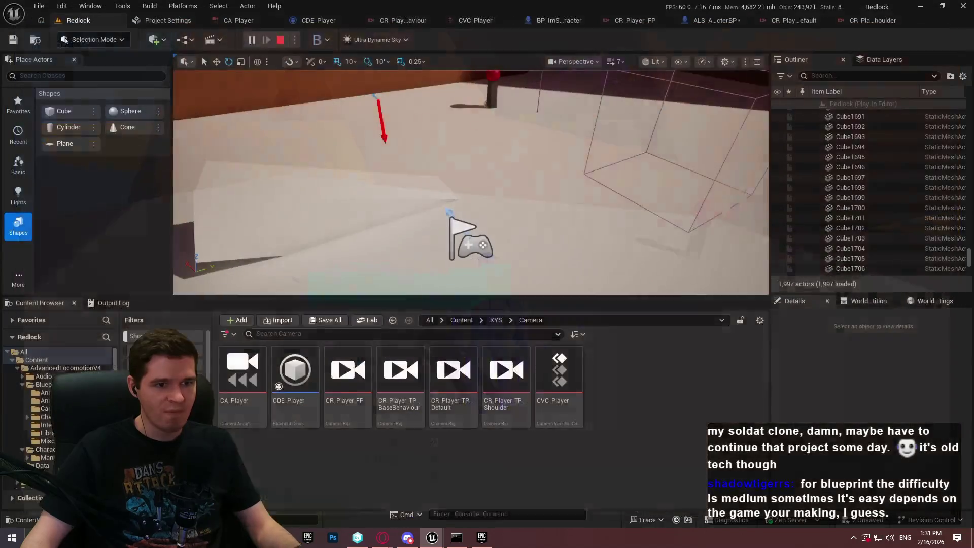
click(306, 20)
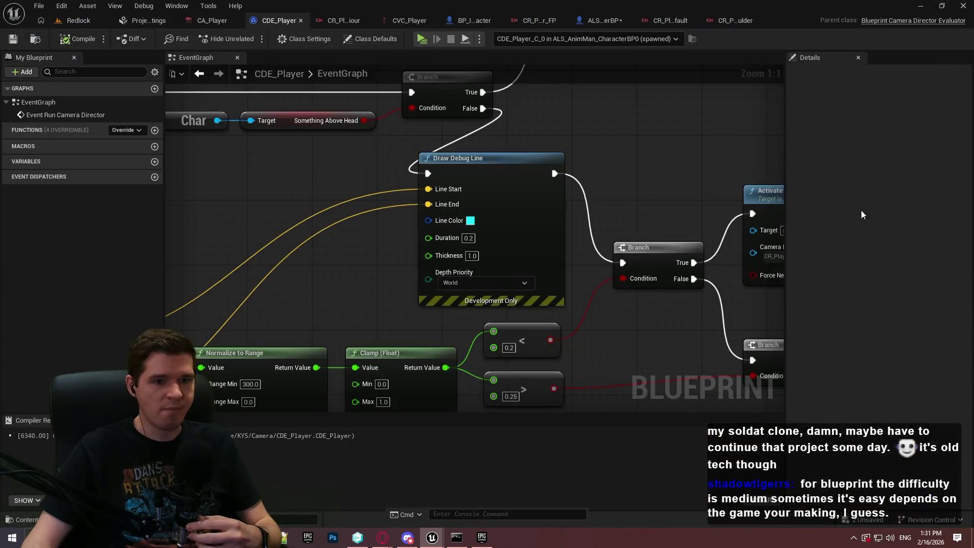
click(201, 23)
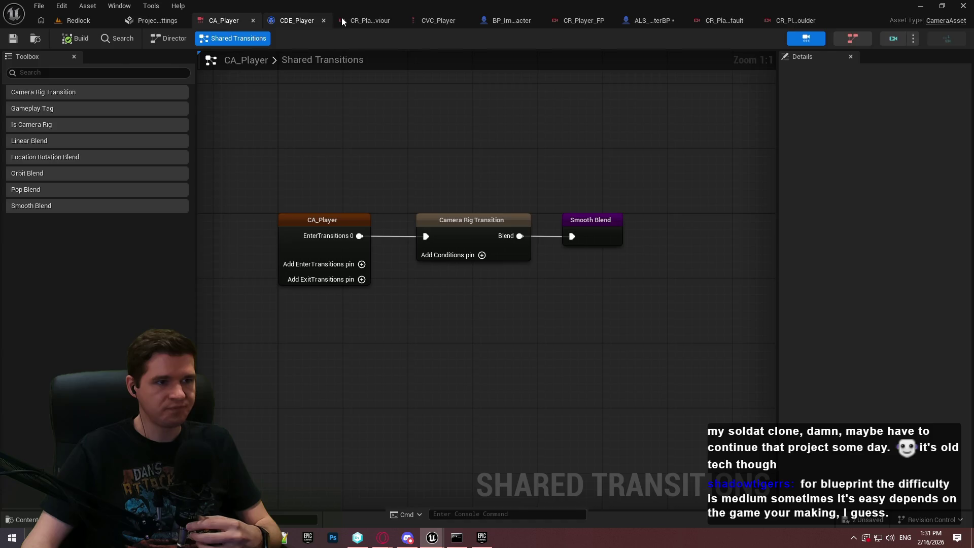
click(343, 21)
click(438, 111)
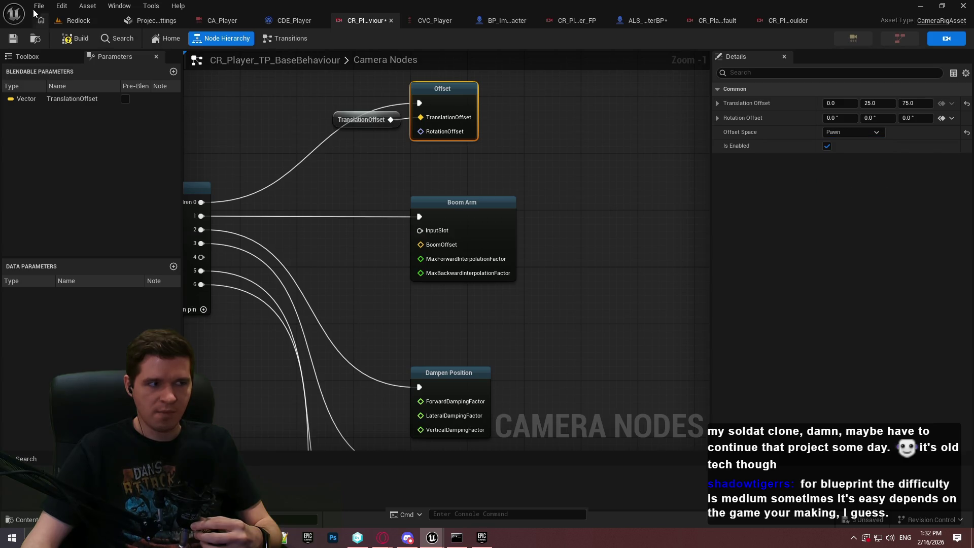
click(90, 23)
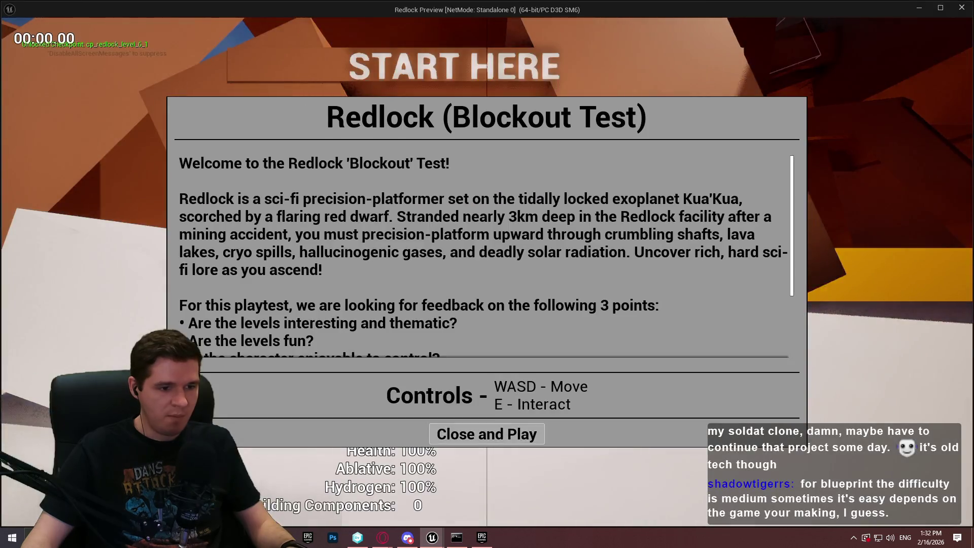
click(487, 433)
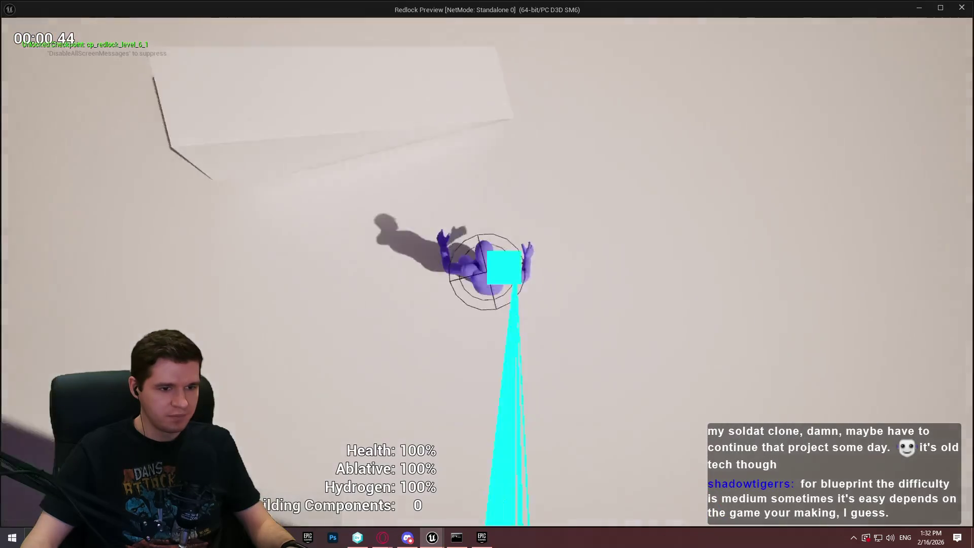
key(w)
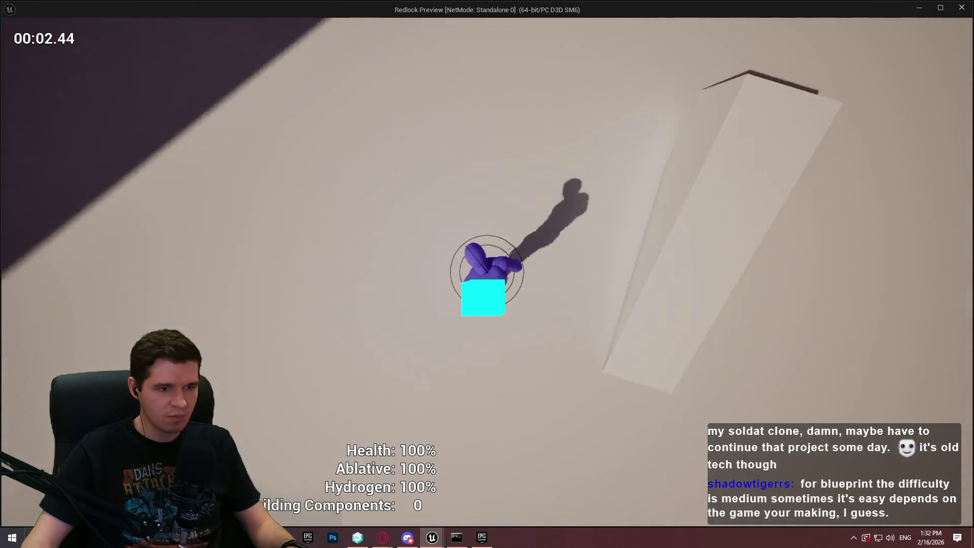
key(w)
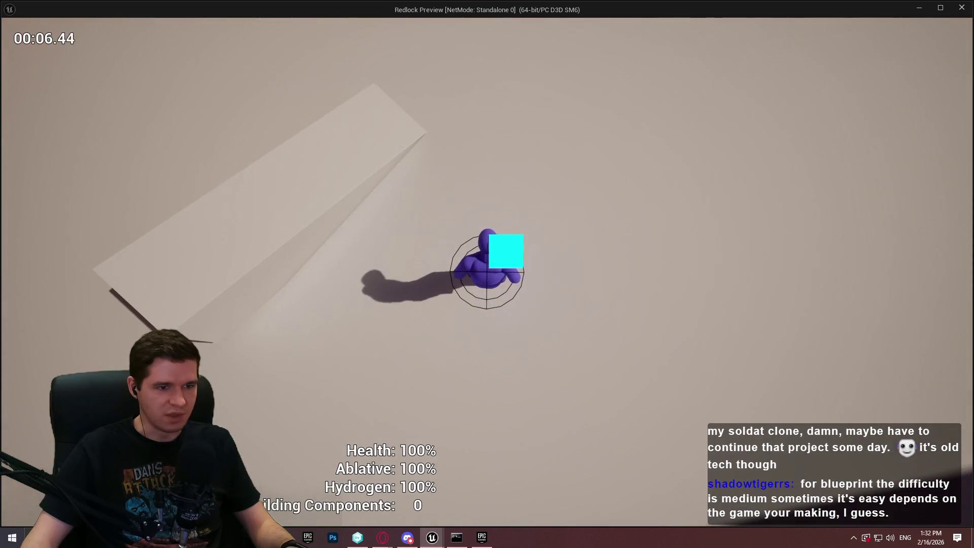
key(w)
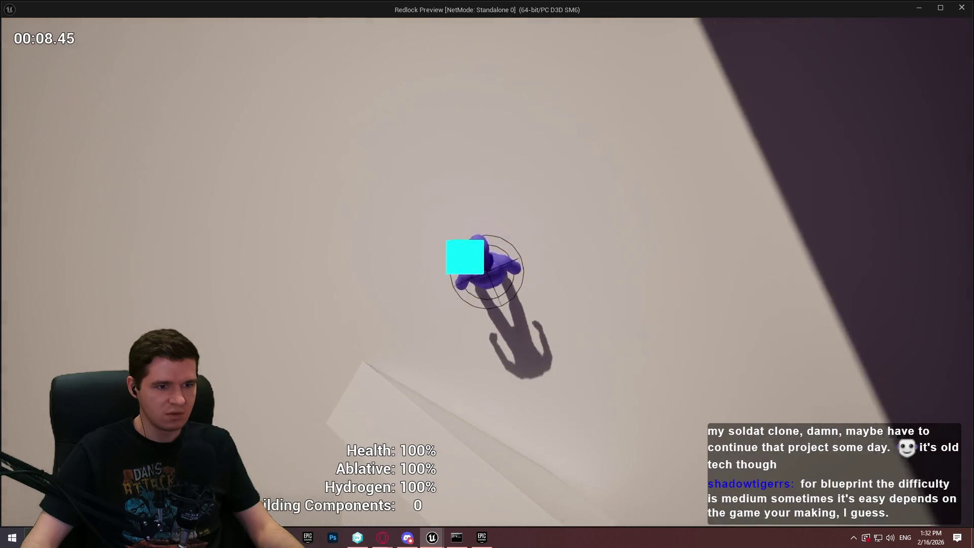
key(Escape)
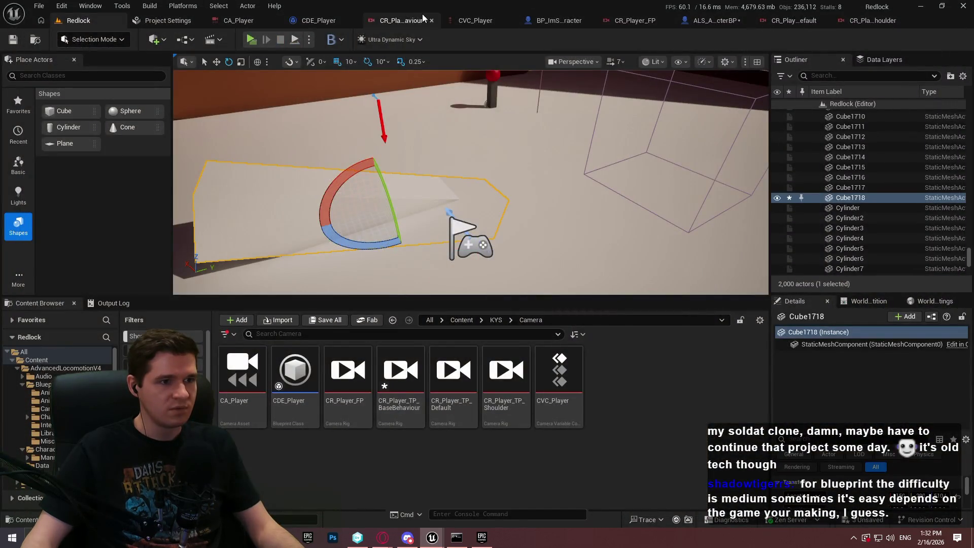
Reparent GameplayCamera under VisualMeshes in ALS_AnimMan_CharacterBP and run a brief playtest.
click(423, 19)
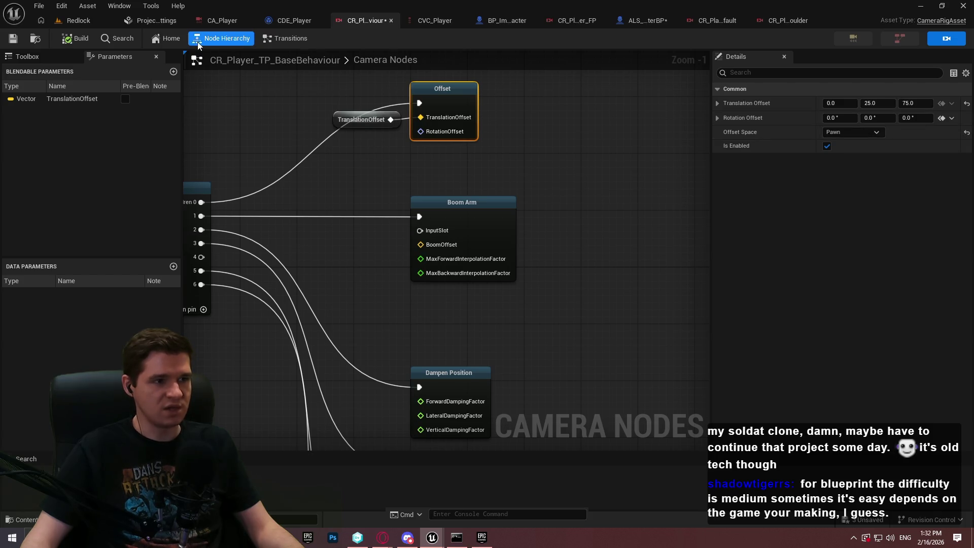
click(640, 20)
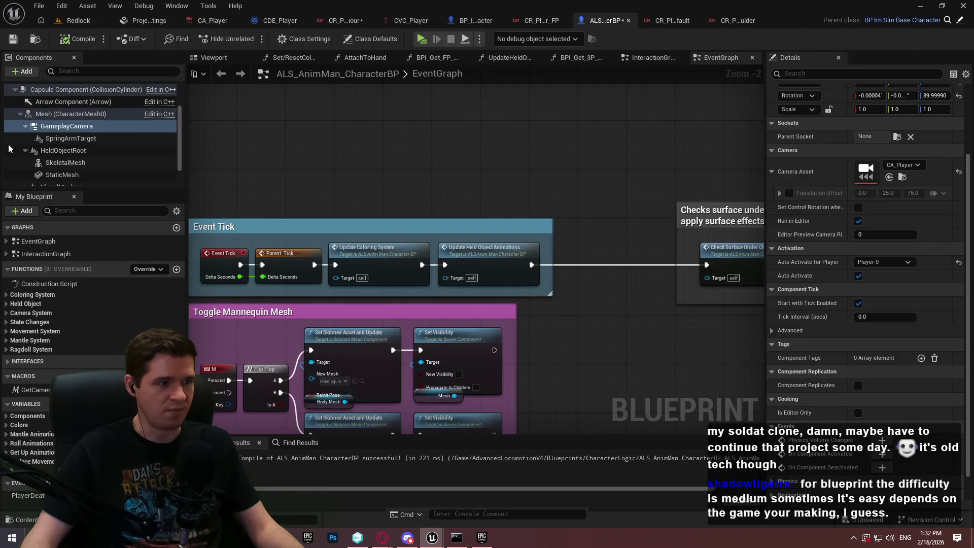
click(26, 151)
drag(51, 126, 51, 161)
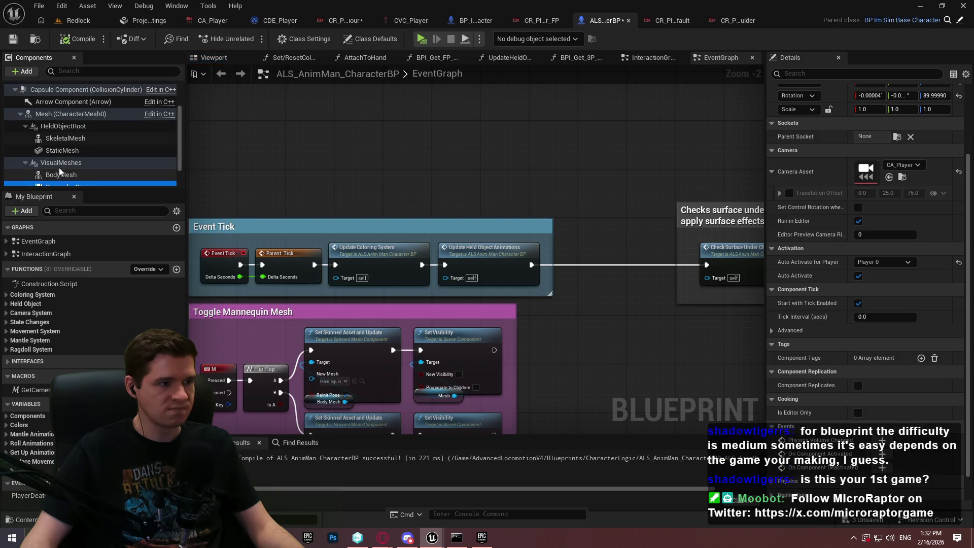
scroll(75, 161, down, 1)
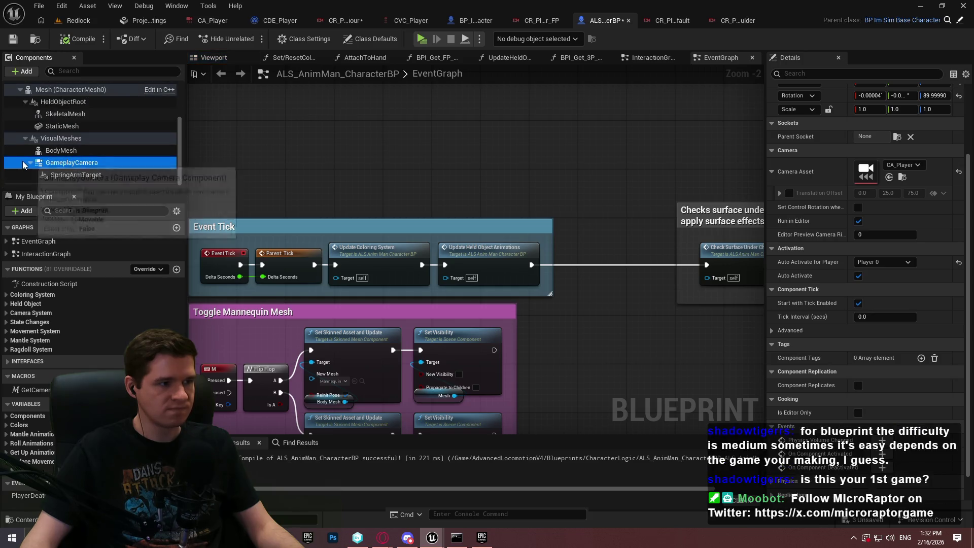
click(427, 39)
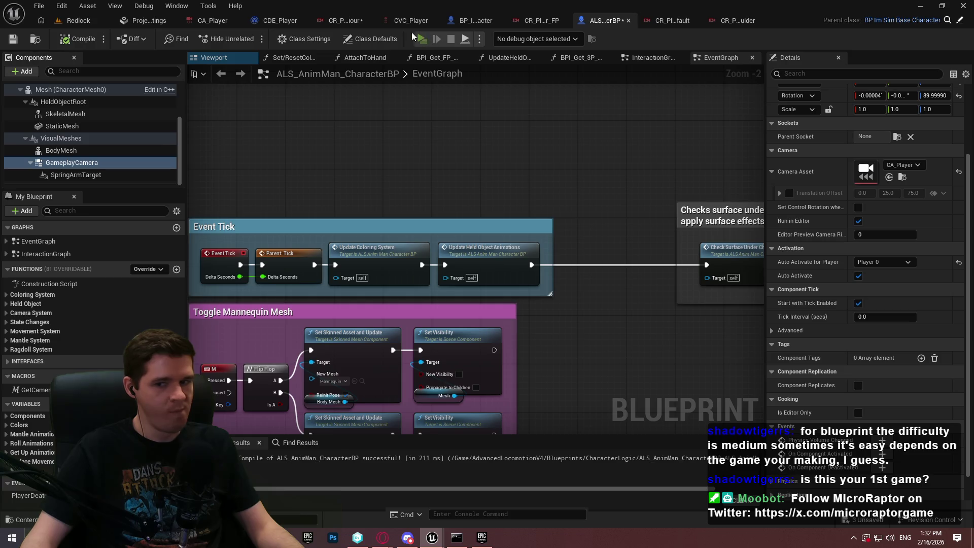
click(486, 434)
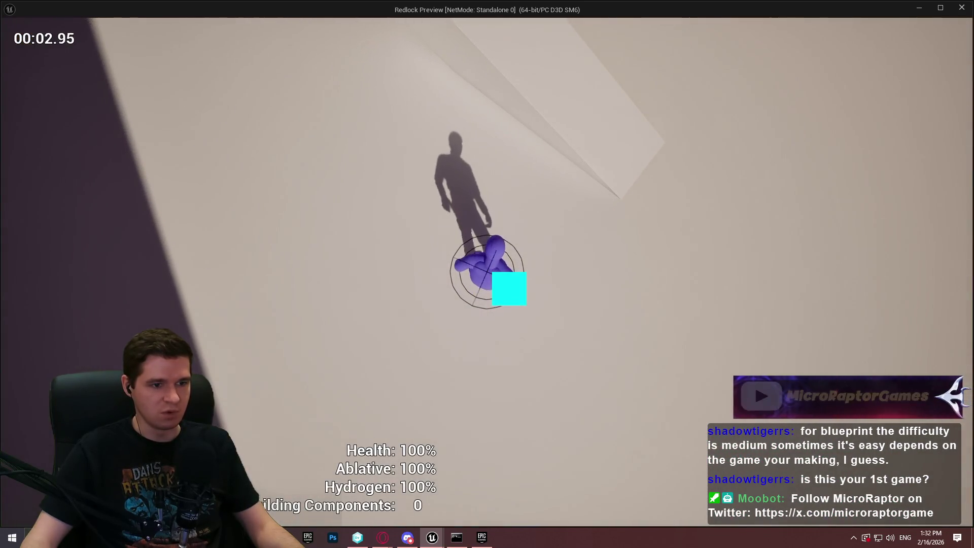
key(Escape)
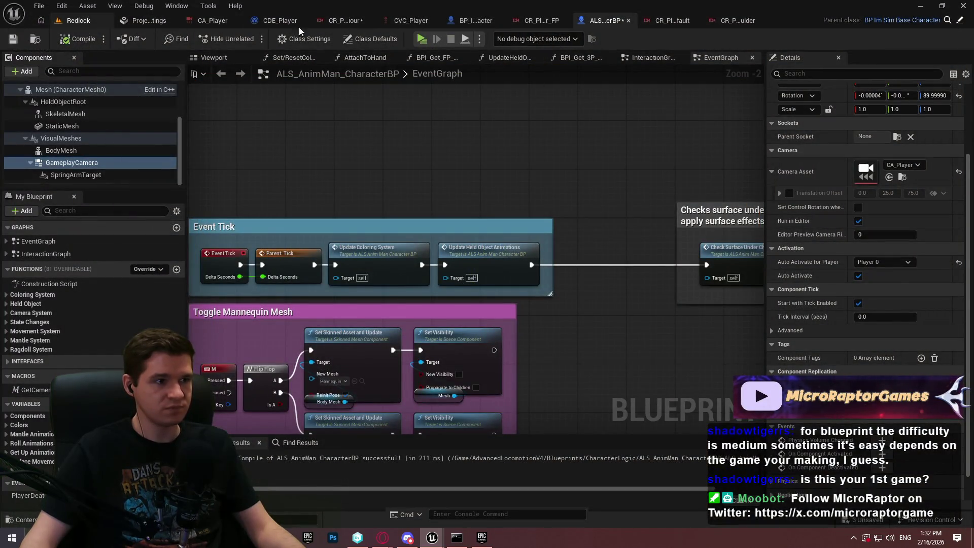
Set the Offset node's space to World in CR_Player_TP_BaseBehaviour and save the rig.
click(341, 22)
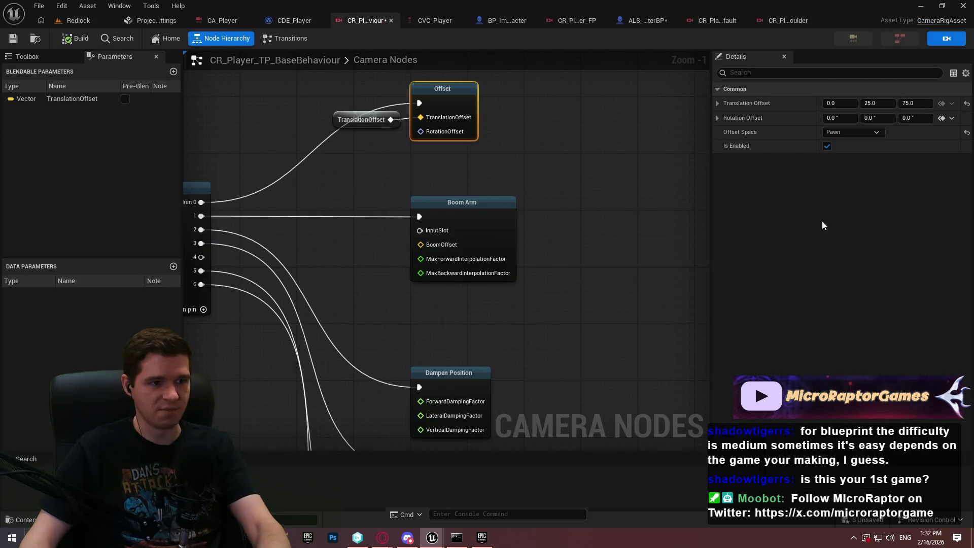
click(841, 190)
click(15, 39)
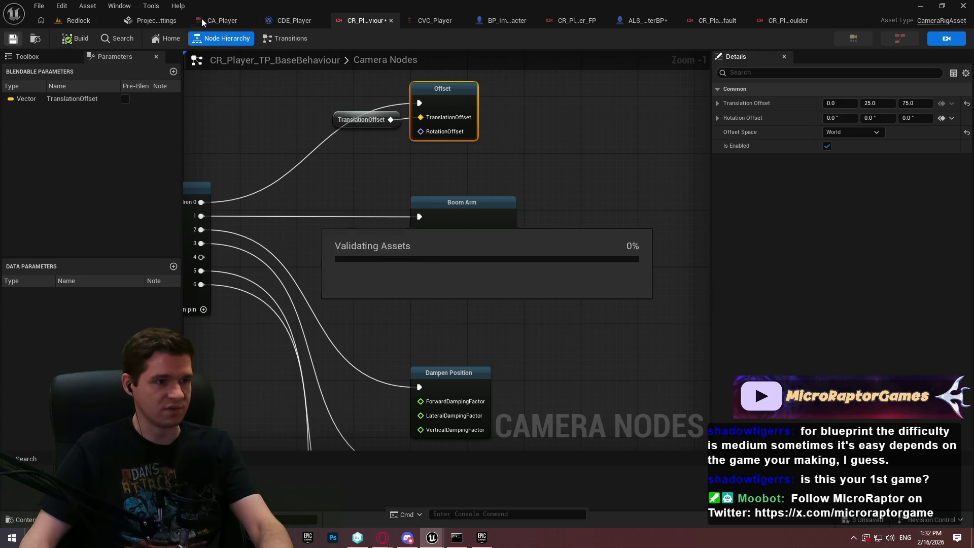
Playtest the Redlock level with the World offset space, then stop.
click(78, 20)
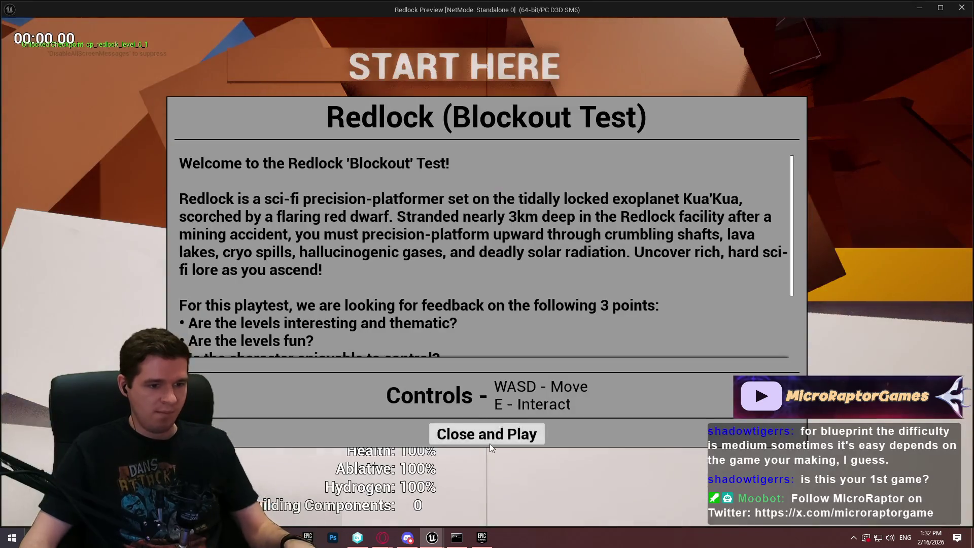
click(489, 440)
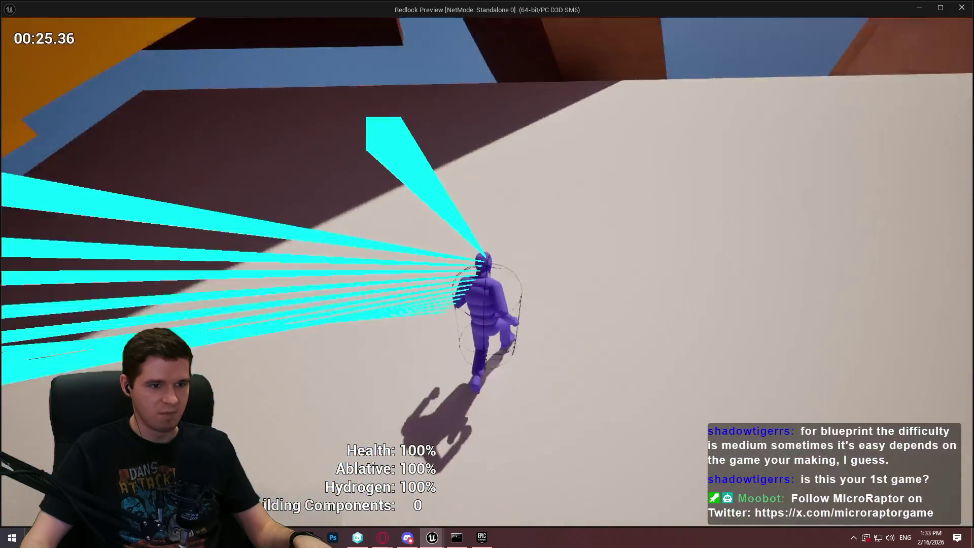
key(Escape)
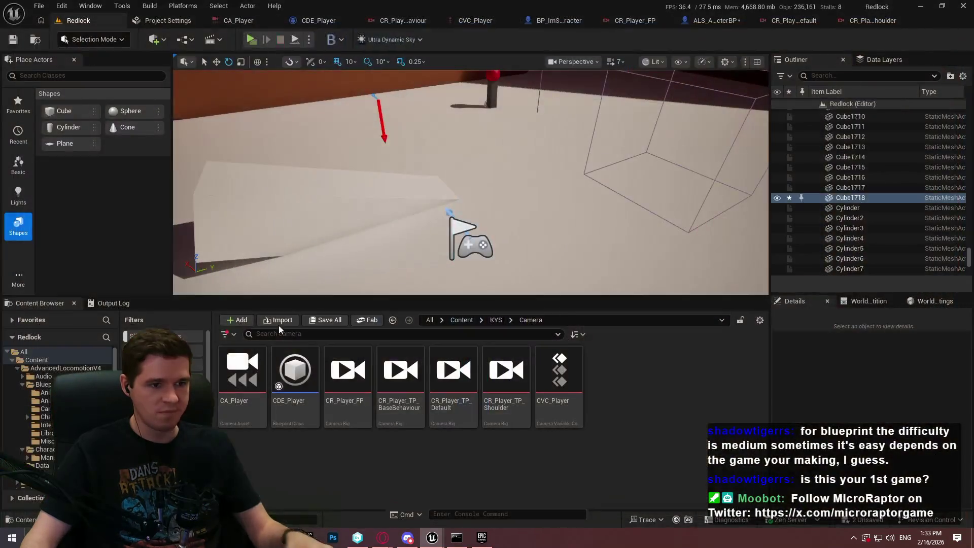
Run another short playtest of the Redlock level.
click(398, 20)
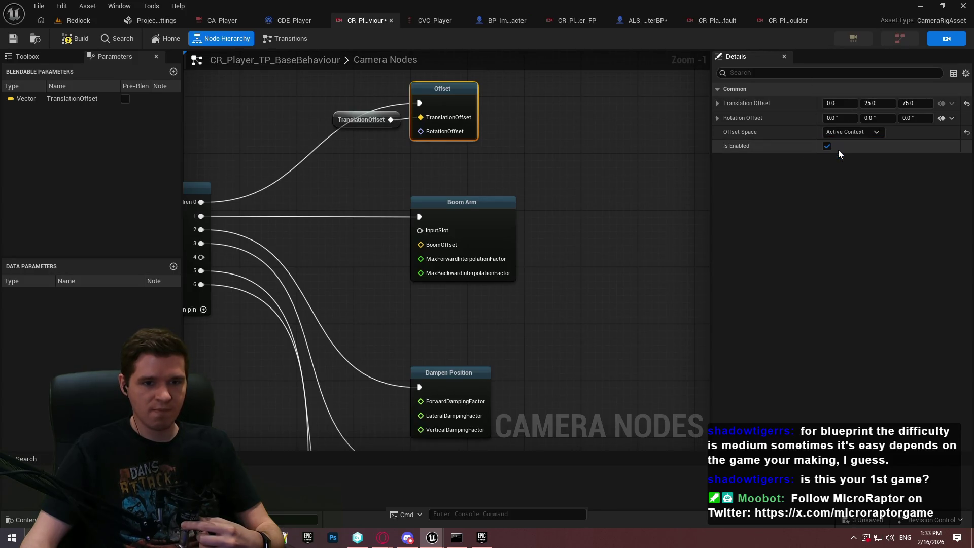
click(76, 21)
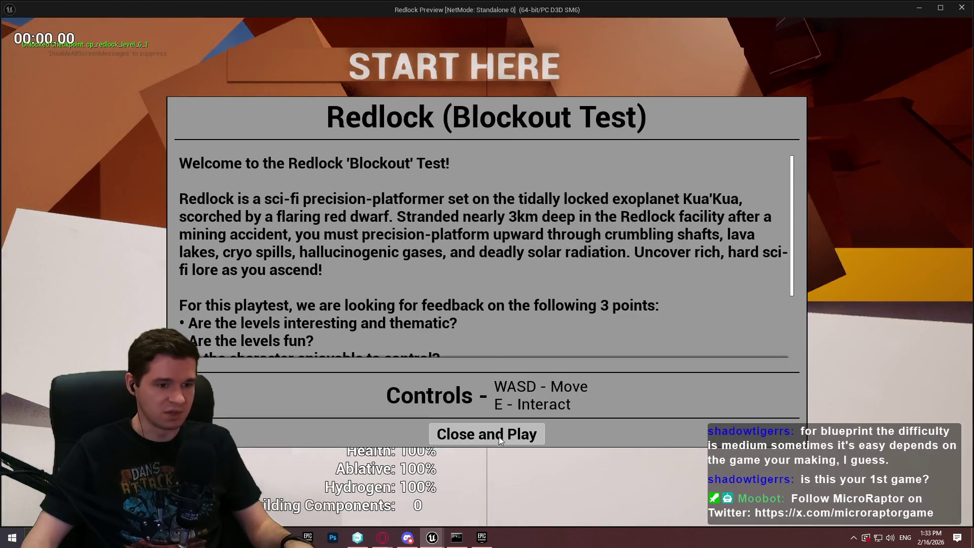
click(498, 436)
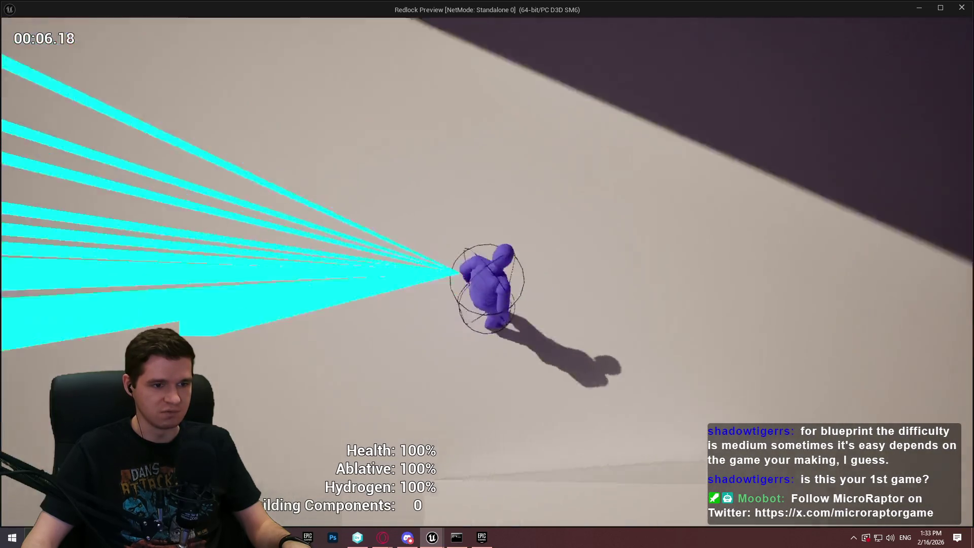
key(Escape)
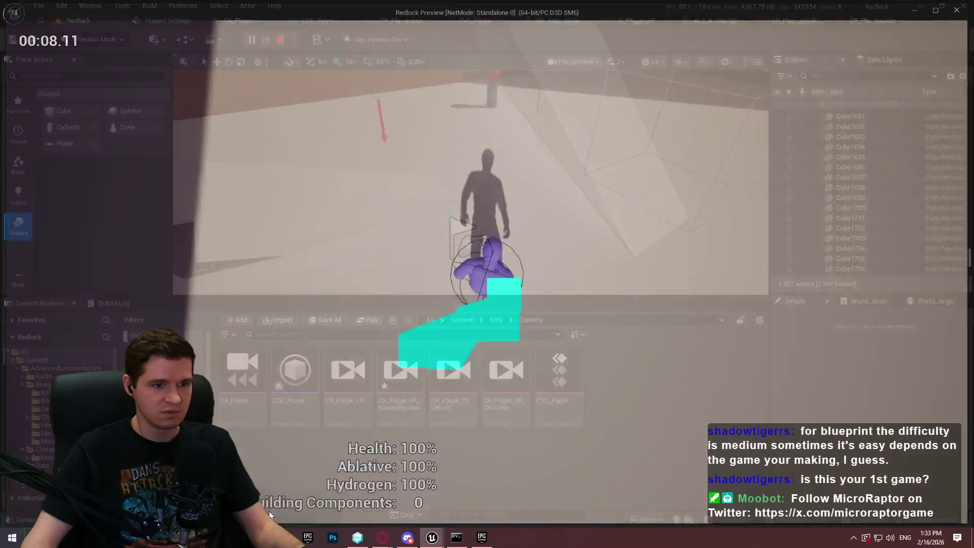
Switch the rig's Offset node space from World back to Camera Pose and show the camera node list.
click(403, 25)
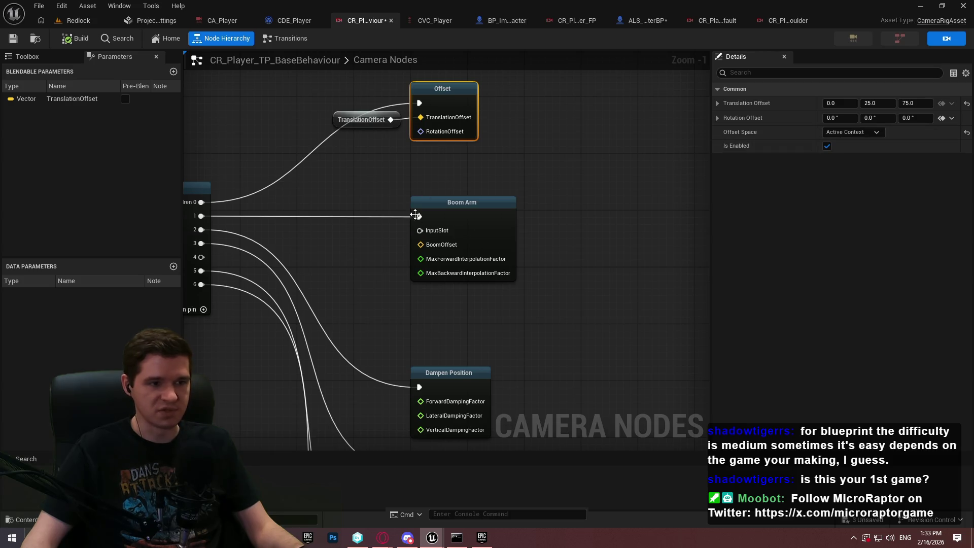
click(860, 133)
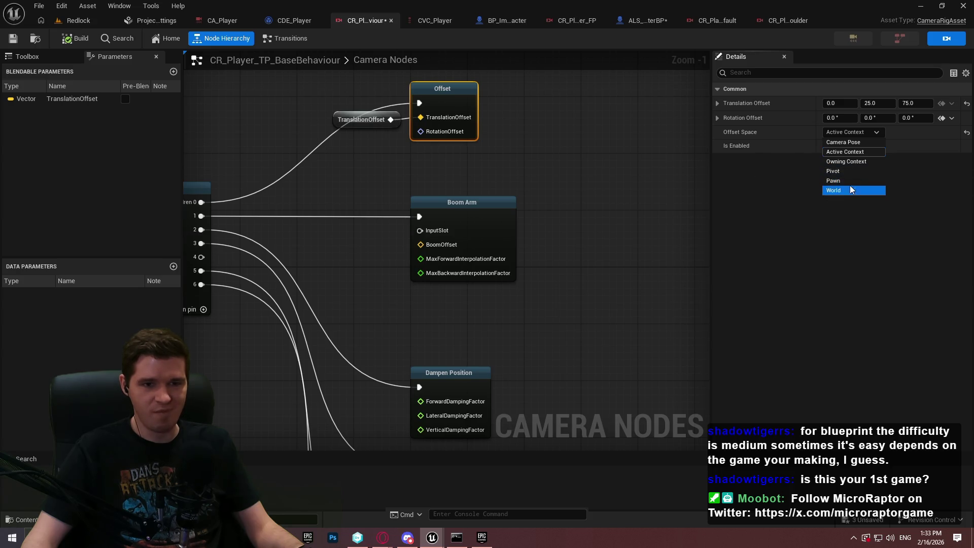
click(851, 143)
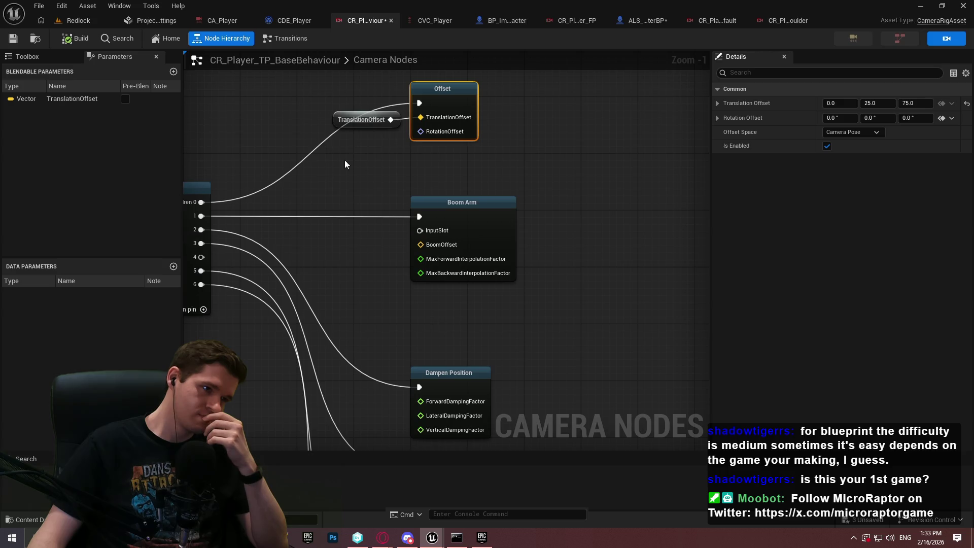
click(243, 86)
click(23, 57)
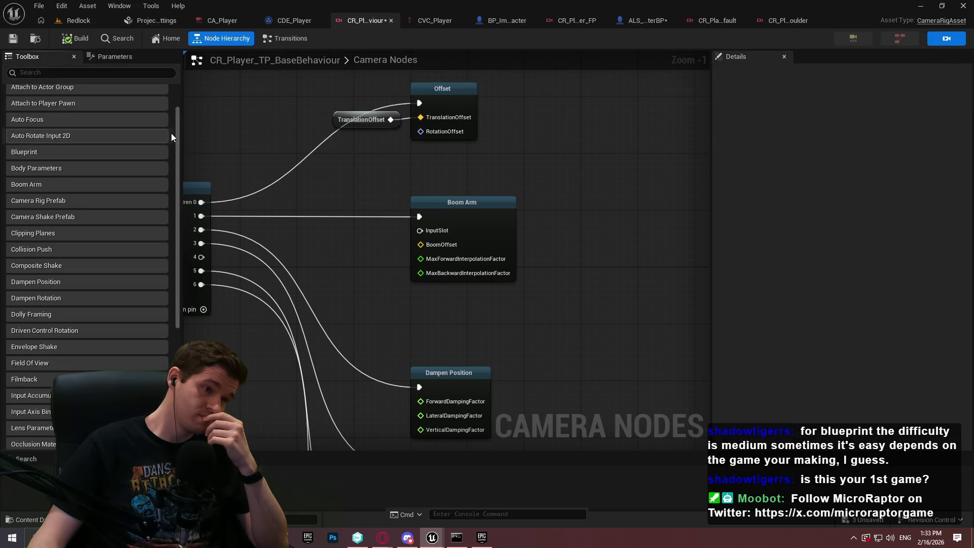
Add an Attach to Player Pawn node to the camera rig graph with Bone Name Neck_01.
drag(175, 130, 178, 100)
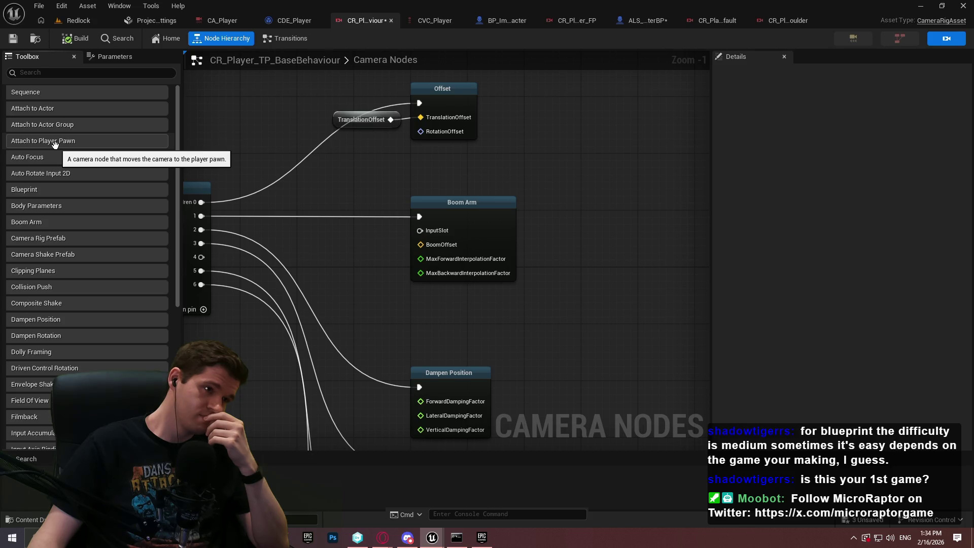
drag(55, 144, 575, 147)
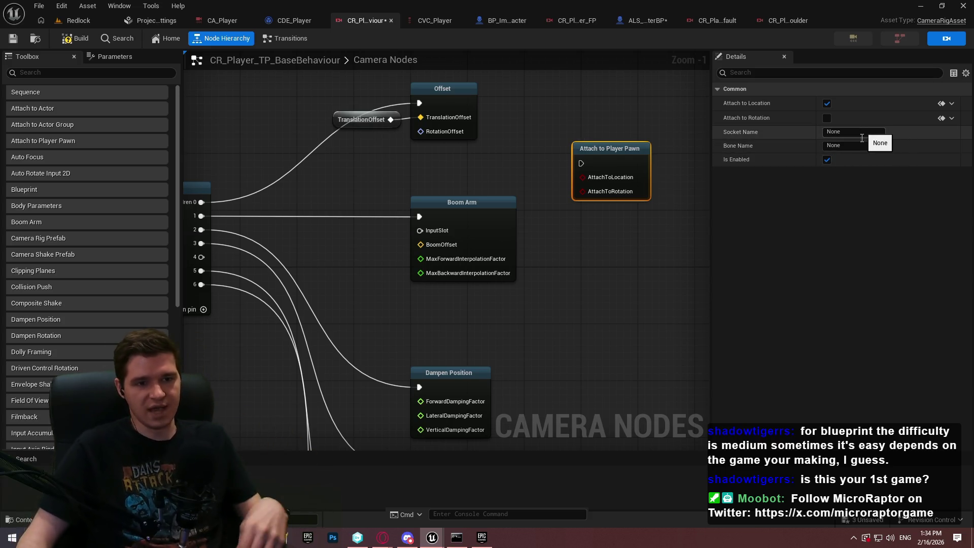
click(643, 22)
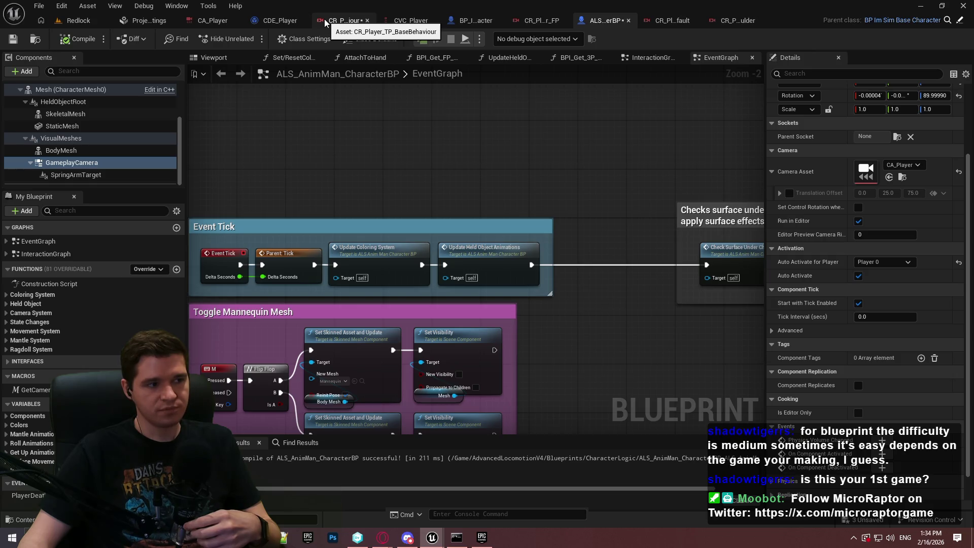
scroll(105, 145, up, 3)
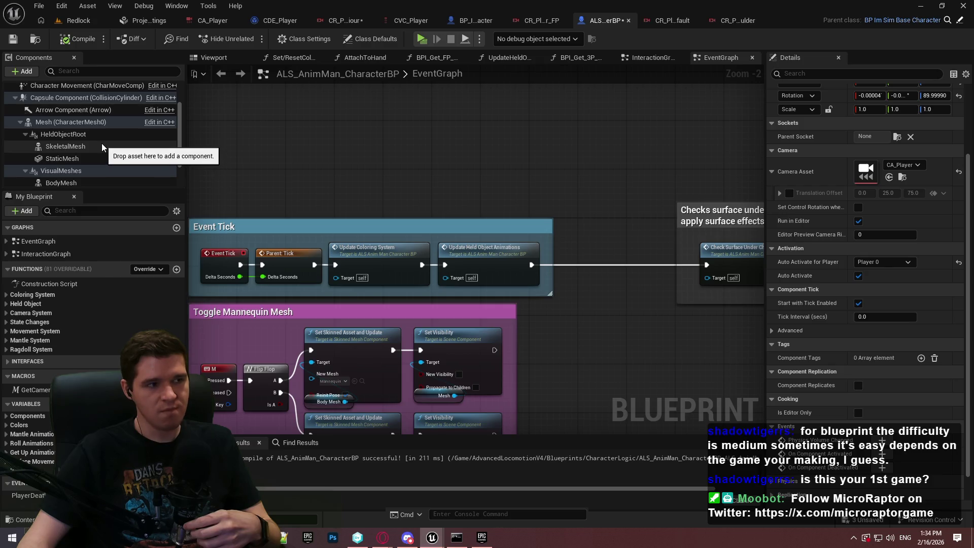
scroll(101, 141, up, 2)
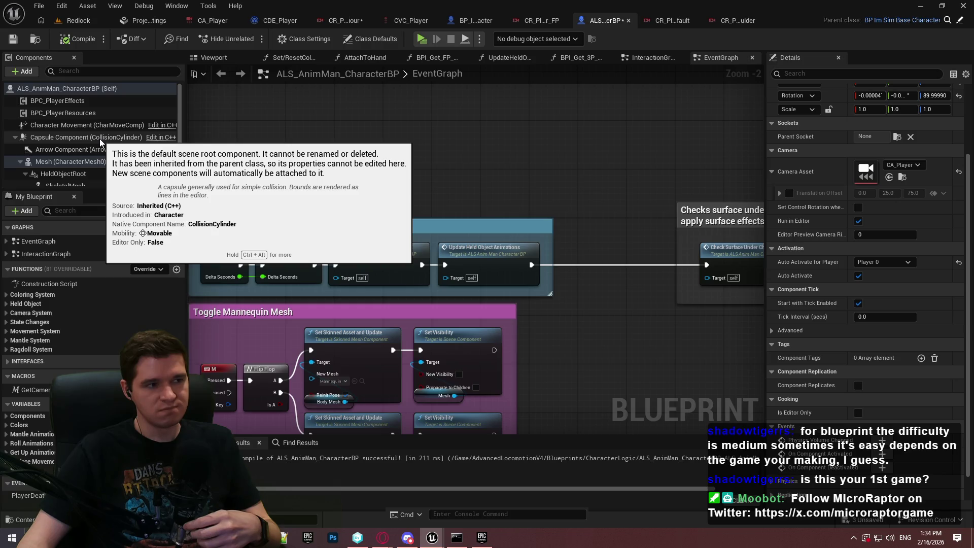
scroll(100, 139, down, 2)
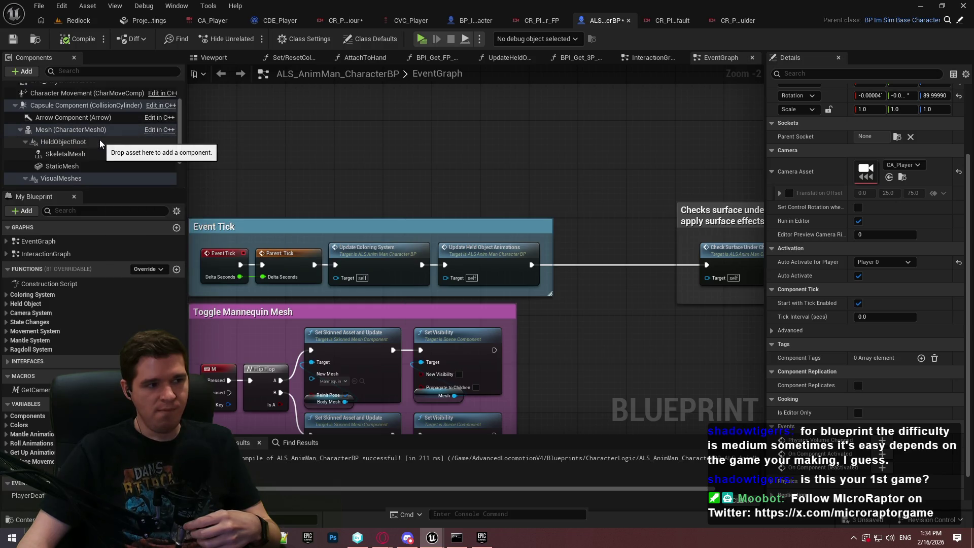
click(344, 21)
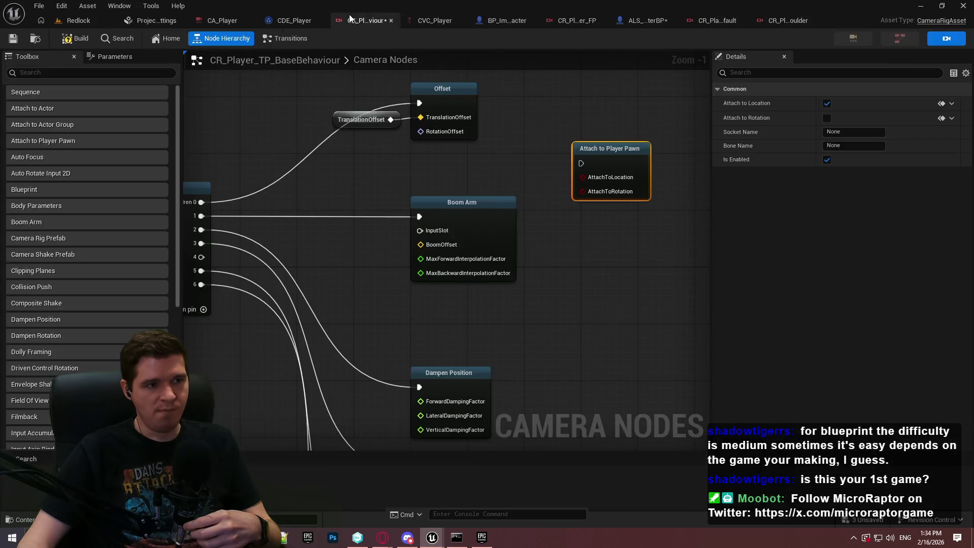
click(851, 146)
text(Neck_))
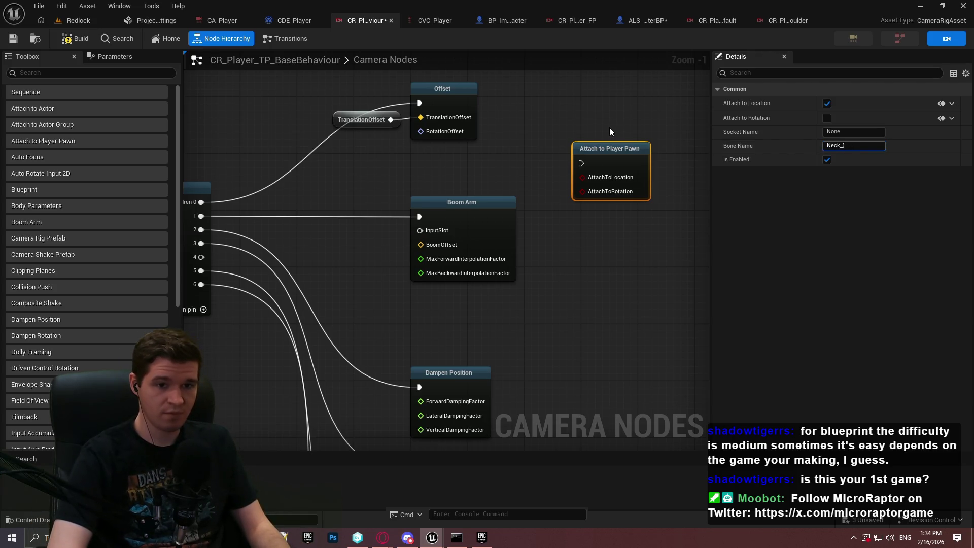
click(603, 126)
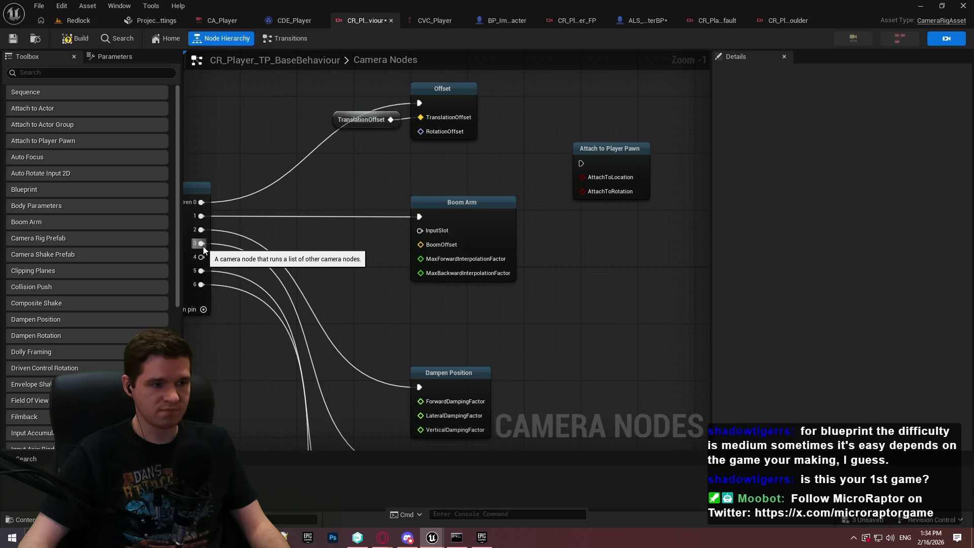
Wire Attach to Player Pawn into a Sequence child pin, place it at the top, then return to Redlock.
mouse_move(203, 258)
mouse_down()
mouse_move(424, 387)
mouse_move(344, 458)
mouse_move(271, 215)
mouse_move(420, 312)
mouse_up()
drag(278, 120, 207, 151)
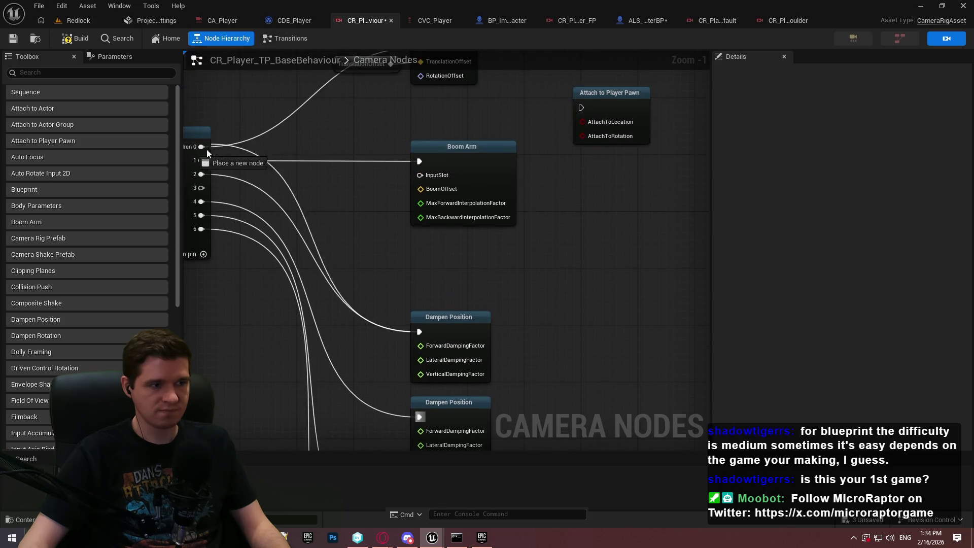
mouse_move(203, 184)
mouse_down()
mouse_move(420, 175)
mouse_move(419, 161)
mouse_up()
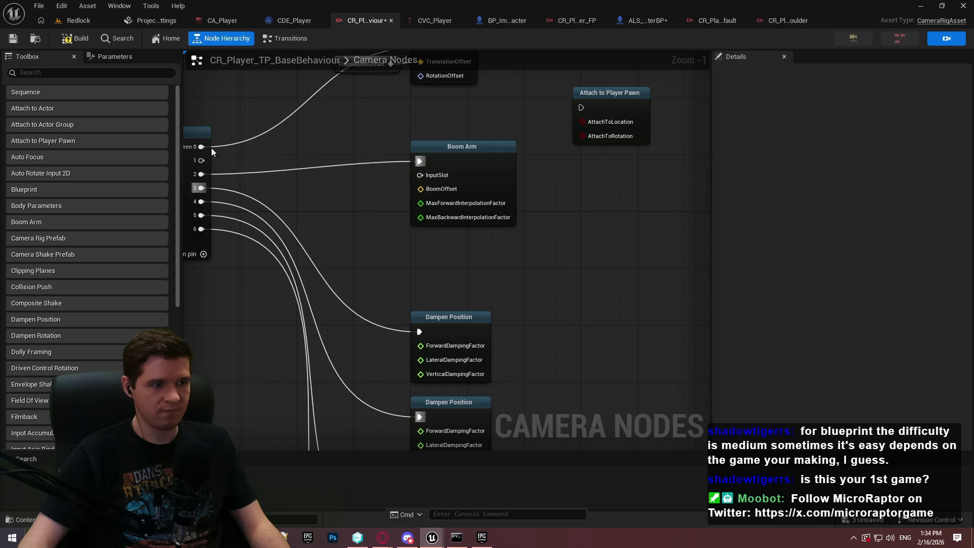
mouse_move(206, 161)
mouse_down()
mouse_move(270, 26)
mouse_move(579, 196)
mouse_move(398, 123)
mouse_move(454, 149)
mouse_up()
mouse_move(581, 198)
mouse_down()
mouse_move(223, 239)
mouse_move(281, 236)
mouse_up()
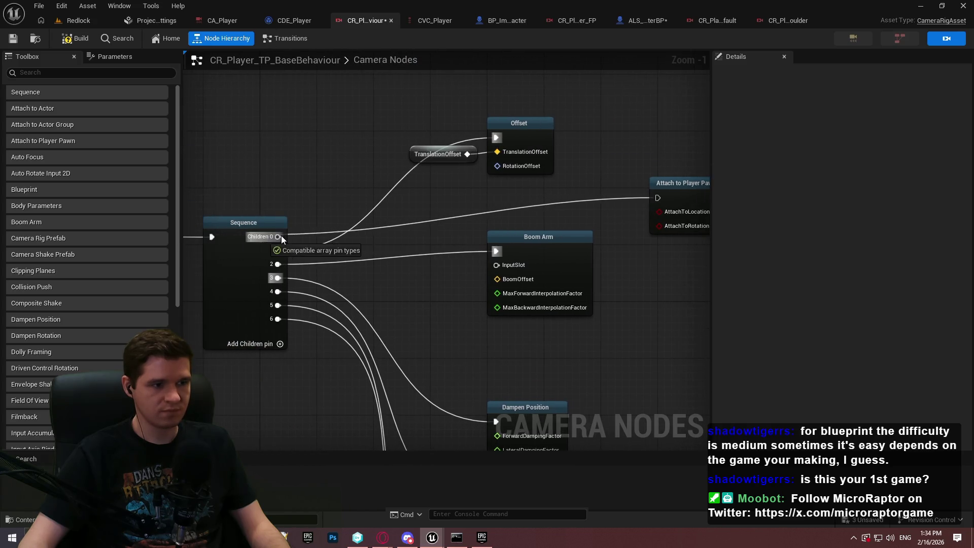
drag(534, 227, 343, 75)
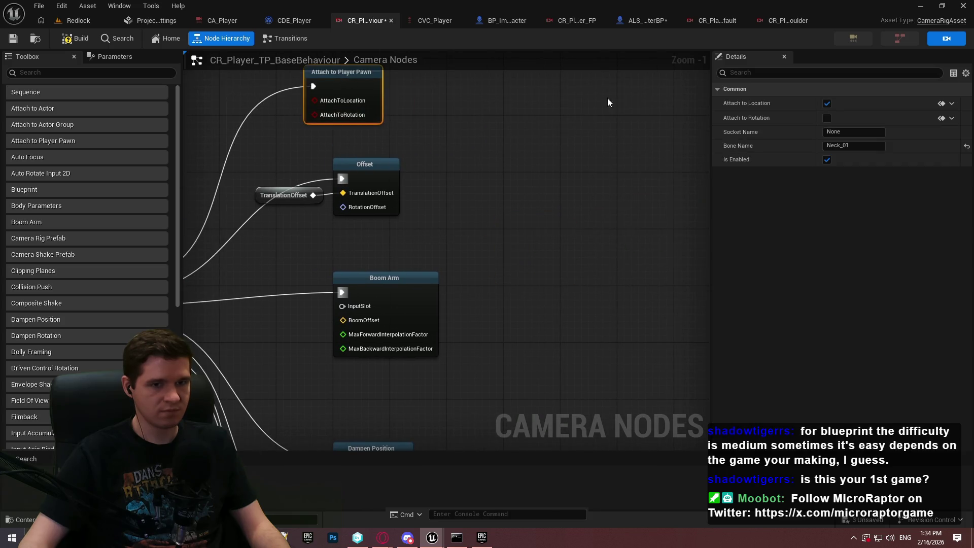
click(76, 20)
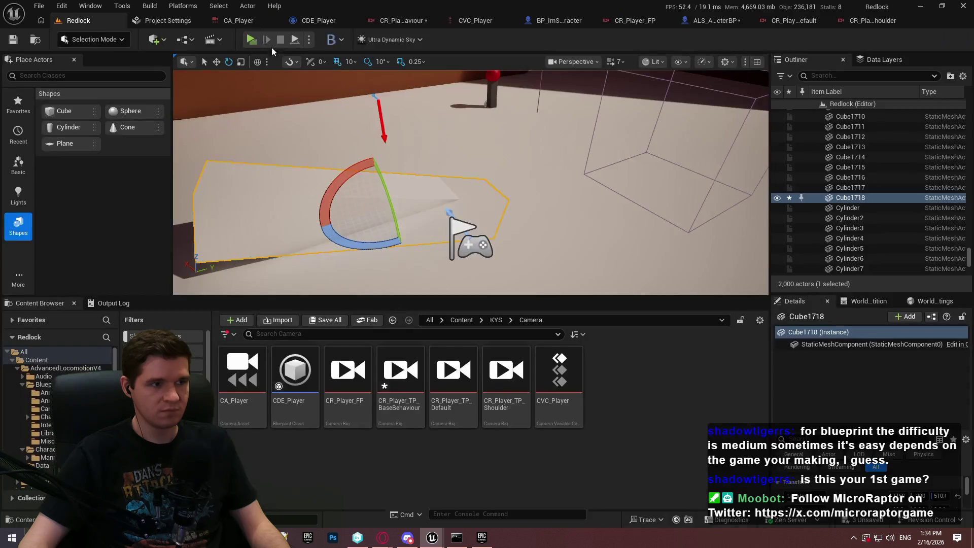
Start a playtest of the Redlock level with Alt+P and dismiss the intro message.
key(alt+p)
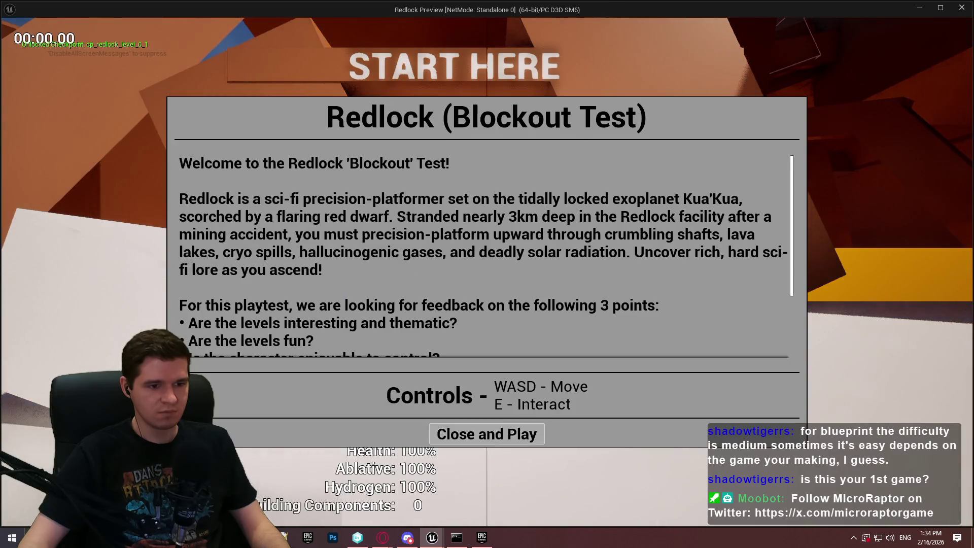
click(487, 434)
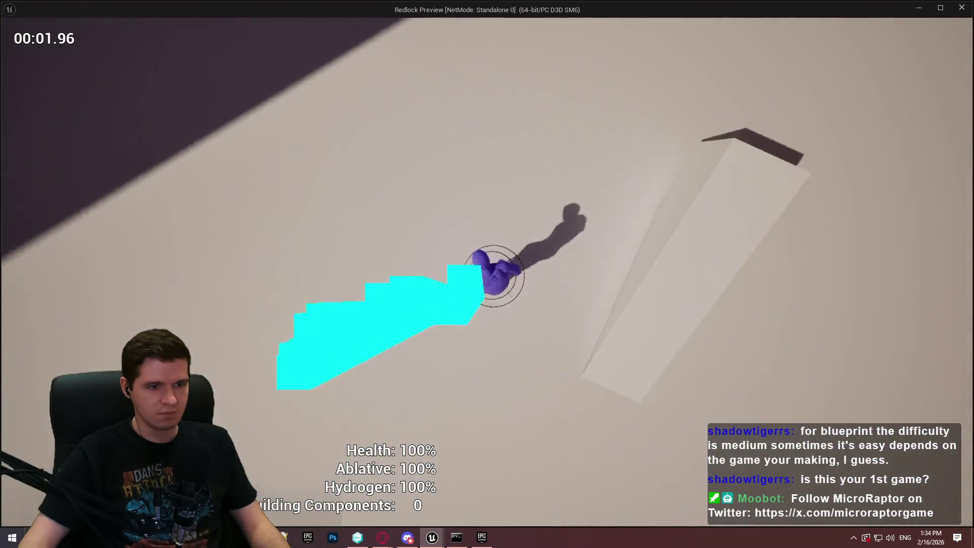
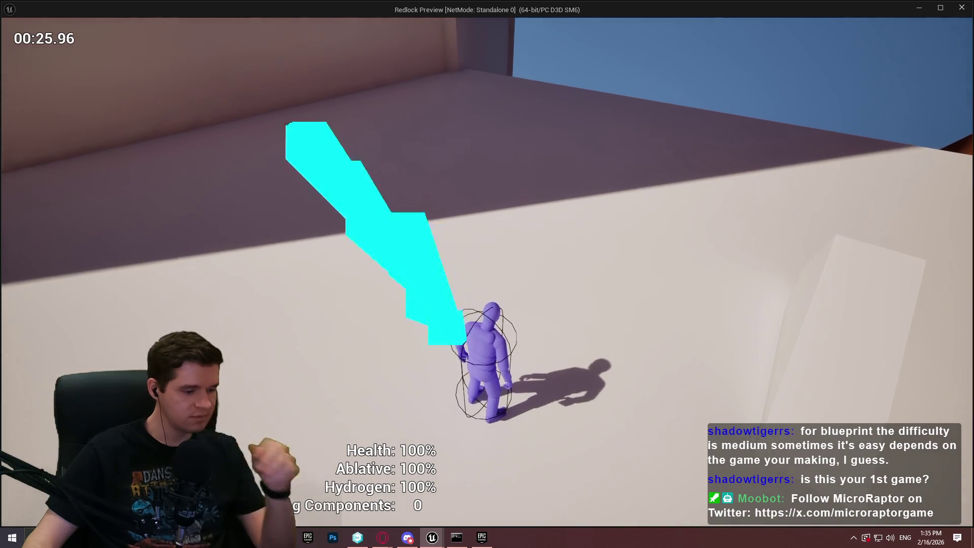
Stop the play test and inspect the Offset node in the CR_Player_TP_BaseBehaviour rig.
key(Escape)
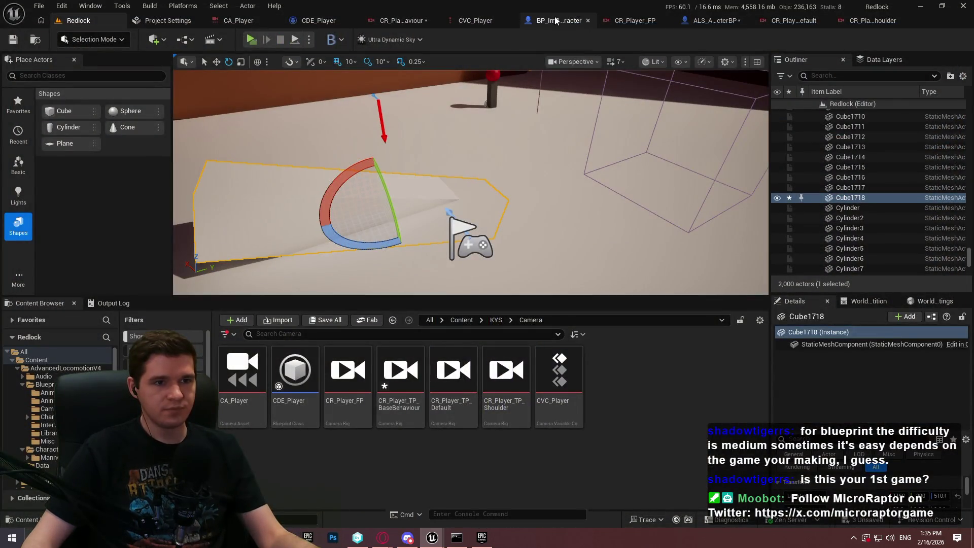
click(401, 20)
mouse_move(731, 120)
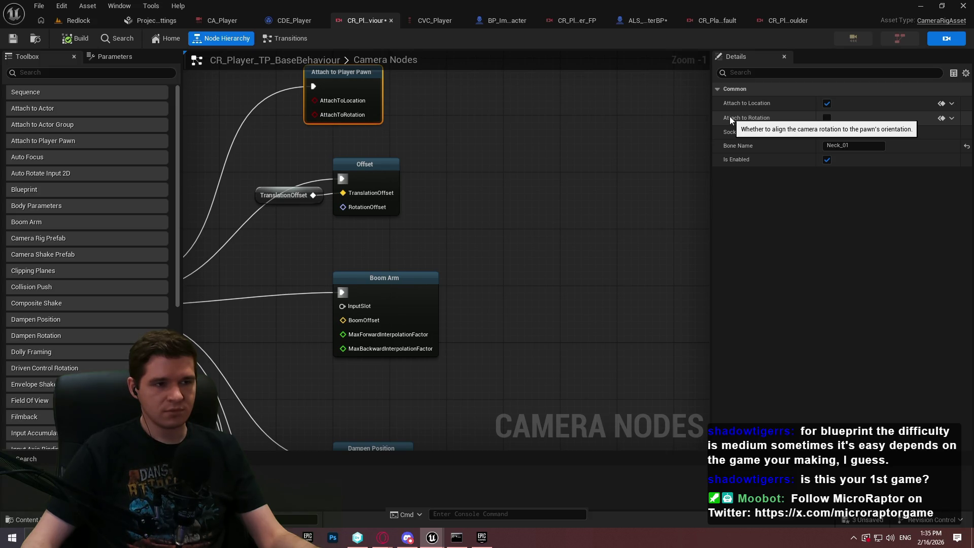
mouse_move(181, 144)
mouse_down()
mouse_move(504, 197)
mouse_move(343, 127)
mouse_up()
click(434, 87)
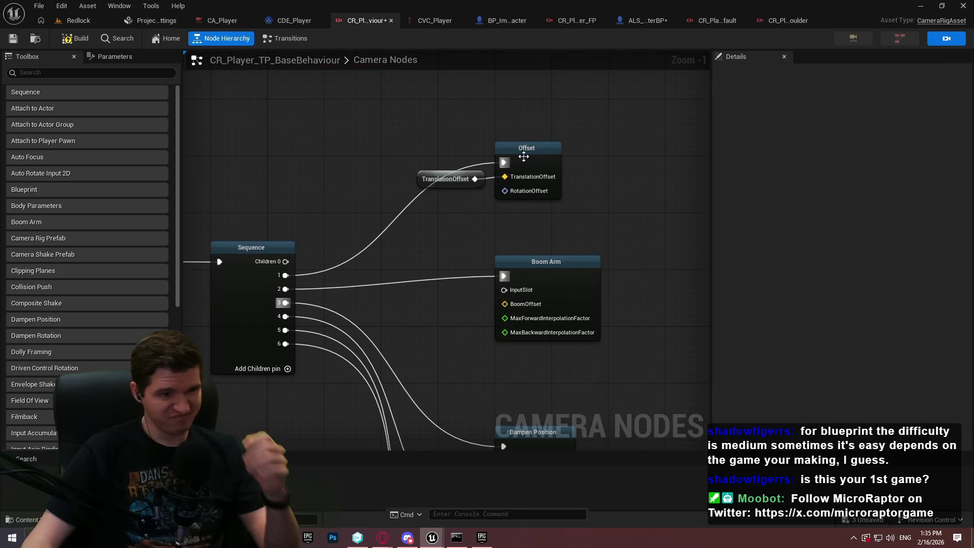
click(523, 156)
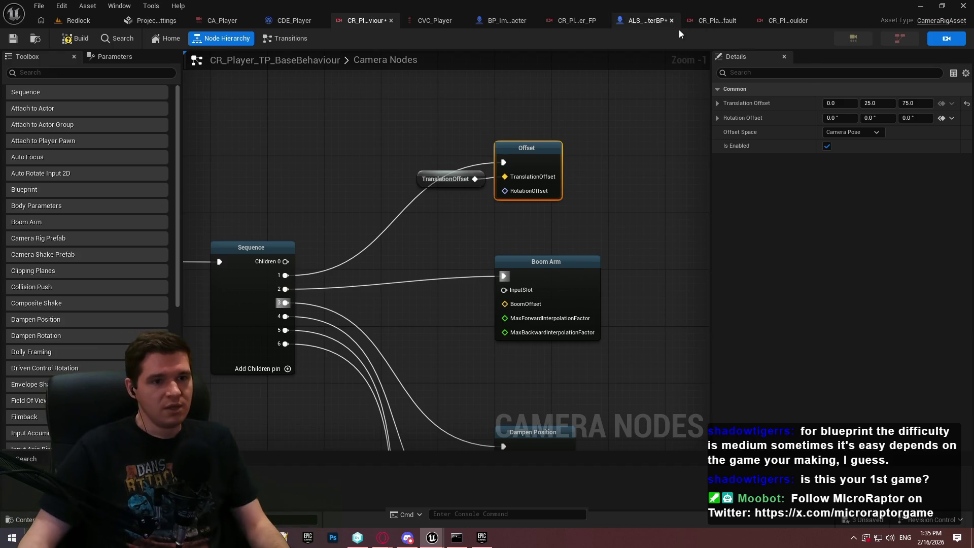
Check the character blueprints, Redlock level, CDE_Player and CVC_Player, then return to the rig.
click(654, 21)
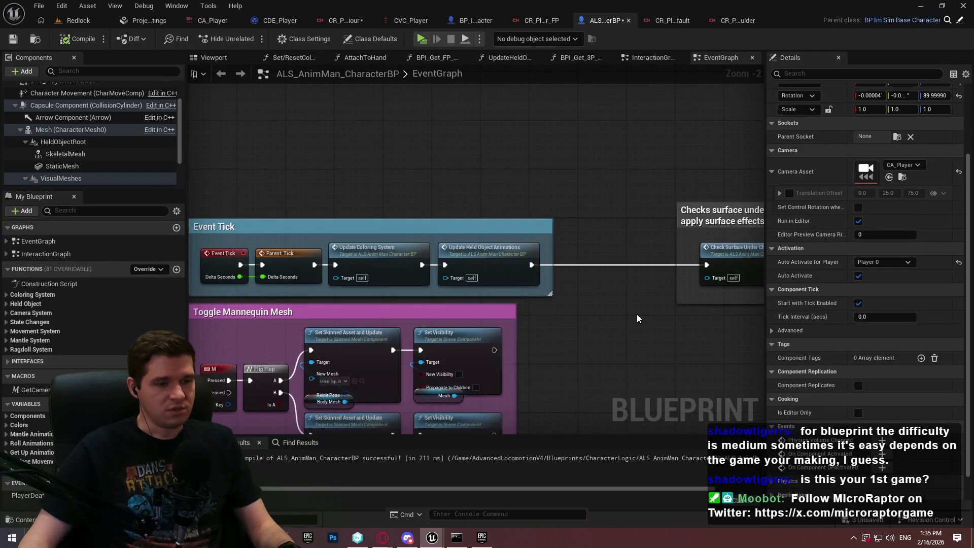
click(482, 21)
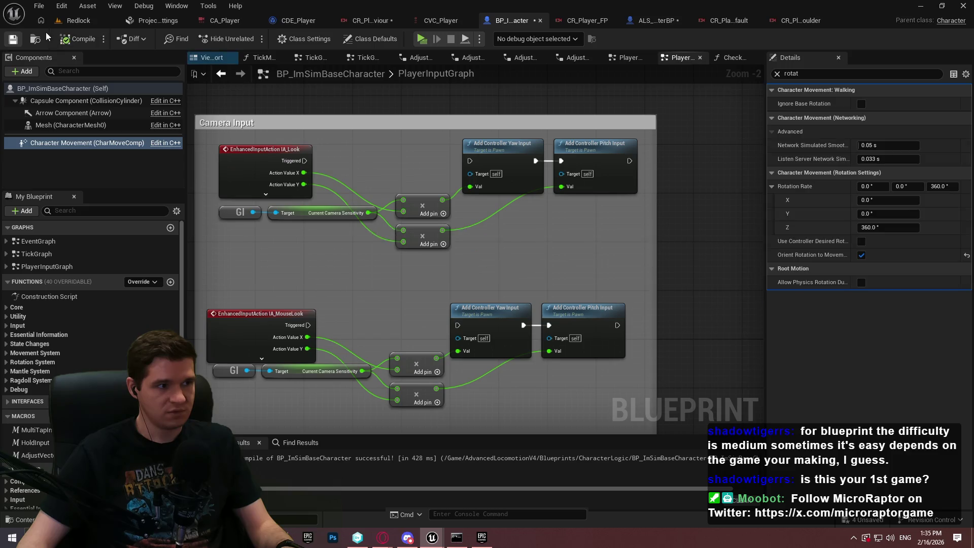
click(81, 20)
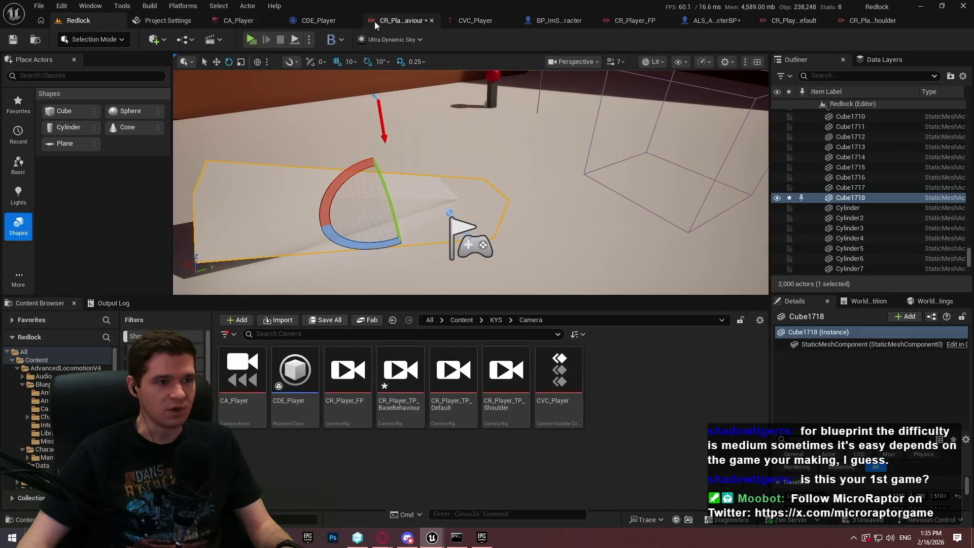
click(317, 20)
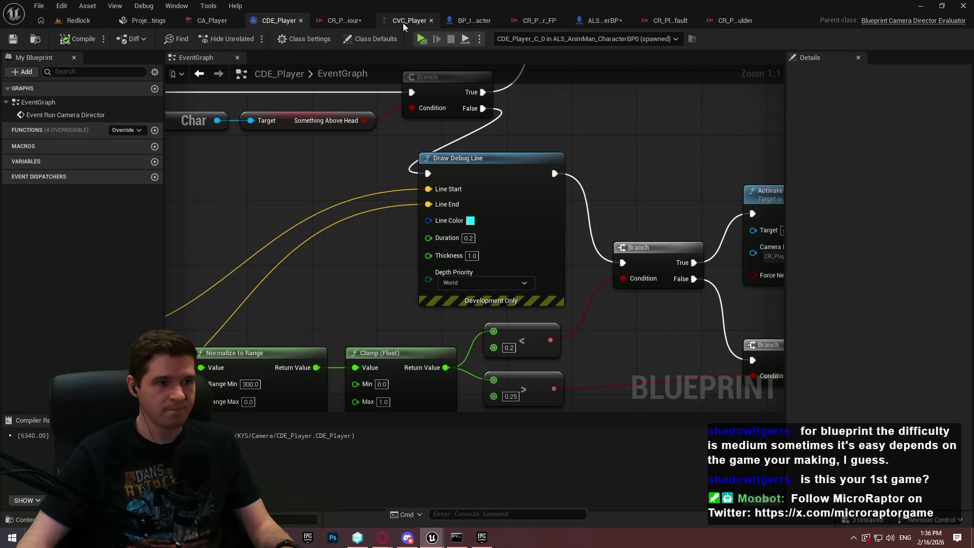
click(403, 23)
click(358, 20)
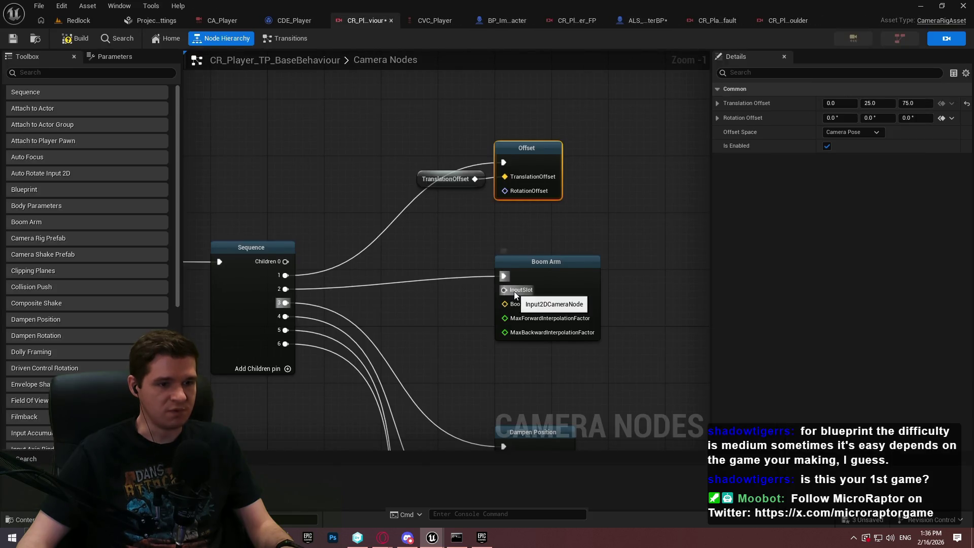
Zoom in on Boom Arm and pull a new input from its InputSlot pin.
scroll(513, 291, up, 1)
drag(514, 291, 415, 190)
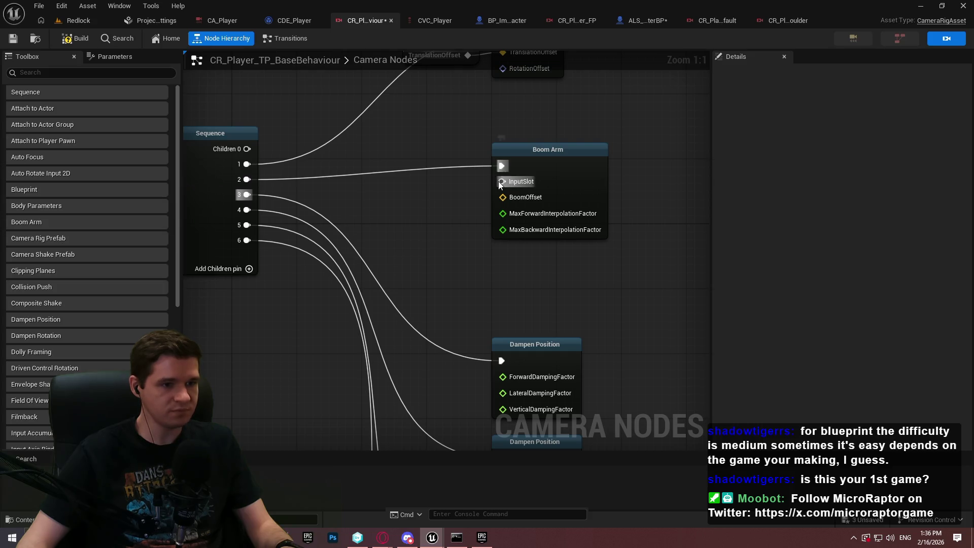
drag(501, 181, 388, 201)
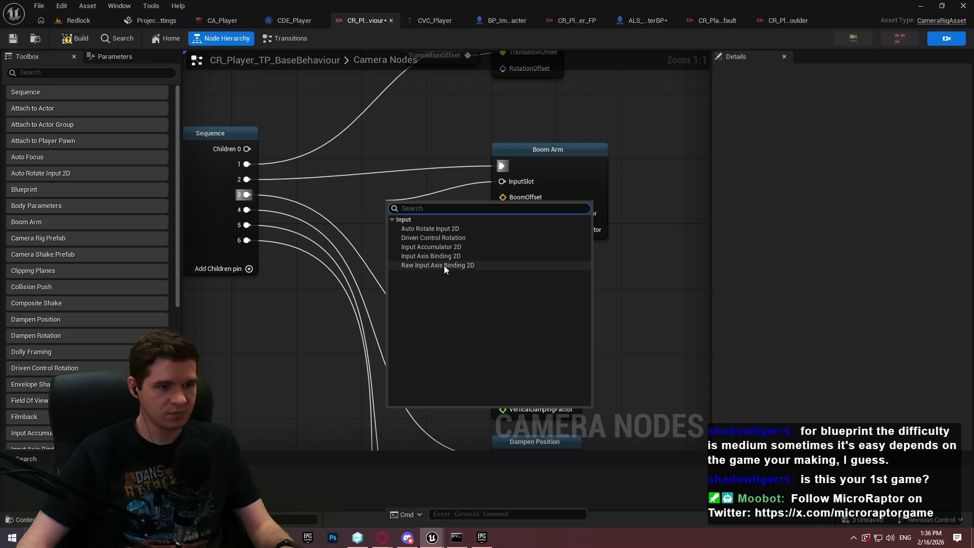
Add a Raw Input Axis Binding 2D node on InputSlot with a new Axis Actions entry.
click(443, 266)
click(432, 210)
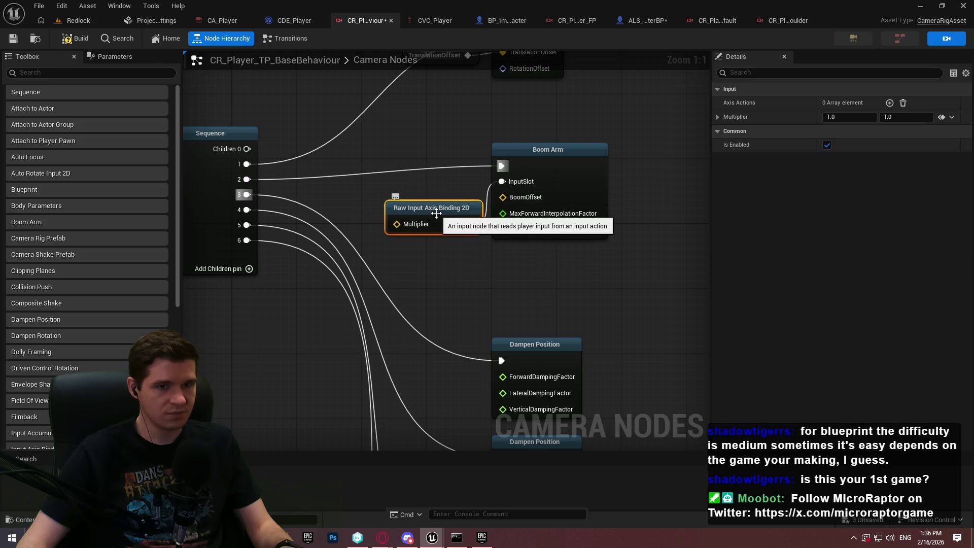
click(889, 102)
click(867, 118)
Set that Axis Actions entry to IA_MouseLook and start a play test of Redlock.
scroll(921, 257, down, 3)
scroll(921, 259, down, 5)
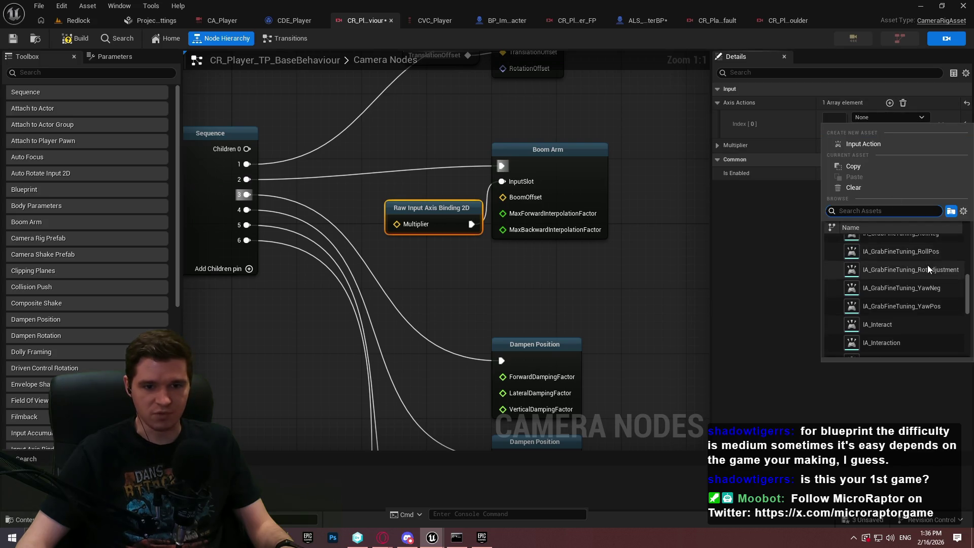
scroll(935, 293, up, 4)
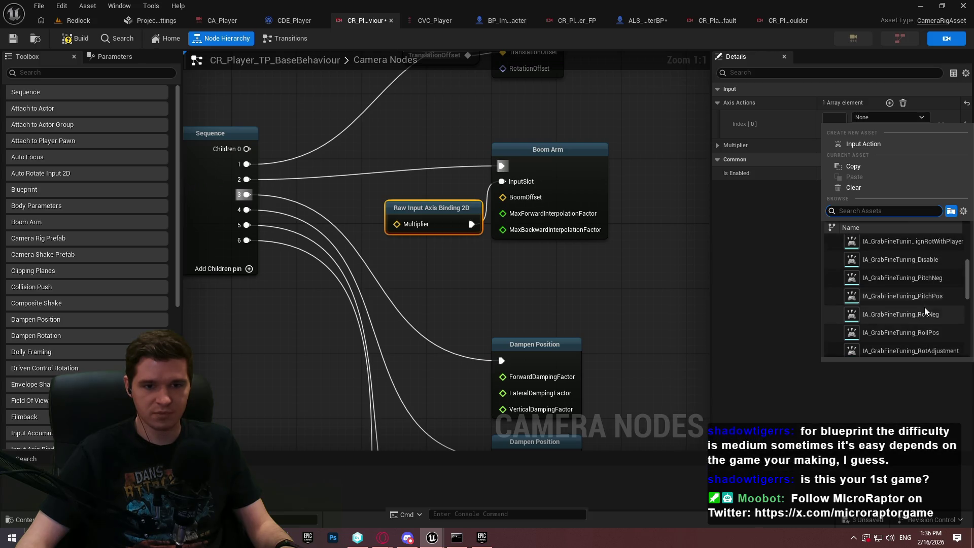
mouse_move(968, 274)
mouse_down()
mouse_move(968, 262)
mouse_move(965, 324)
mouse_up()
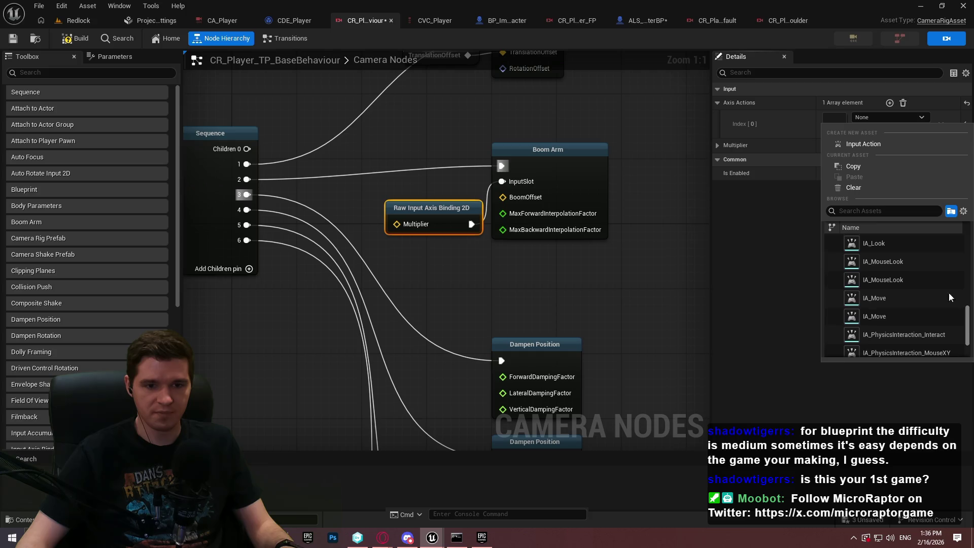
click(900, 263)
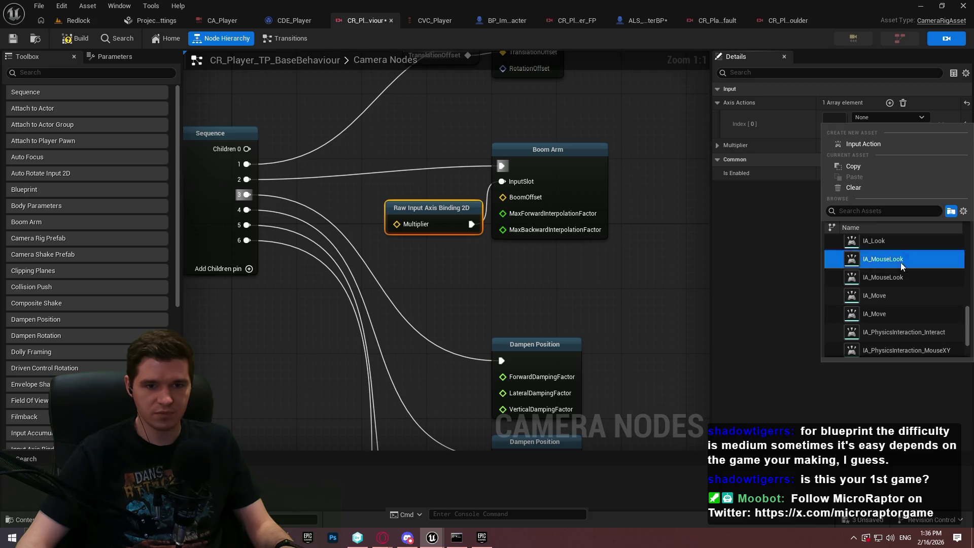
click(84, 23)
key(alt+p)
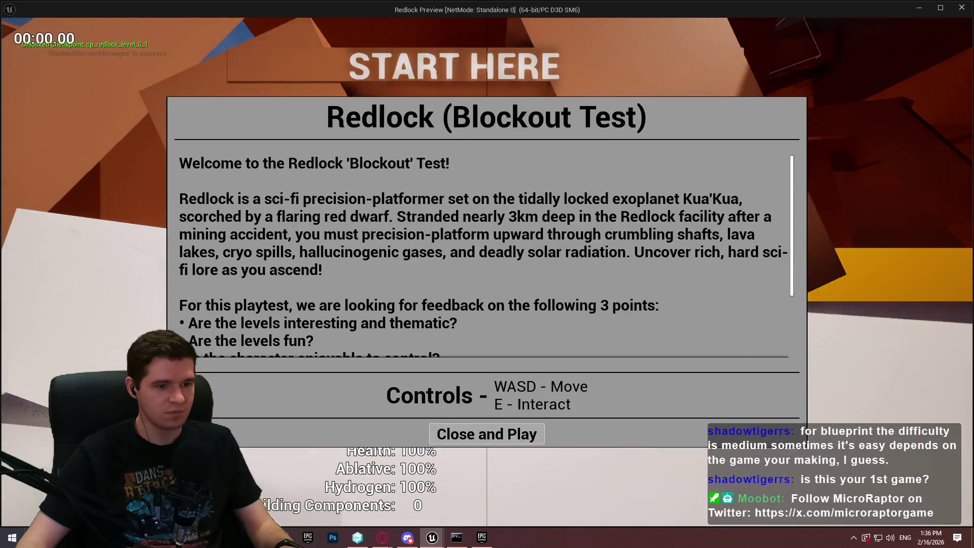
Play briefly, stop, and return to the CR_Player_TP_BaseBehaviour graph.
click(522, 432)
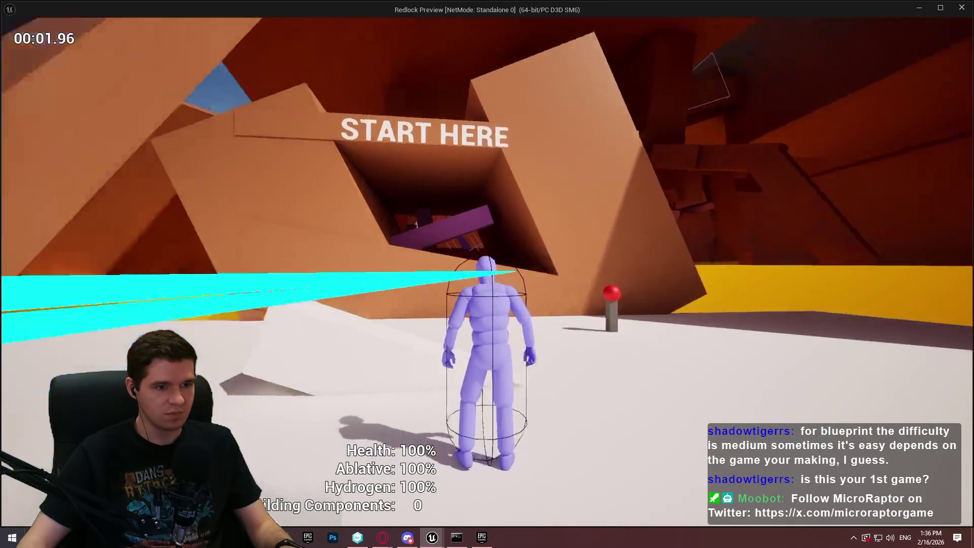
key(Escape)
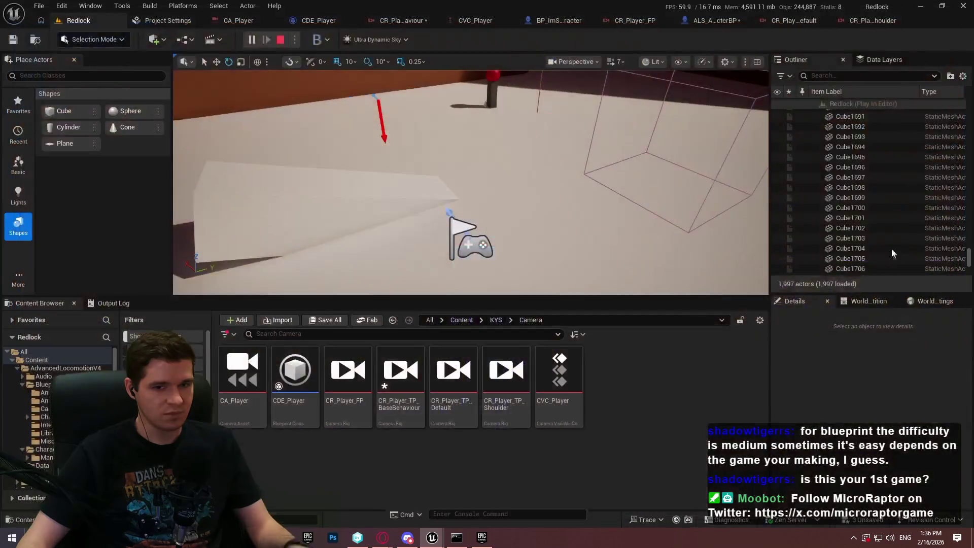
click(738, 20)
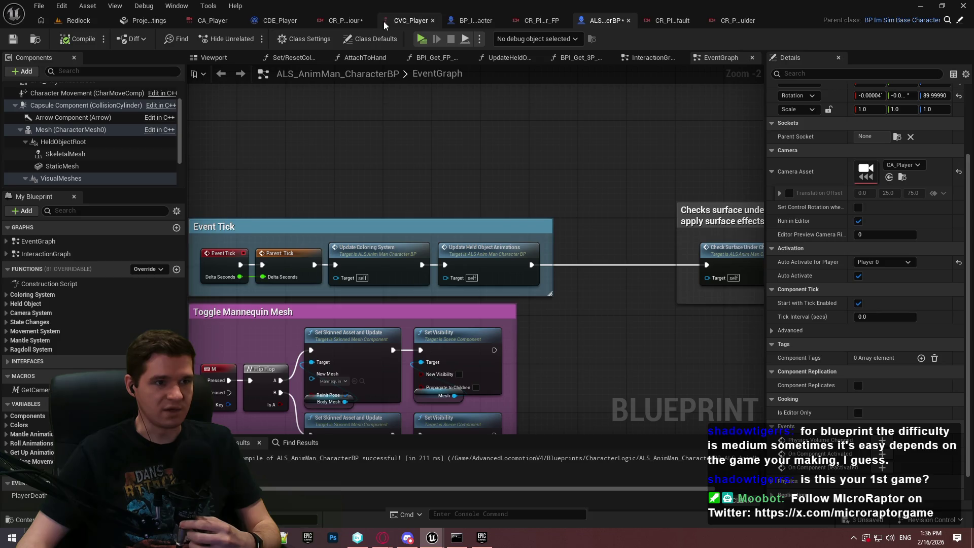
click(364, 21)
Replace the raw binding with an Input Axis Binding 2D node reading IA_MouseLook.
click(431, 208)
key(Delete)
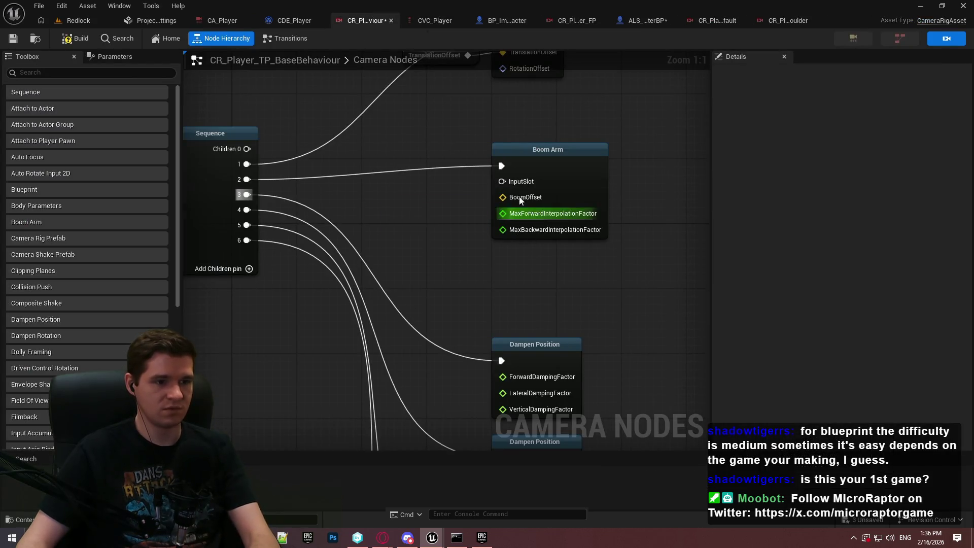
drag(502, 181, 412, 218)
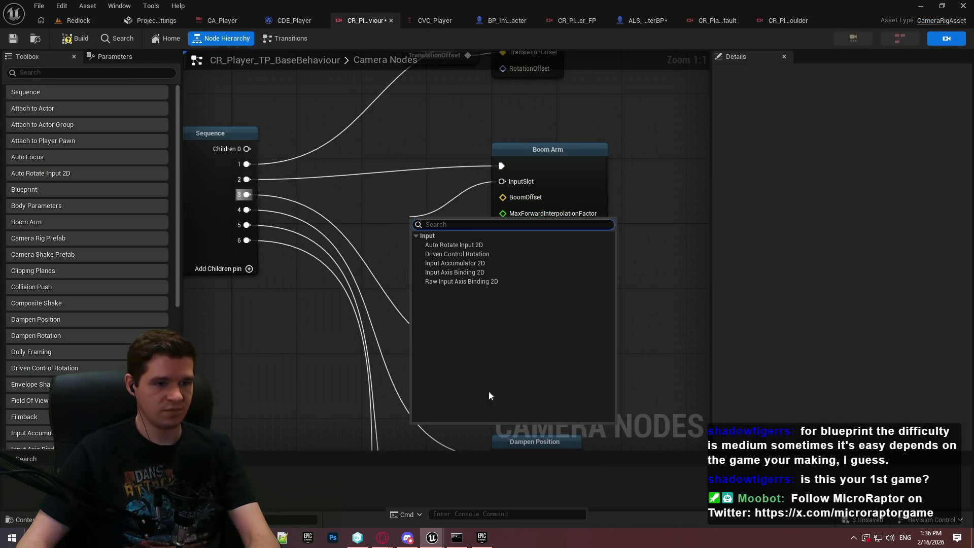
click(458, 272)
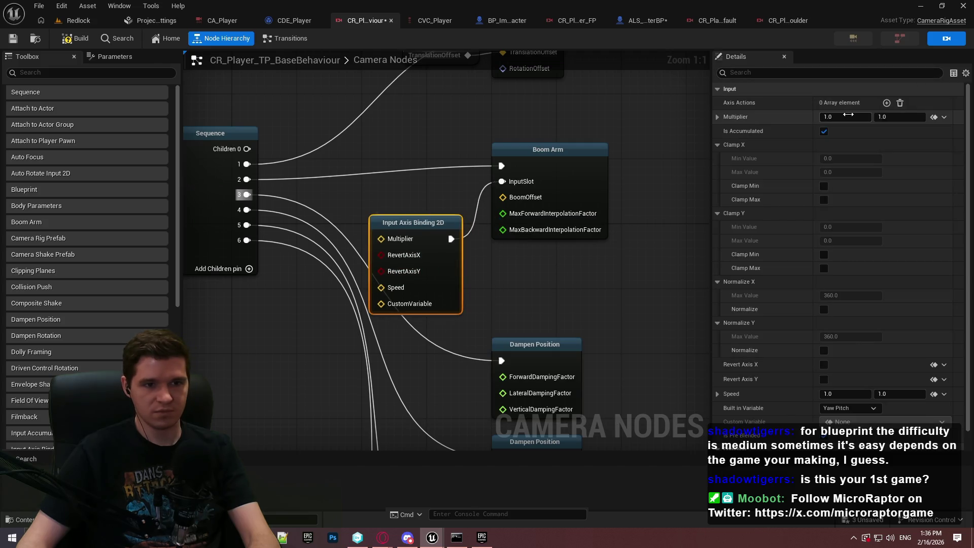
click(886, 102)
click(869, 122)
scroll(883, 274, down, 5)
scroll(894, 315, down, 3)
click(909, 315)
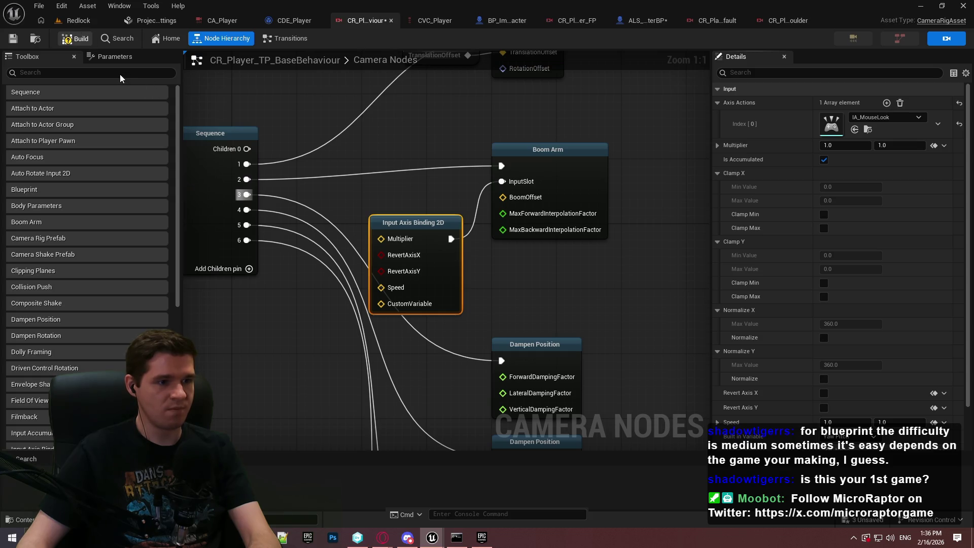
Build the rig, run a quick play test, and return to the rig graph.
click(76, 42)
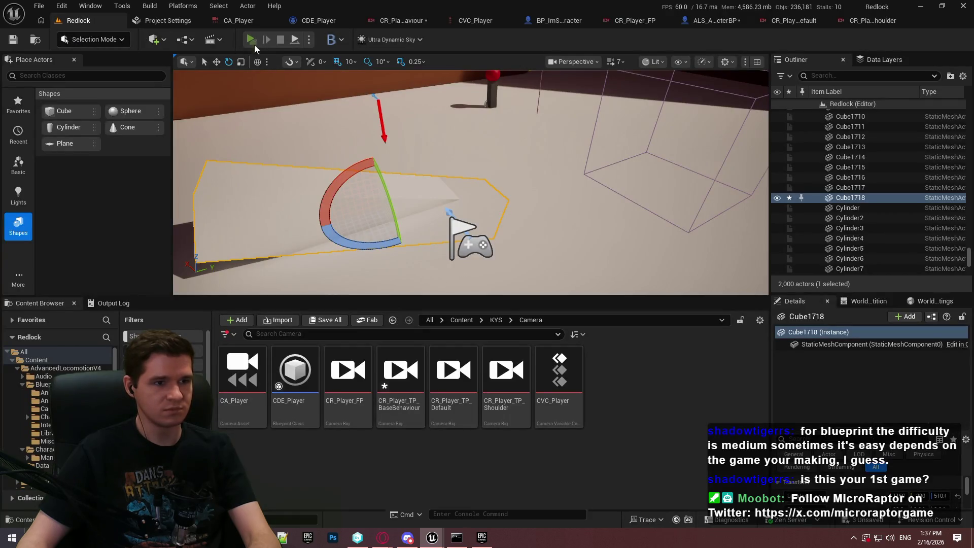
key(alt+p)
key(Return)
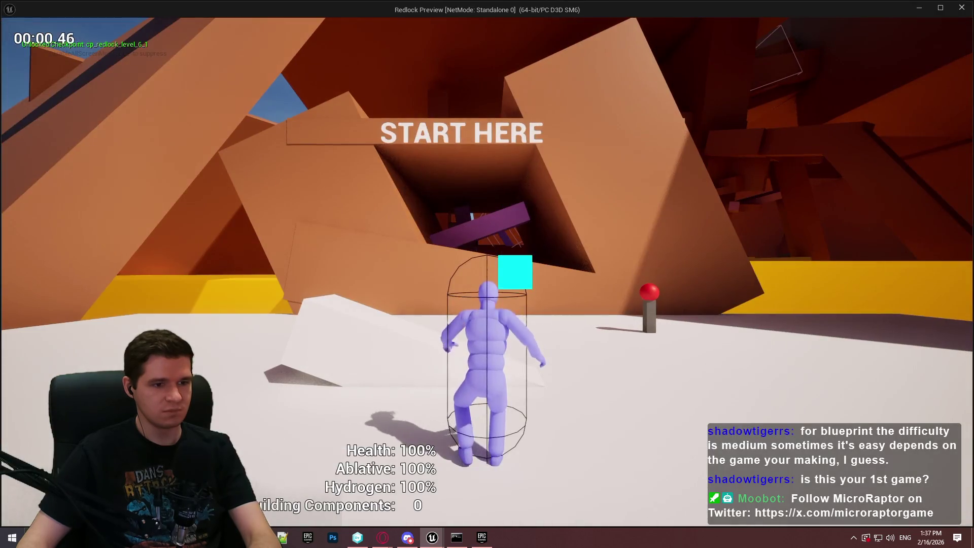
key(Escape)
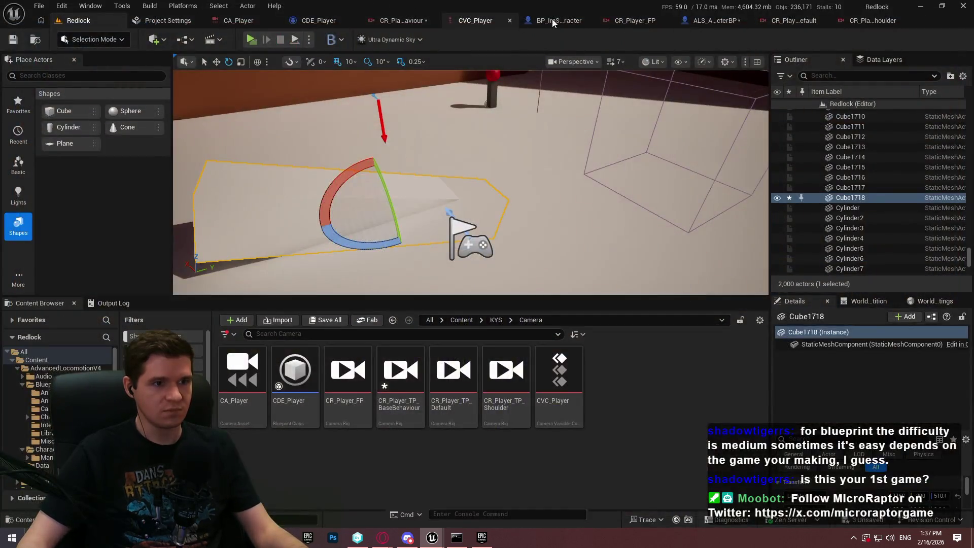
click(406, 24)
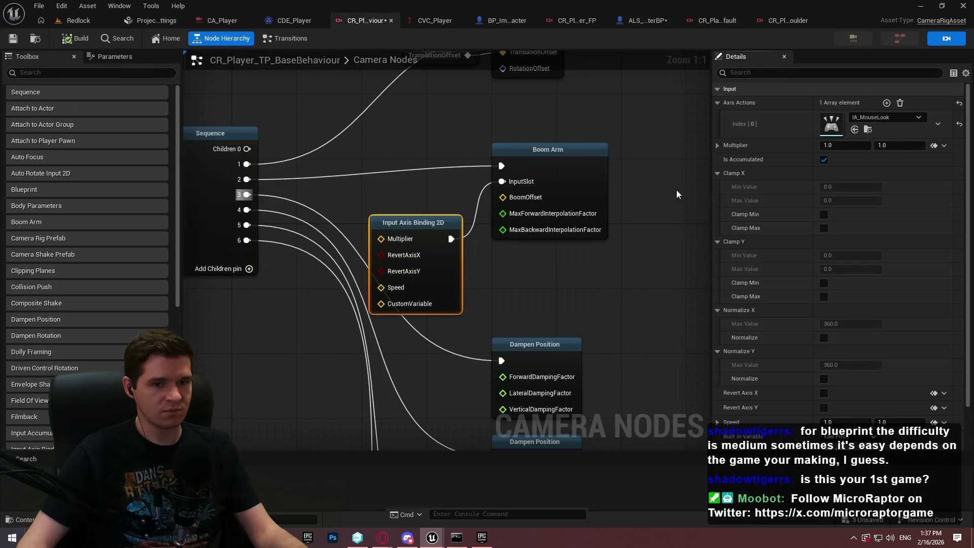
Review the Input Axis Binding 2D node's settings in the rig graph.
scroll(819, 203, down, 2)
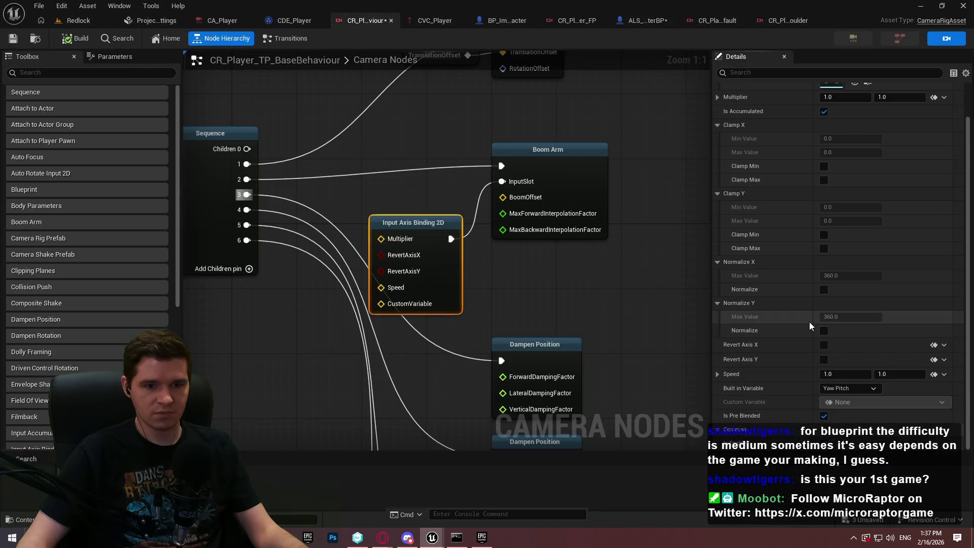
scroll(785, 180, up, 2)
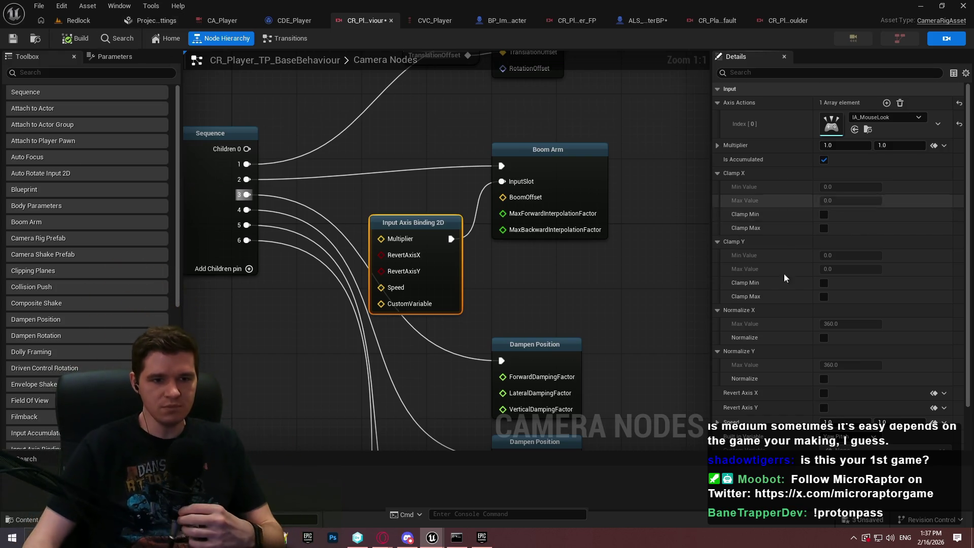
scroll(776, 284, down, 2)
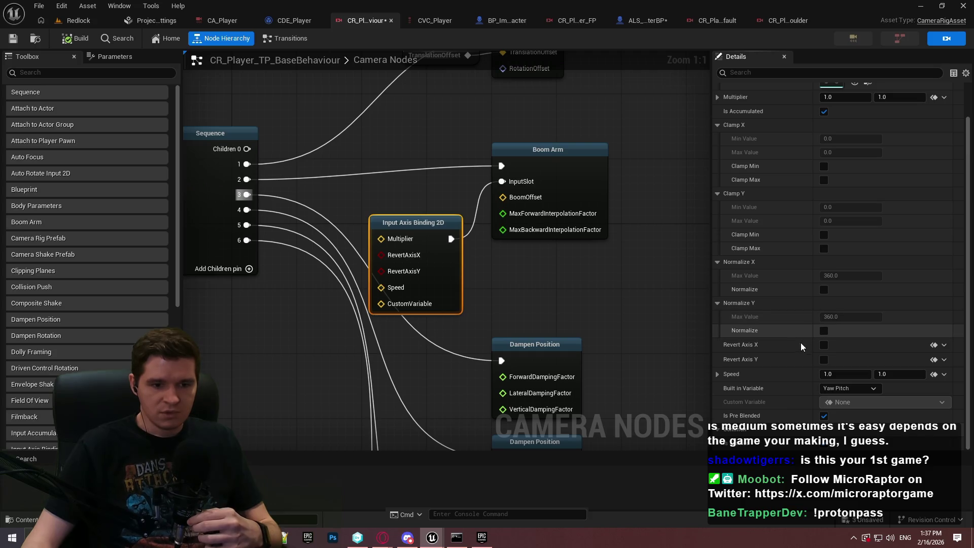
click(505, 269)
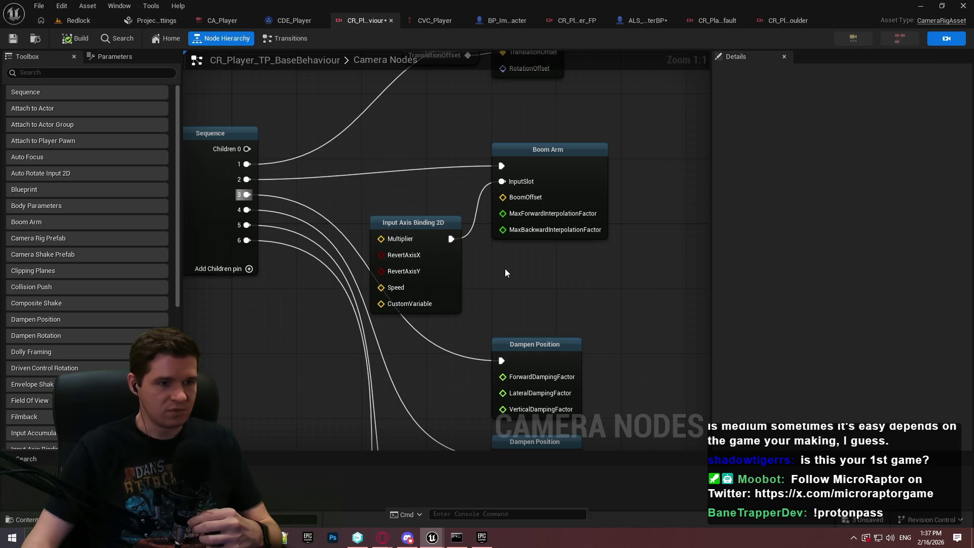
click(450, 277)
scroll(628, 245, down, 2)
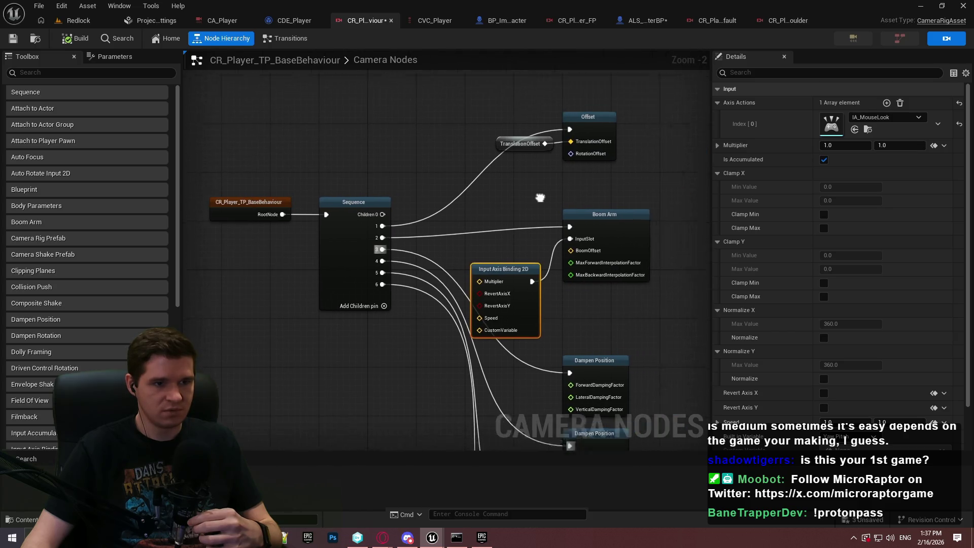
click(522, 211)
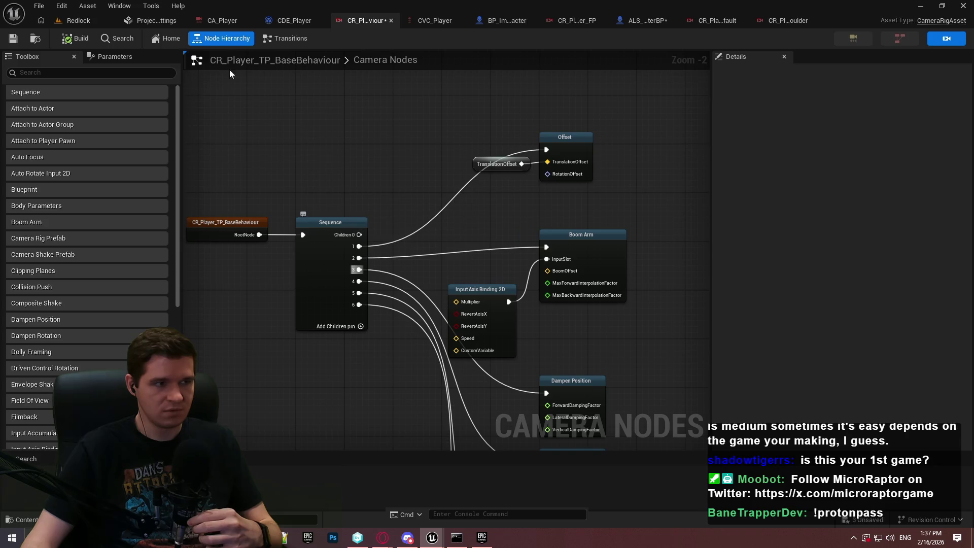
Run a standalone play test moving forward, then go to BP_ImSimBaseCharacter.
click(109, 20)
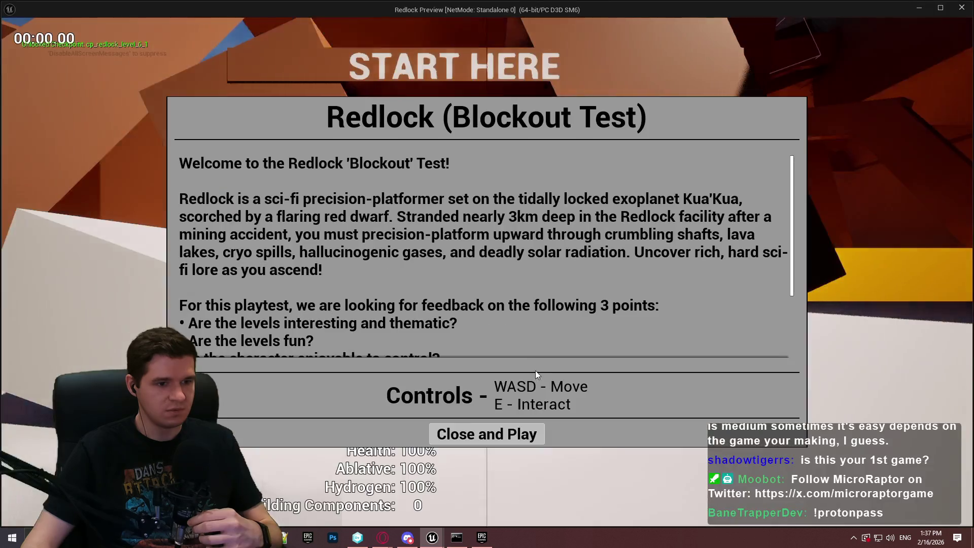
click(487, 432)
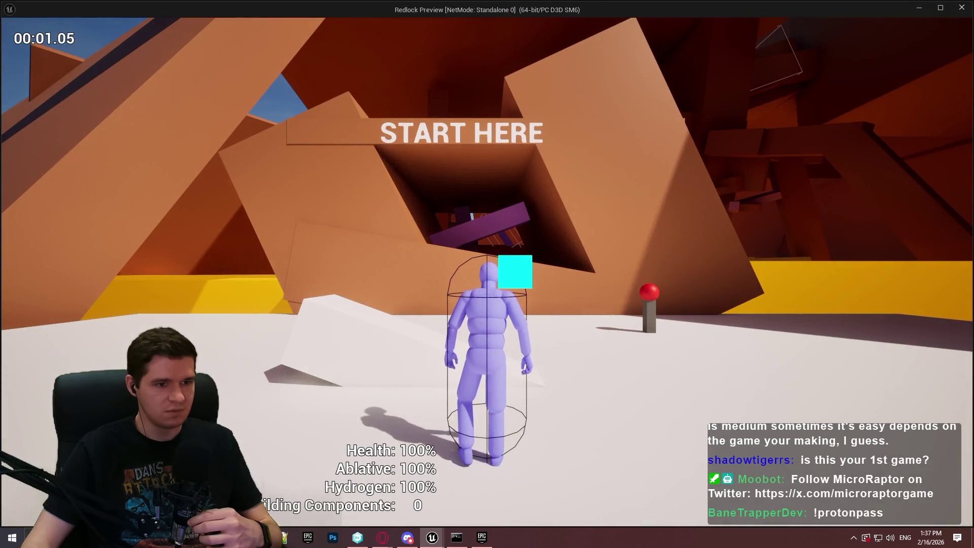
key(w)
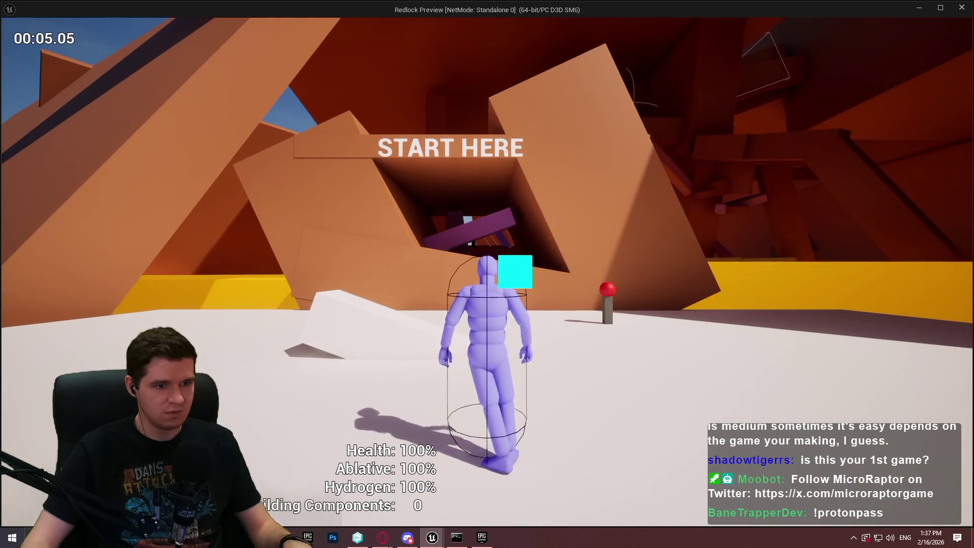
key(Escape)
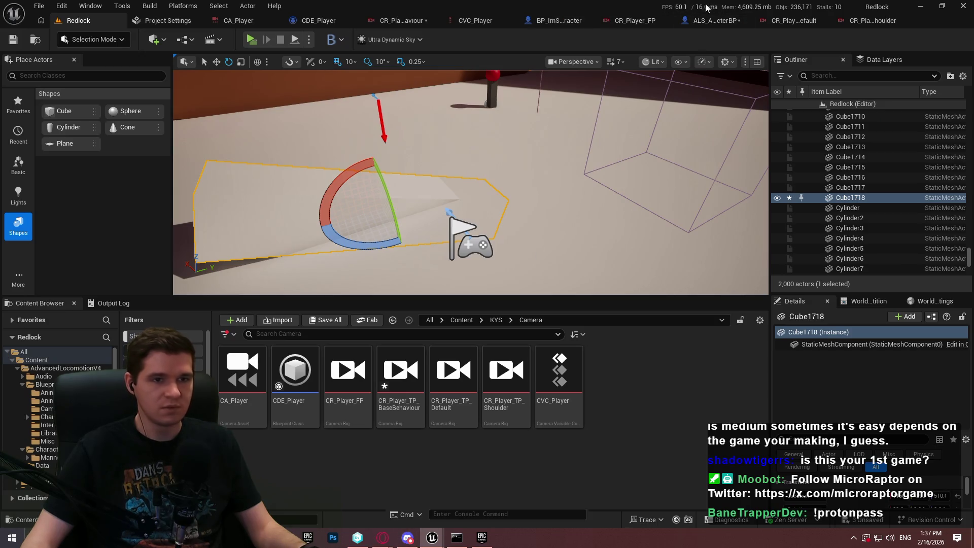
click(710, 20)
click(472, 21)
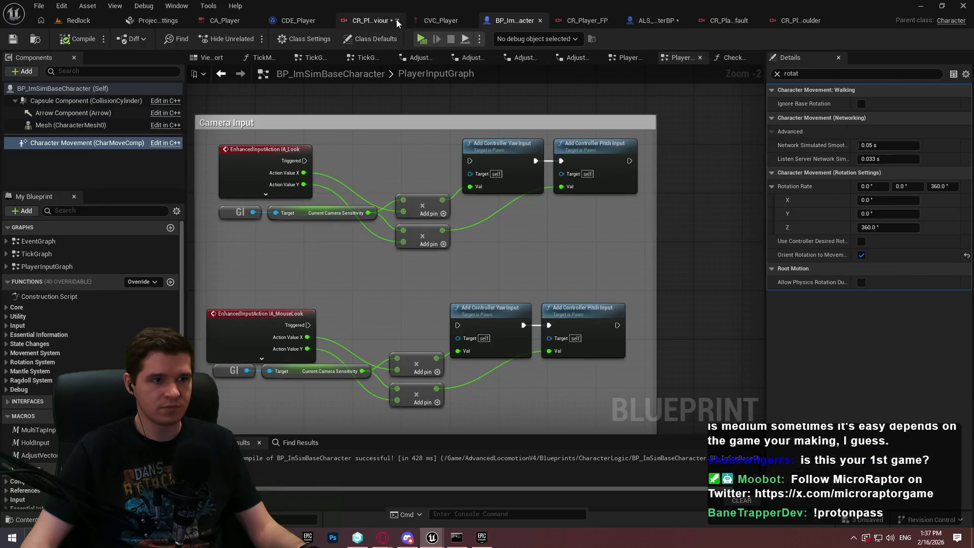
Back in the camera rig, browse the node search, then select Input Axis Binding 2D.
click(381, 21)
scroll(594, 254, up, 2)
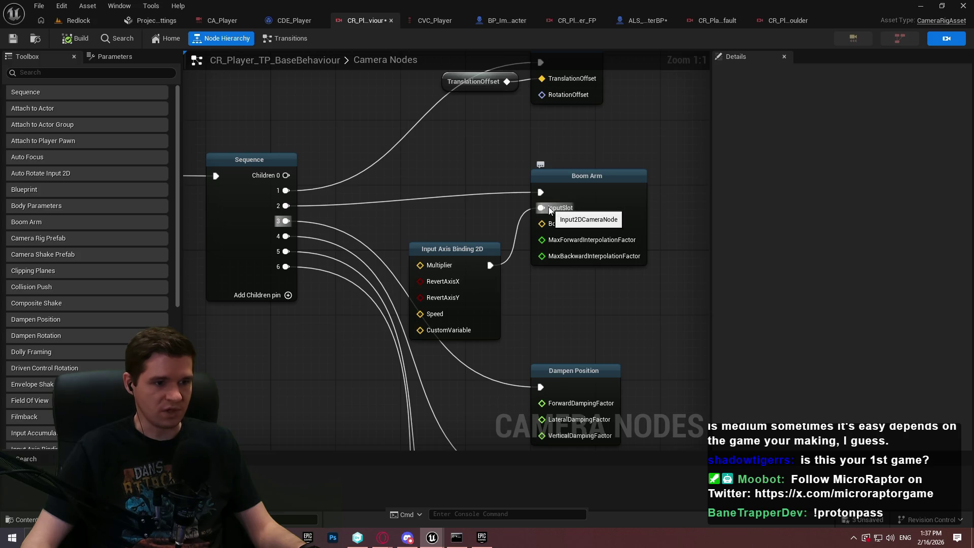
right_click(444, 218)
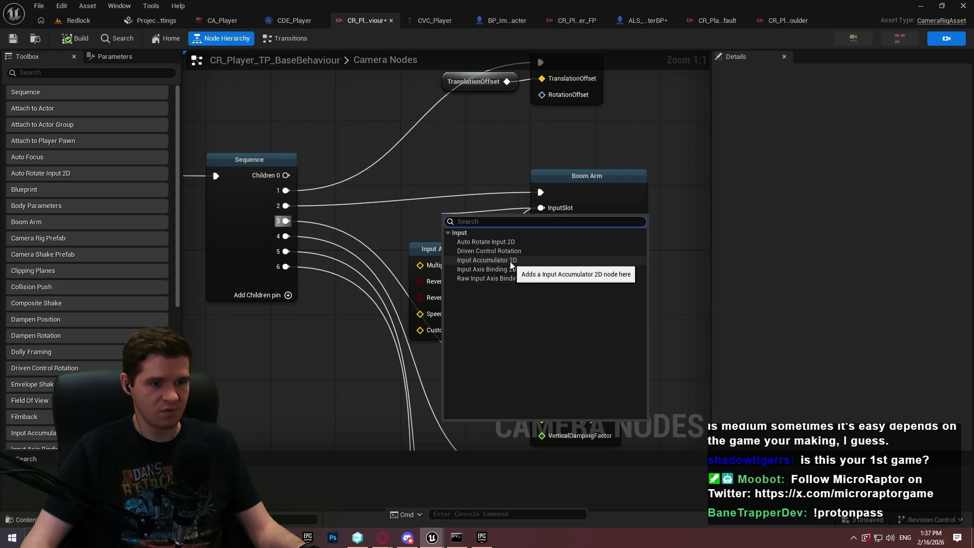
click(460, 203)
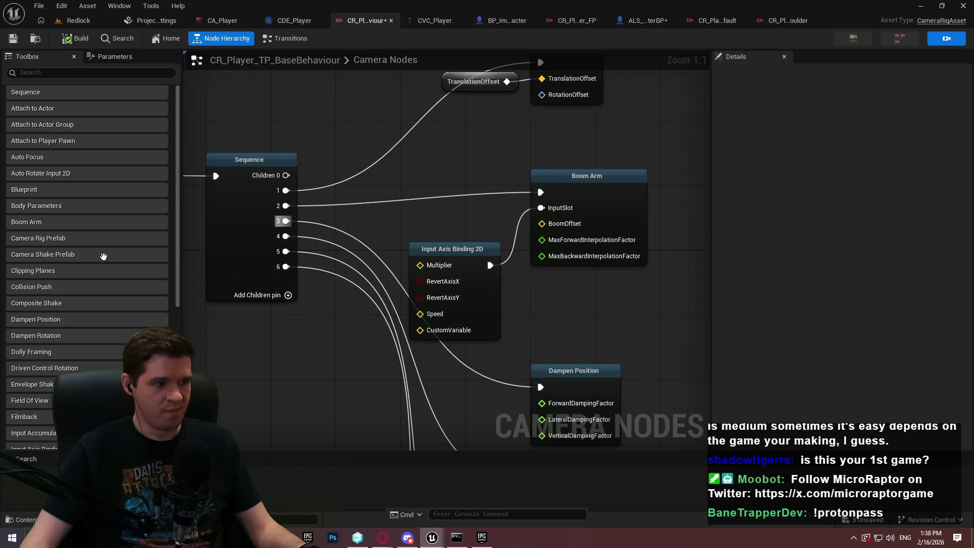
click(478, 261)
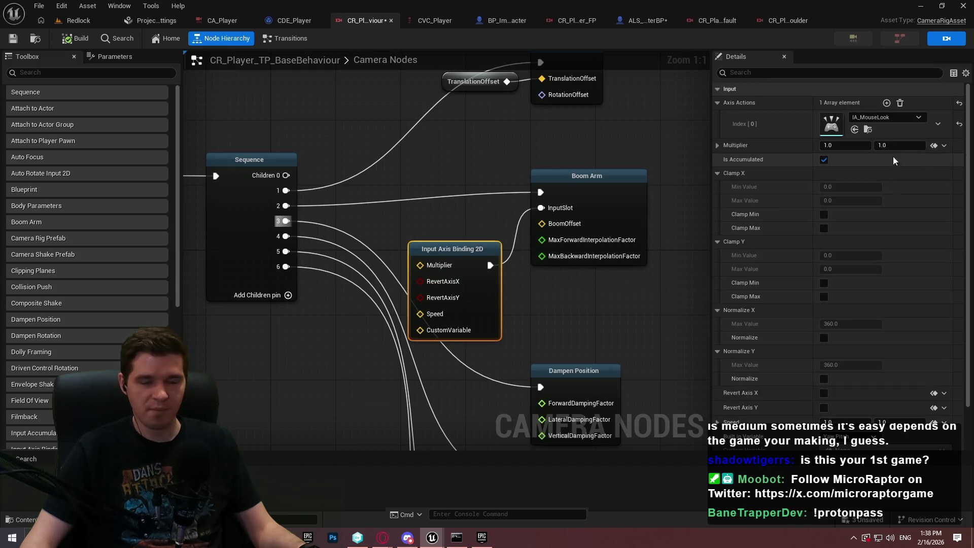
scroll(857, 158, down, 2)
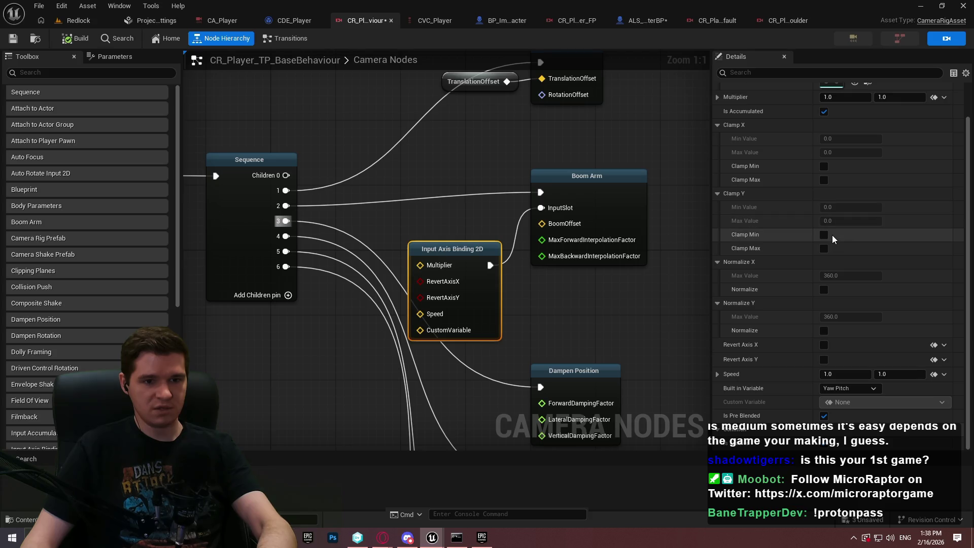
Enable Revert Axis Y, clamp Y from -50 to 10, and set speed to 5.0.
click(825, 360)
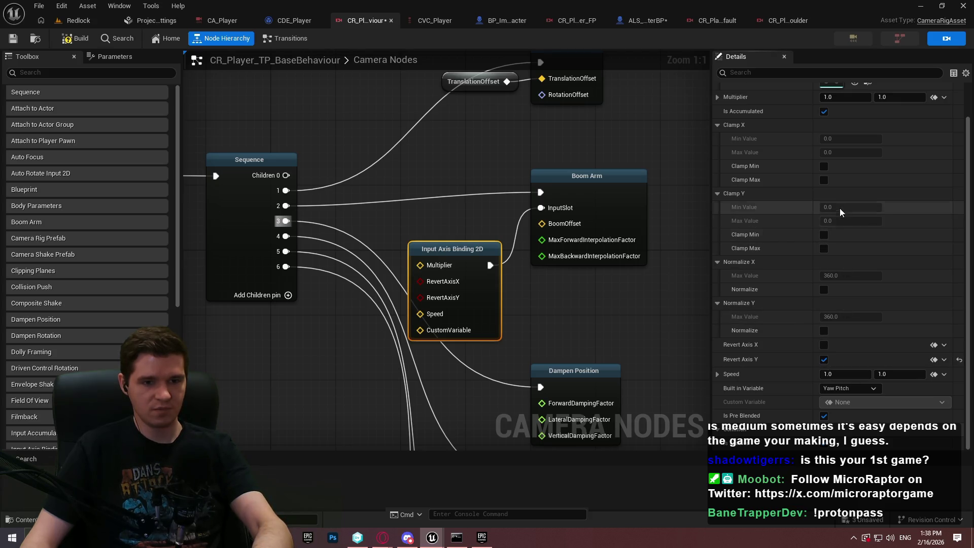
click(824, 235)
click(823, 248)
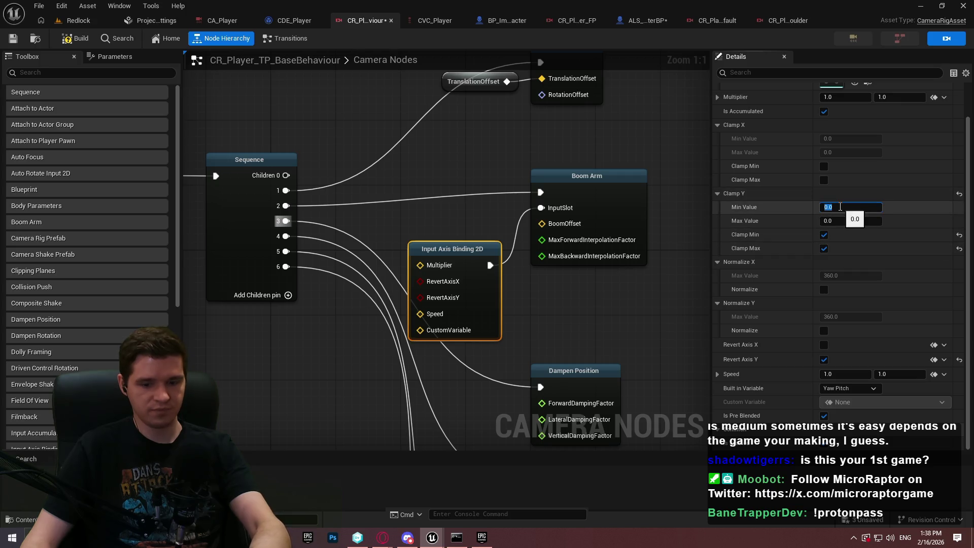
text(-50)
text(10)
key(Return)
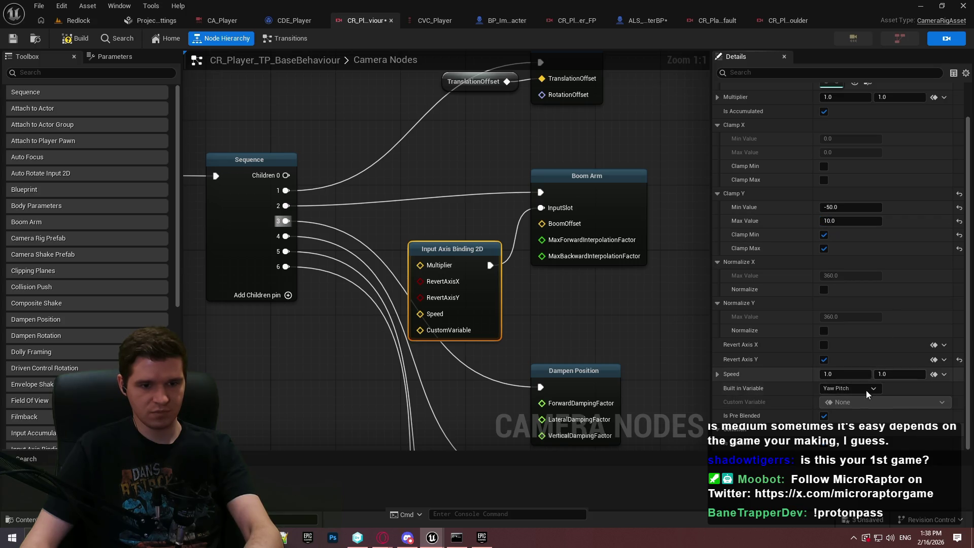
click(845, 373)
text(5)
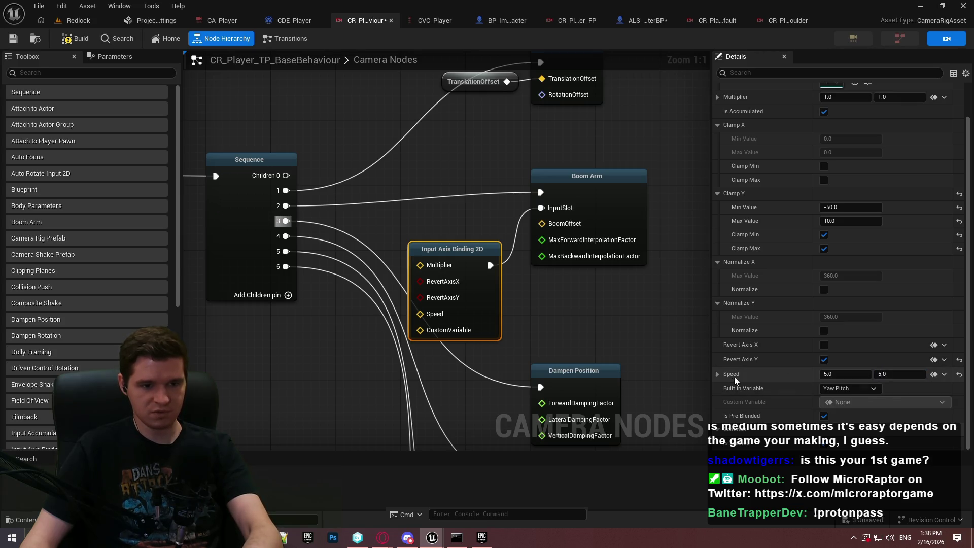
click(76, 20)
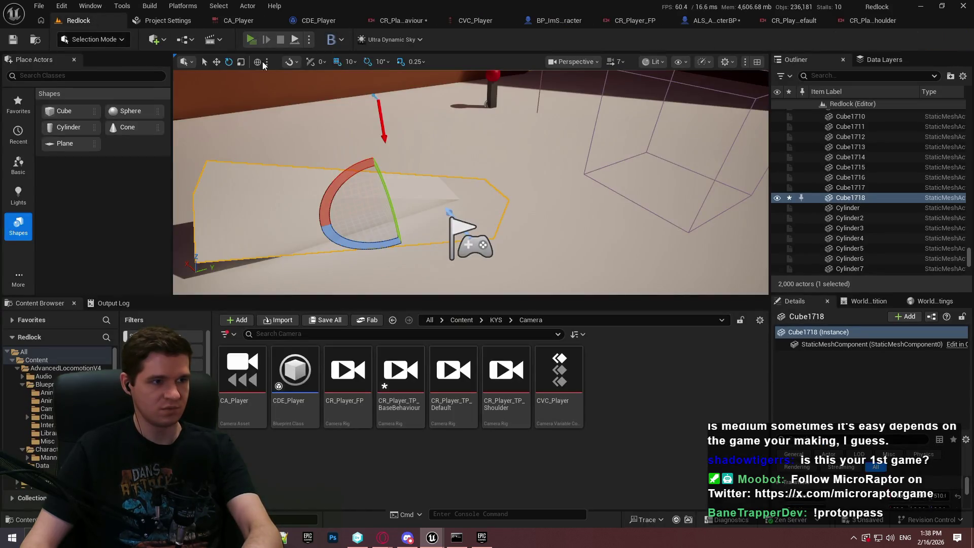
Play-test the level in standalone mode, then return to the camera rig graph.
key(alt+p)
click(497, 441)
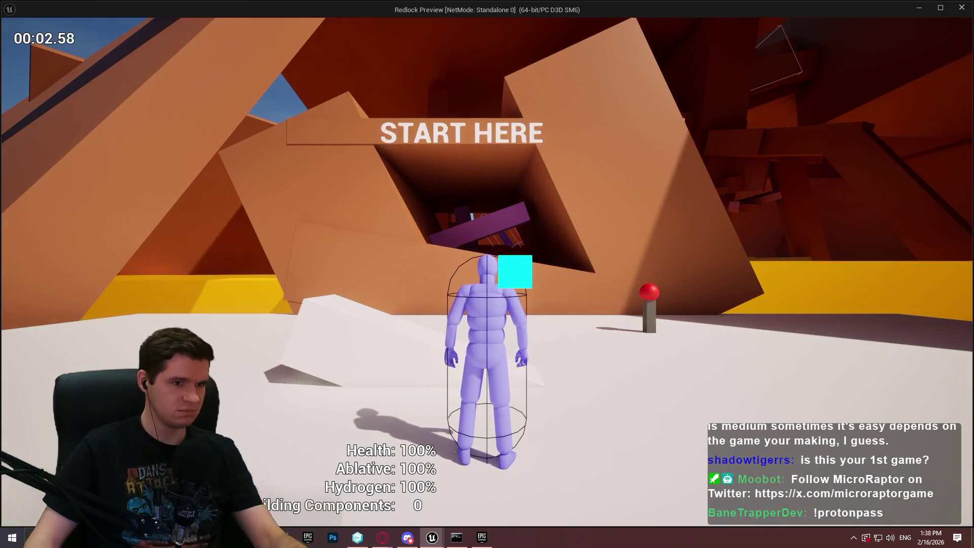
key(Escape)
click(386, 20)
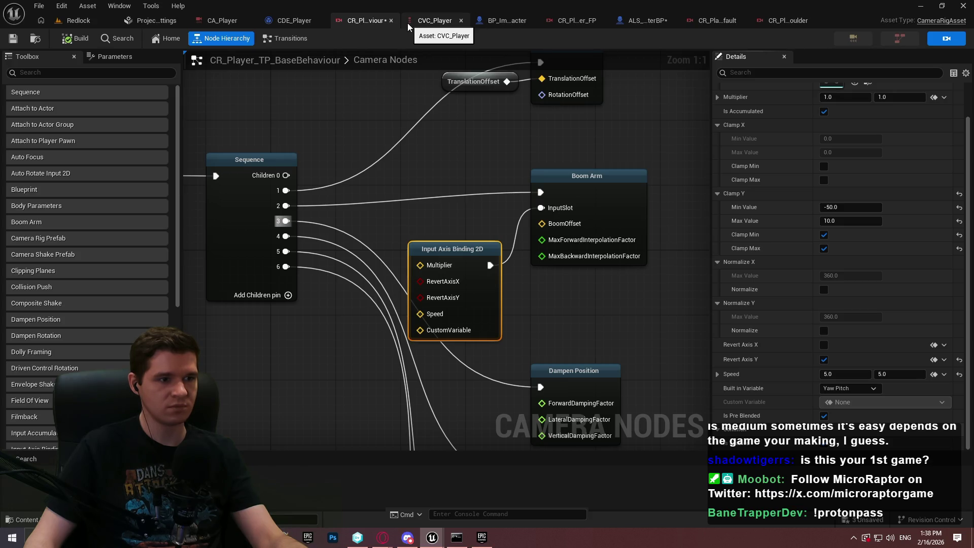
Delete the Input Axis Binding 2D node from Boom Arm's InputSlot.
scroll(817, 241, up, 2)
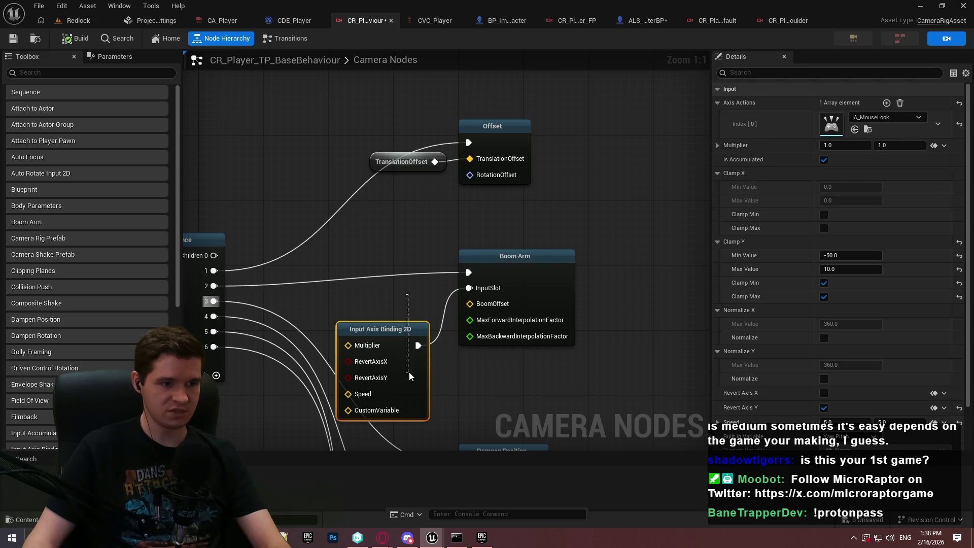
key(Delete)
click(477, 282)
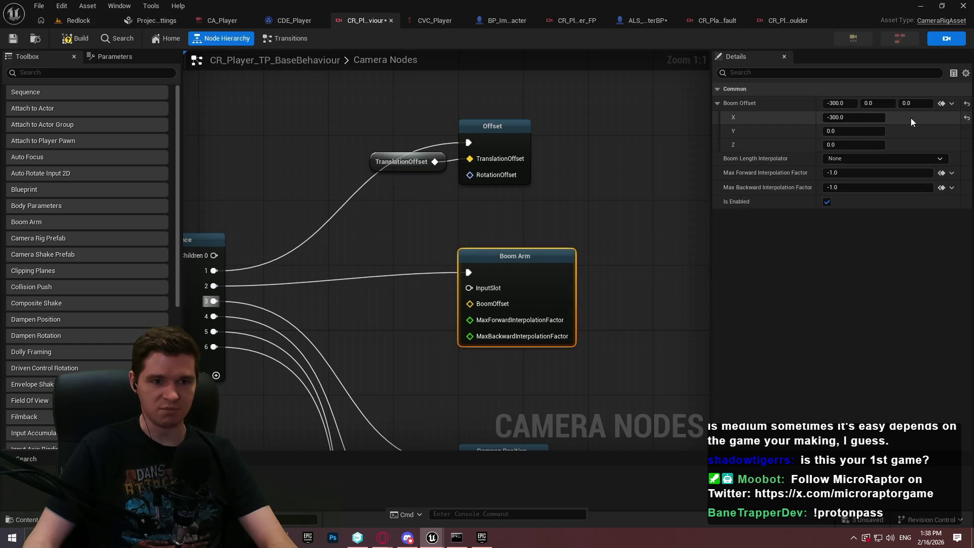
Add a new Input Axis Binding 2D on Boom Arm's InputSlot with Axis Actions IA_MouseLook.
click(717, 103)
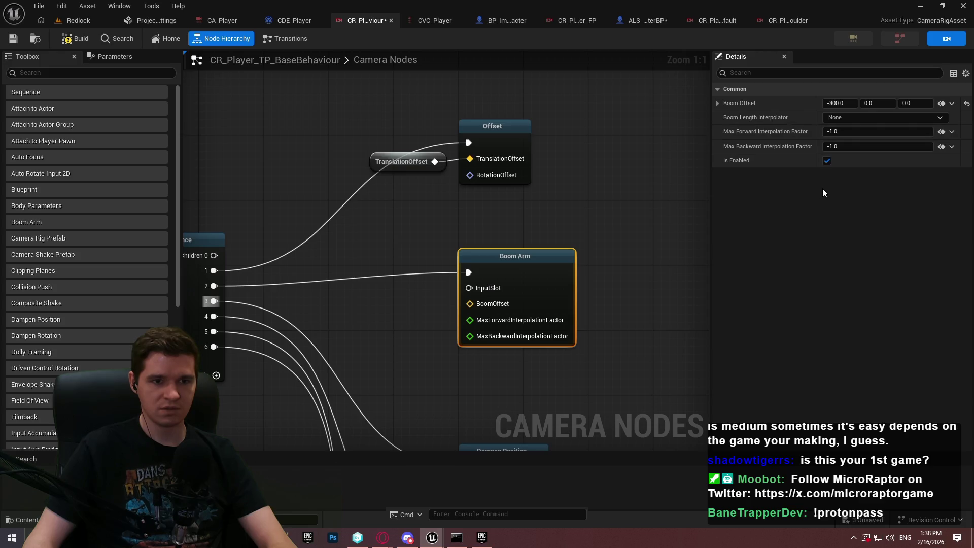
drag(479, 294, 391, 315)
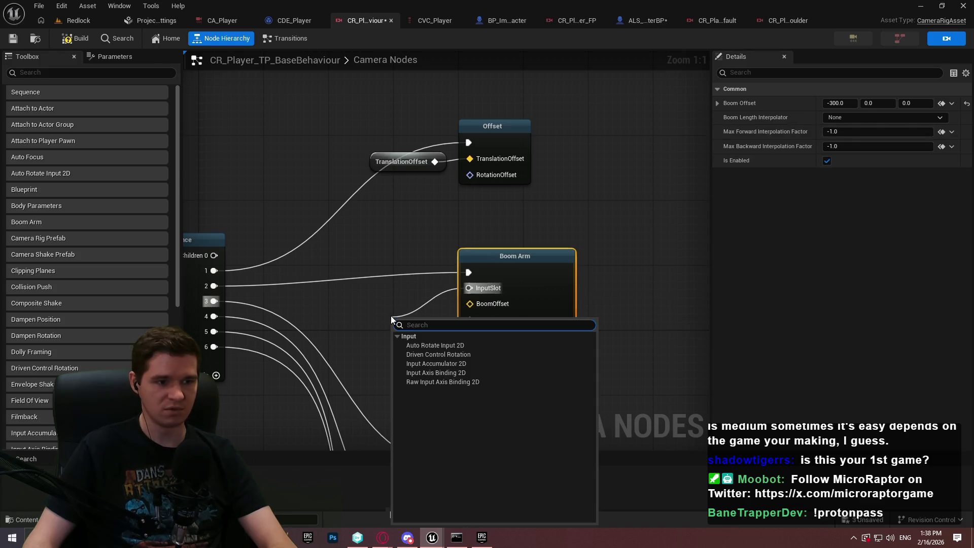
click(451, 373)
mouse_move(445, 321)
mouse_down()
mouse_move(345, 294)
mouse_move(394, 294)
mouse_up()
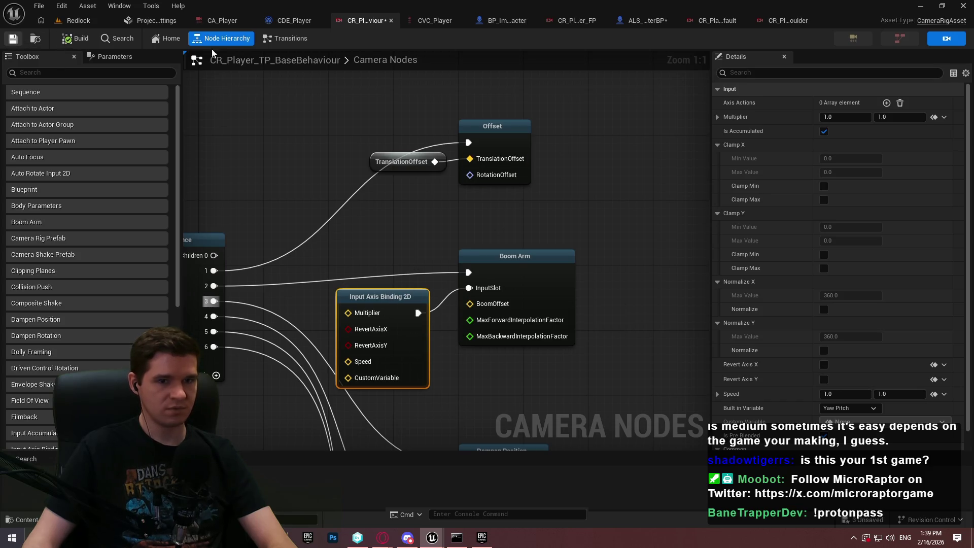
click(886, 103)
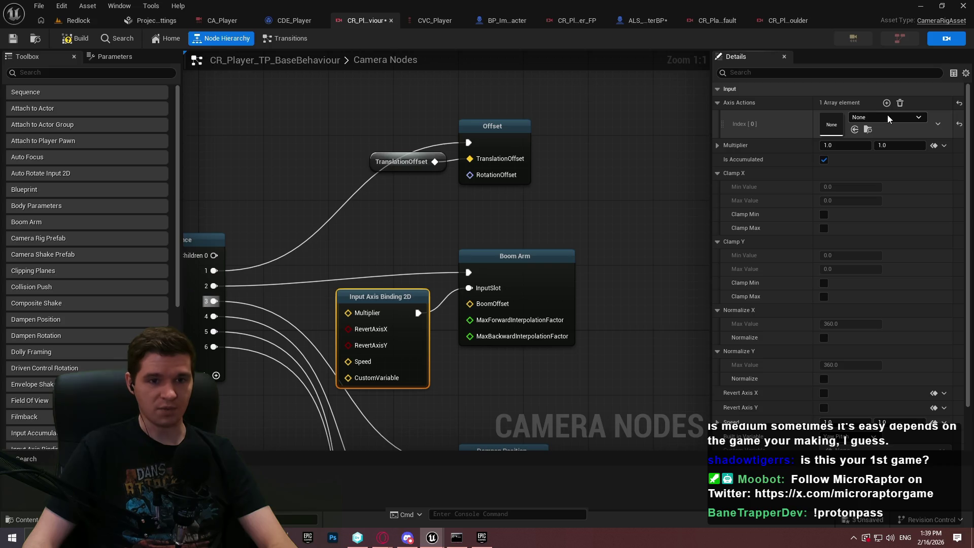
click(881, 118)
scroll(907, 263, down, 4)
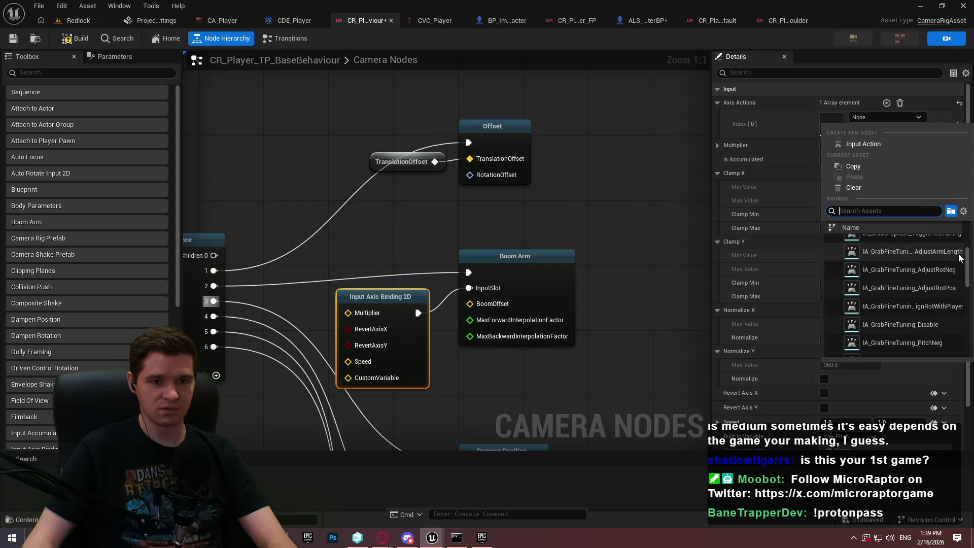
scroll(924, 277, down, 8)
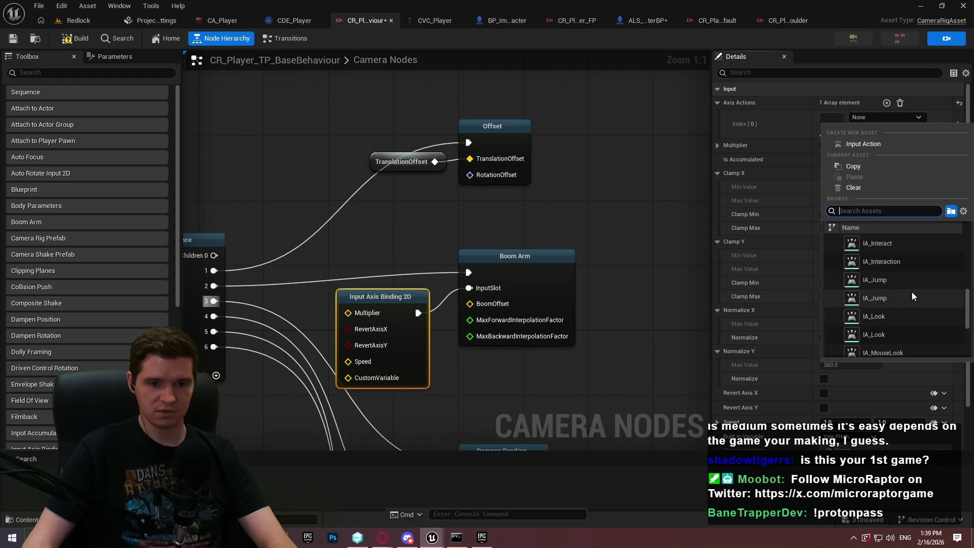
scroll(913, 297, down, 1)
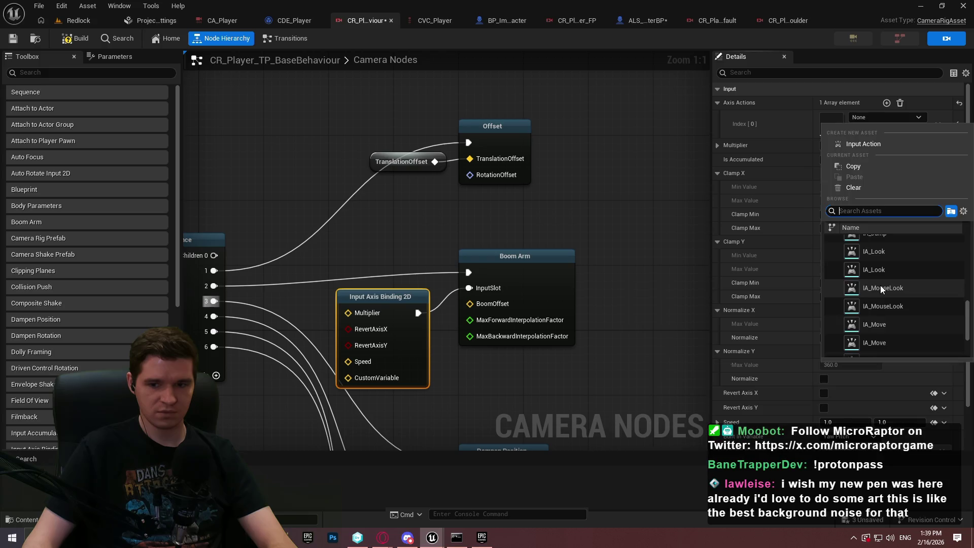
click(881, 286)
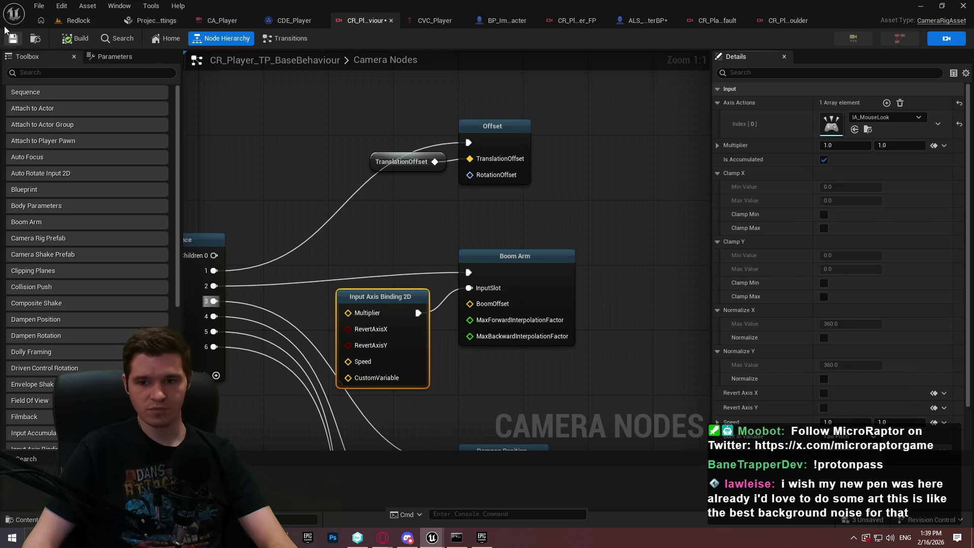
Save the camera rig and run a play test of the level.
click(13, 38)
click(77, 20)
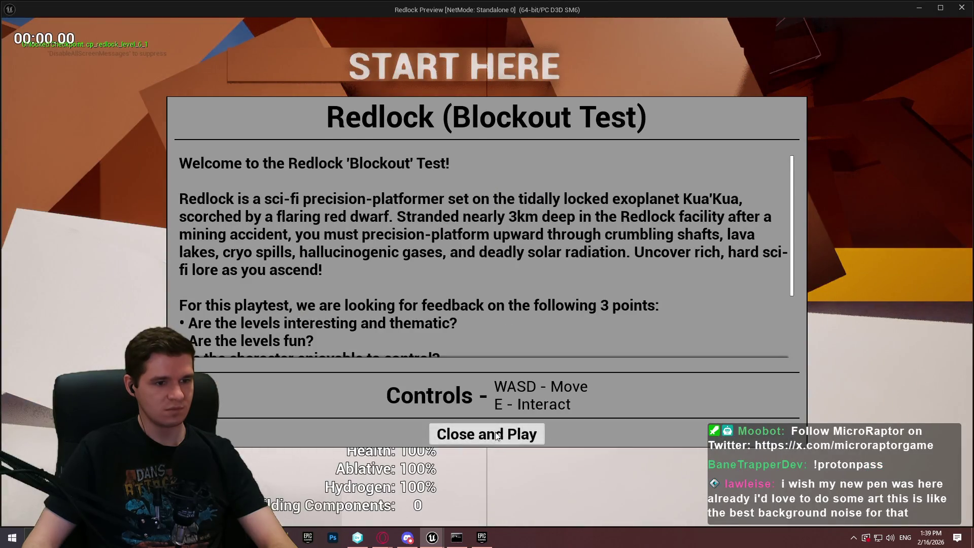
click(486, 433)
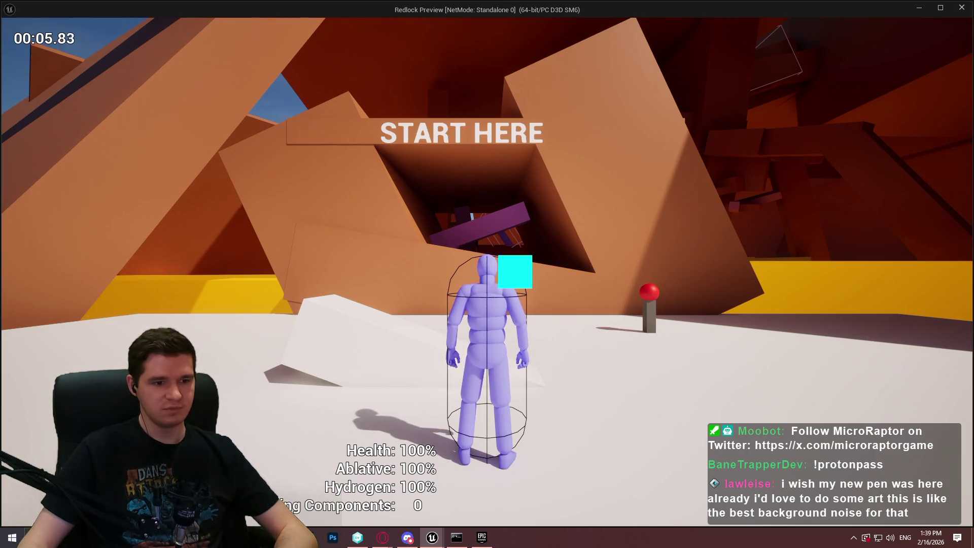
key(Escape)
click(917, 198)
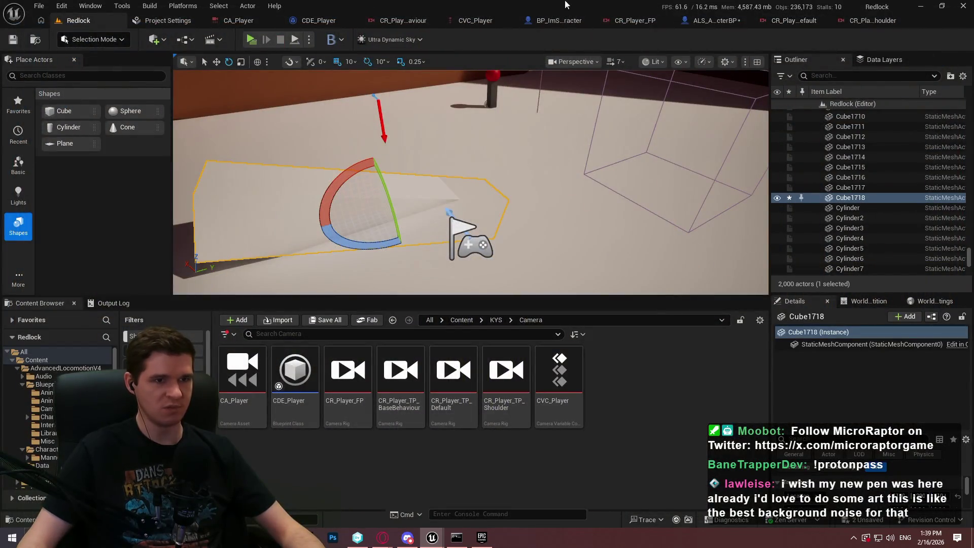
Open the CR_Player_TP_Default rig graph and move RootNode down to make room.
click(479, 18)
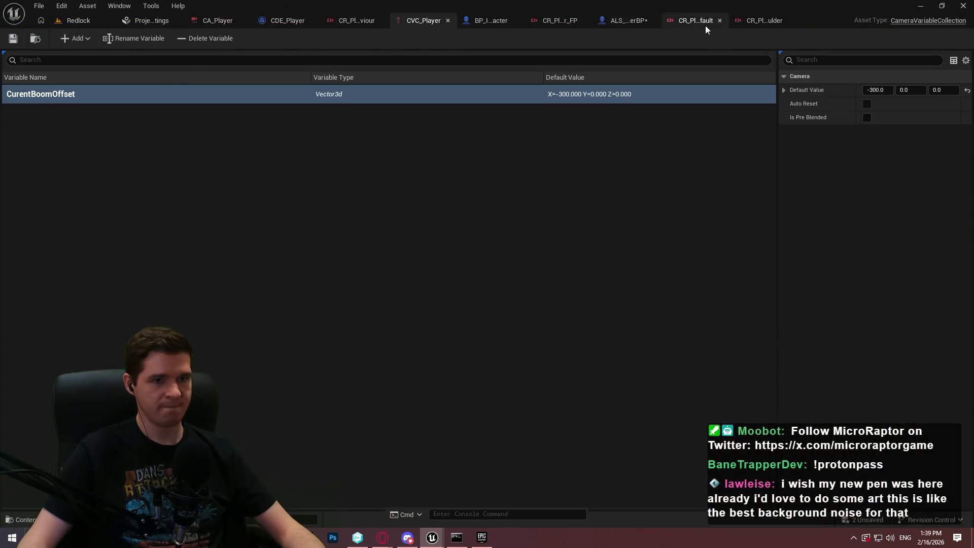
click(705, 25)
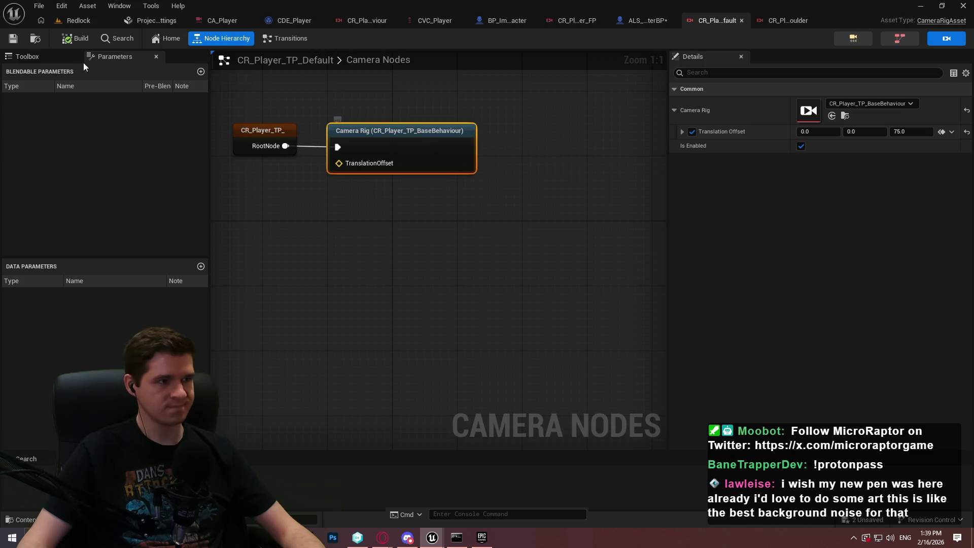
click(7, 60)
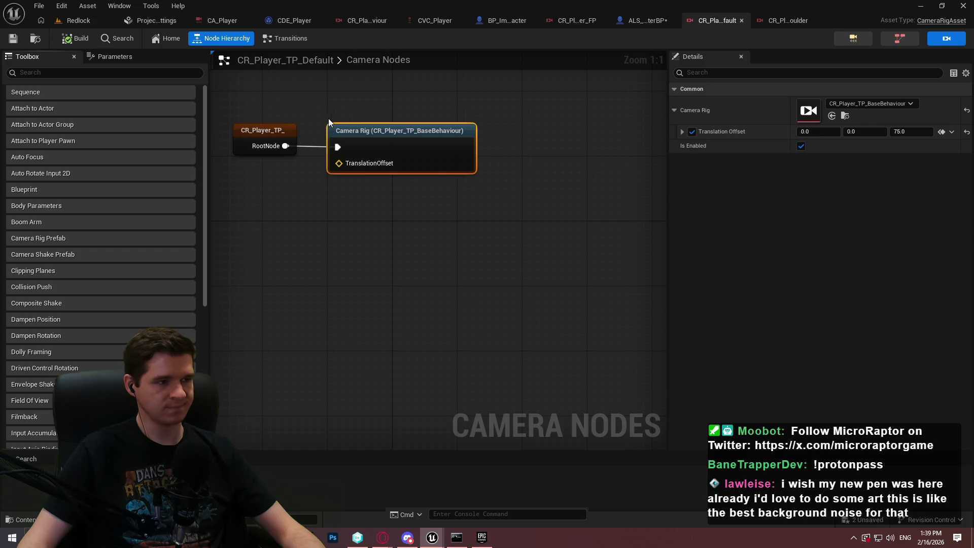
drag(416, 117, 434, 201)
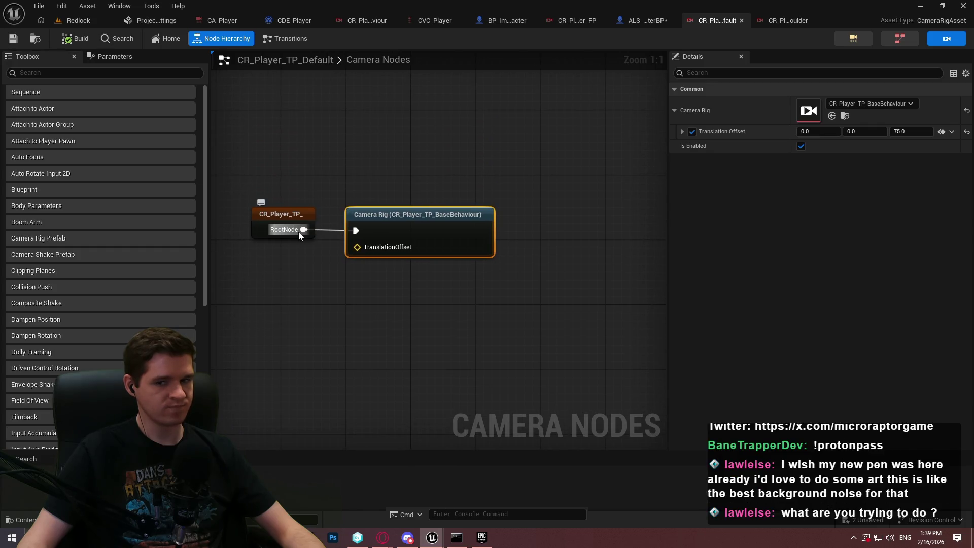
mouse_move(297, 233)
mouse_down()
mouse_move(310, 333)
mouse_move(376, 337)
mouse_up()
Try a Sequence node under RootNode, undo it, and rewire RootNode to the Camera Rig.
text(seq)
key(Return)
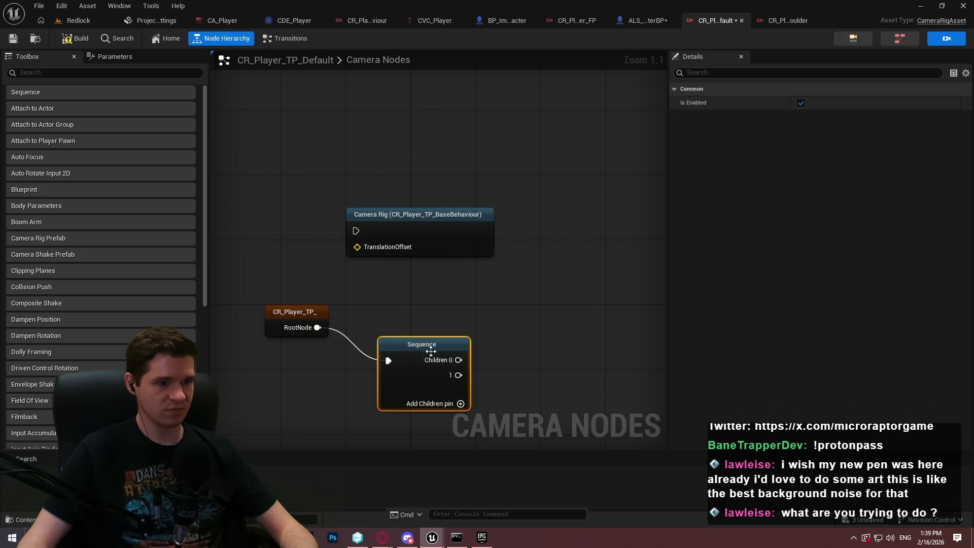
drag(455, 357, 284, 130)
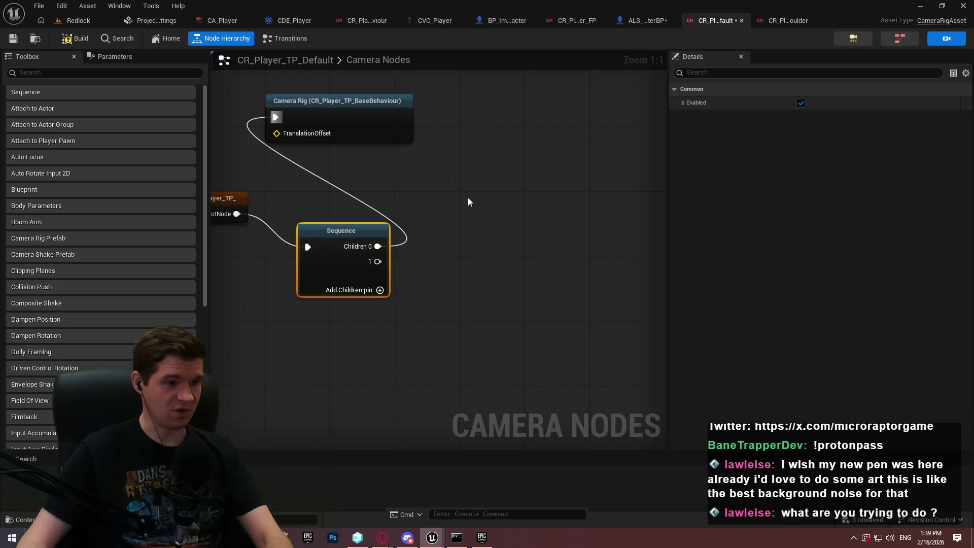
key(ctrl+z)
mouse_move(583, 384)
mouse_down()
mouse_move(569, 285)
mouse_move(613, 293)
mouse_up()
click(607, 336)
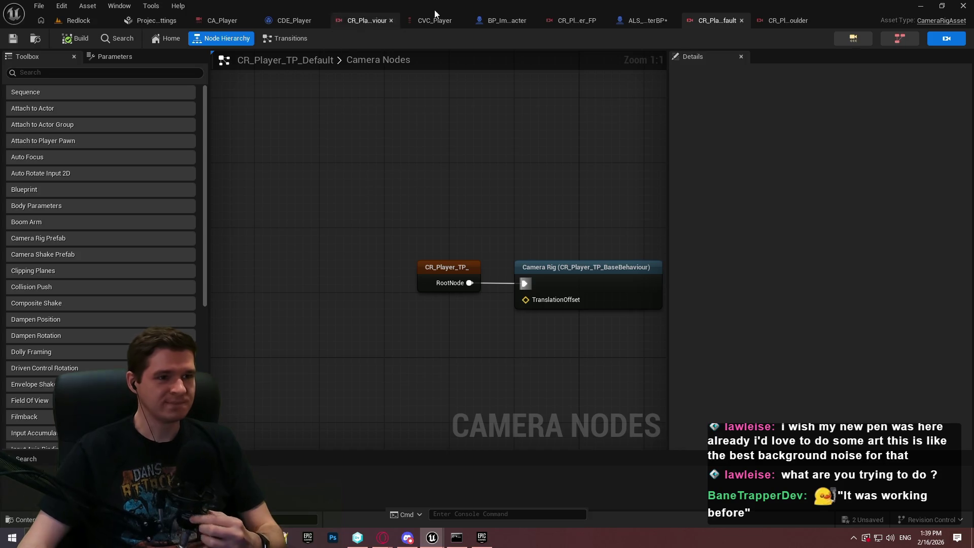
click(506, 20)
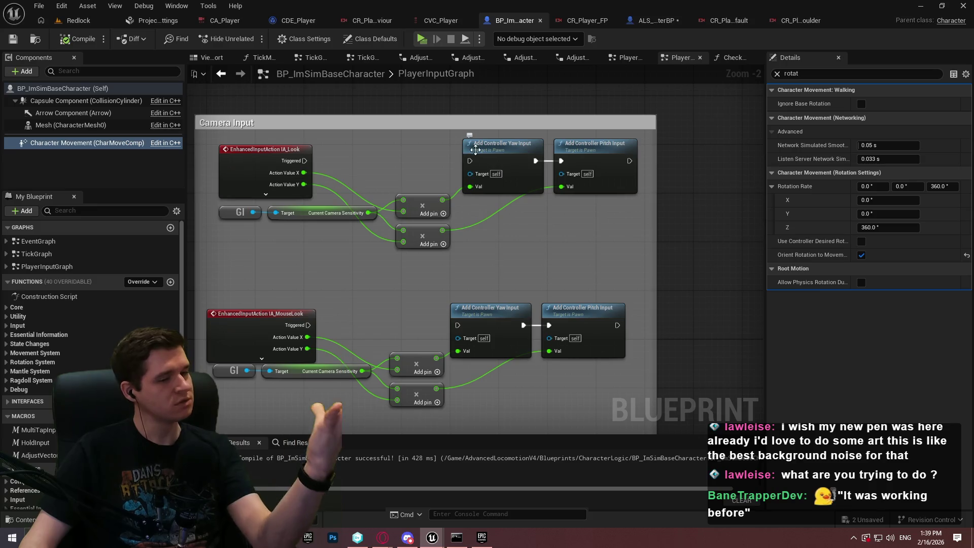
Connect the IA_MouseLook and IA_Look Triggered pins to Add Controller Yaw Input.
mouse_move(457, 326)
mouse_down()
mouse_move(311, 340)
mouse_move(308, 325)
mouse_up()
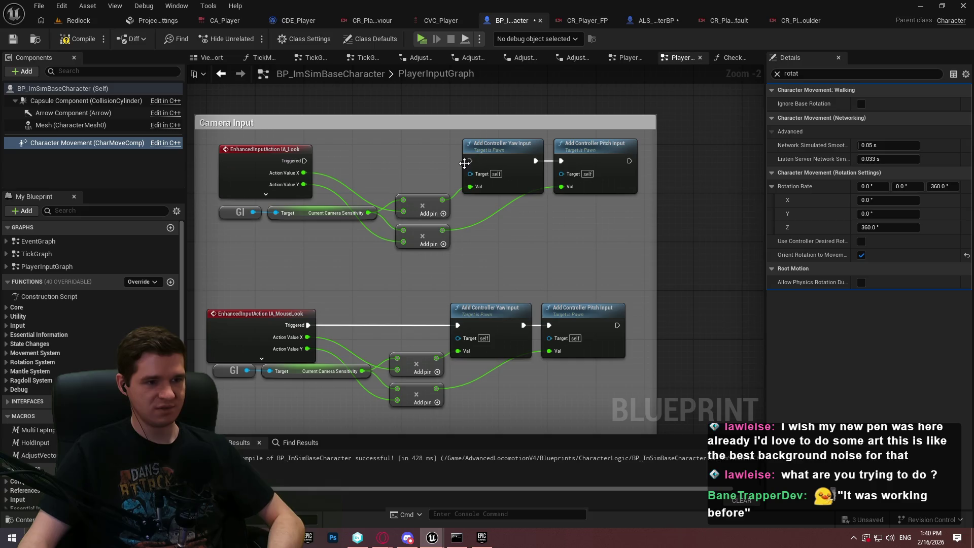
mouse_move(469, 161)
mouse_down()
mouse_move(474, 167)
mouse_move(304, 161)
mouse_up()
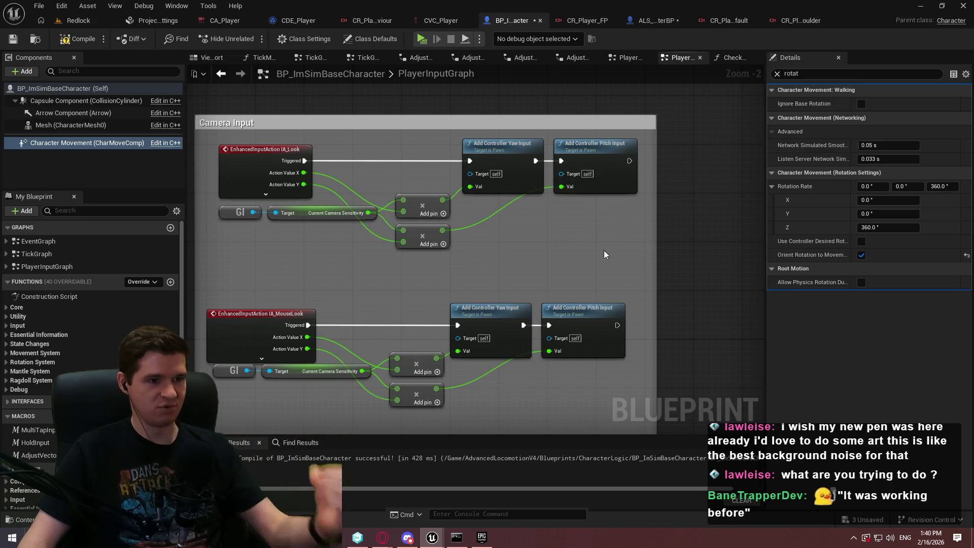
click(776, 74)
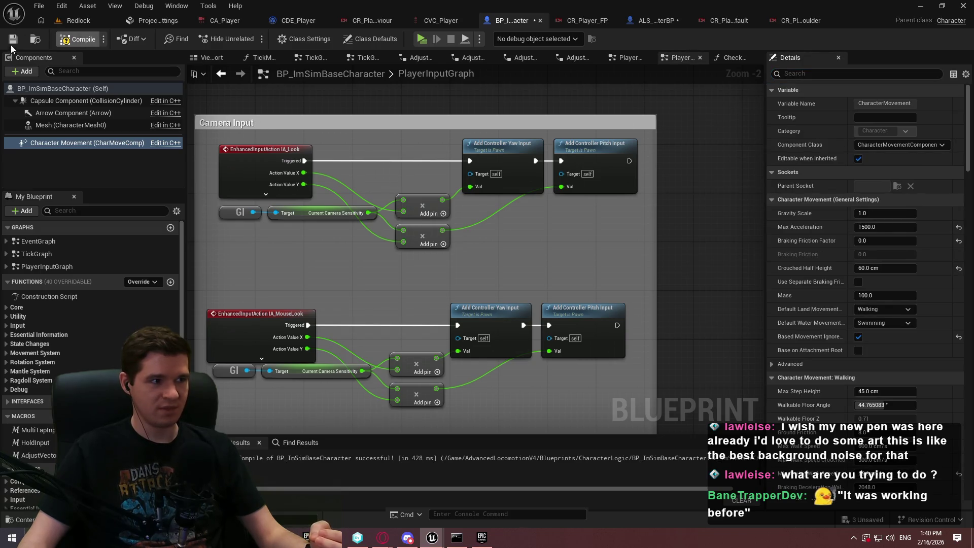
Delete the rig's Input Axis Binding 2D node and play-test the Redlock level.
click(373, 20)
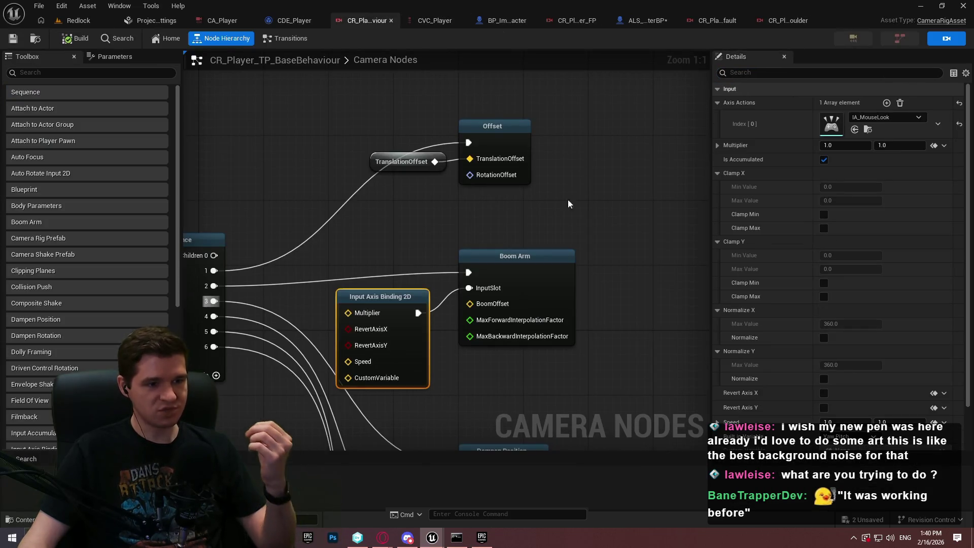
key(Delete)
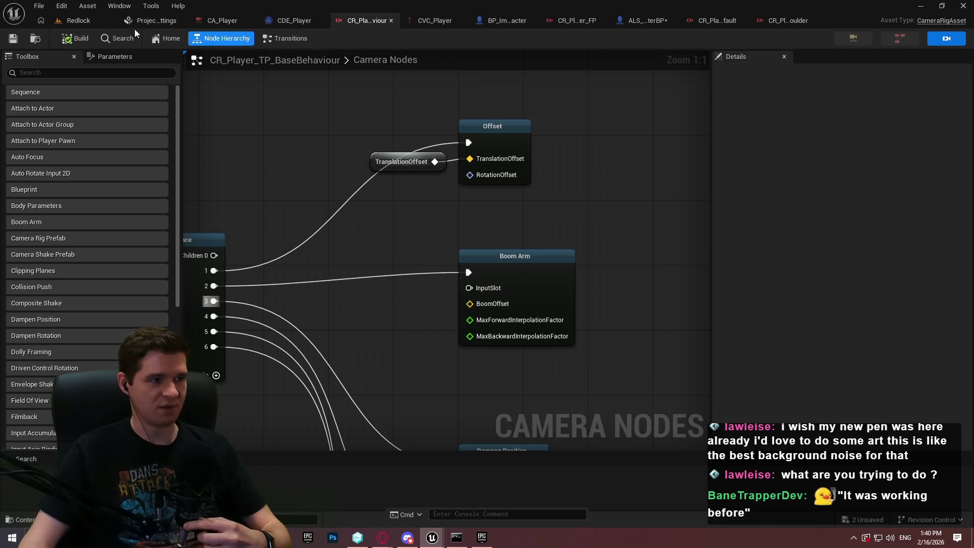
click(78, 20)
click(251, 40)
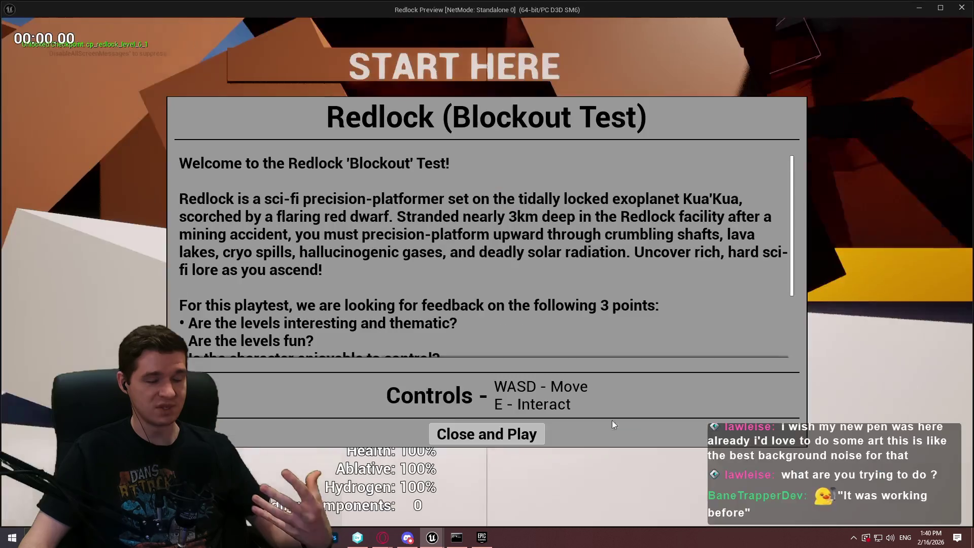
click(487, 433)
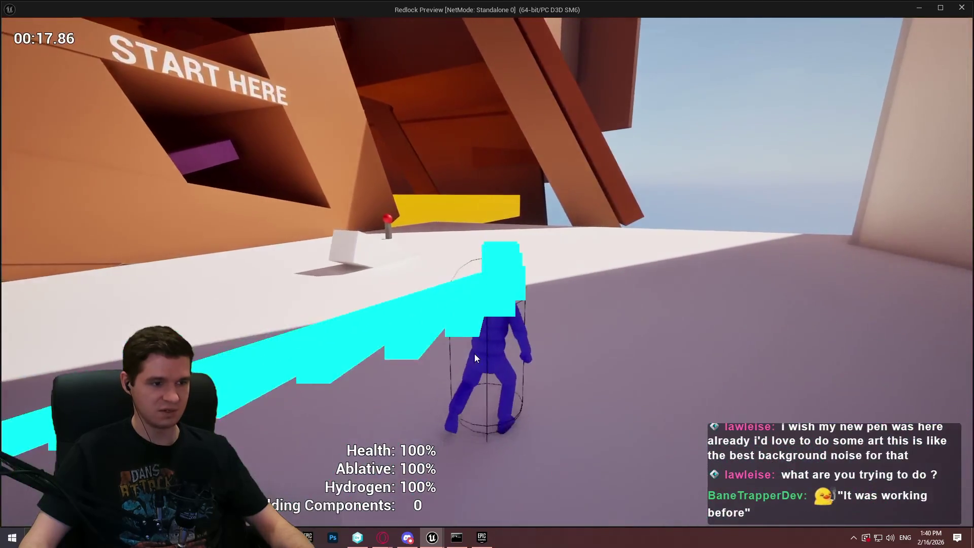
key(Escape)
click(335, 23)
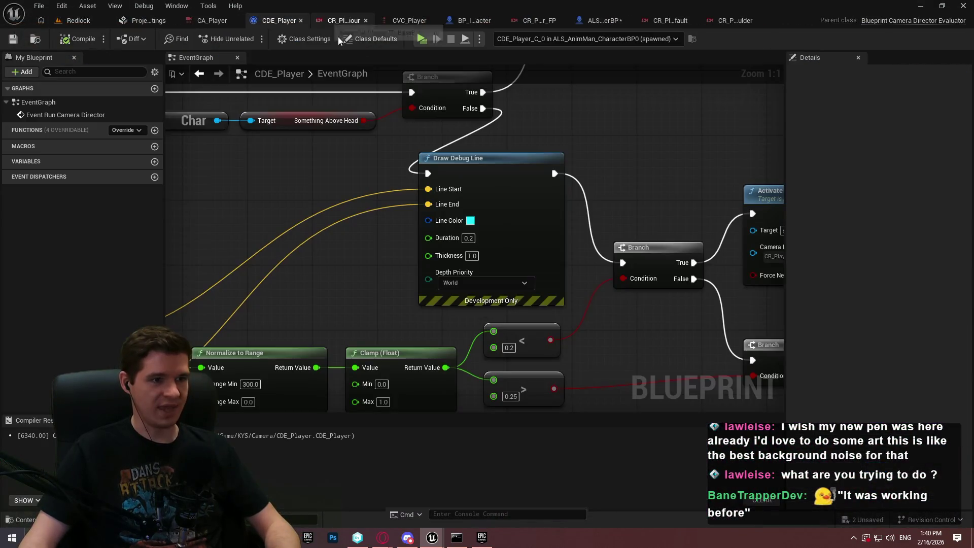
Inspect the Offset node's translation and rotation, then open ALS_AnimMan_CharacterBP.
click(341, 25)
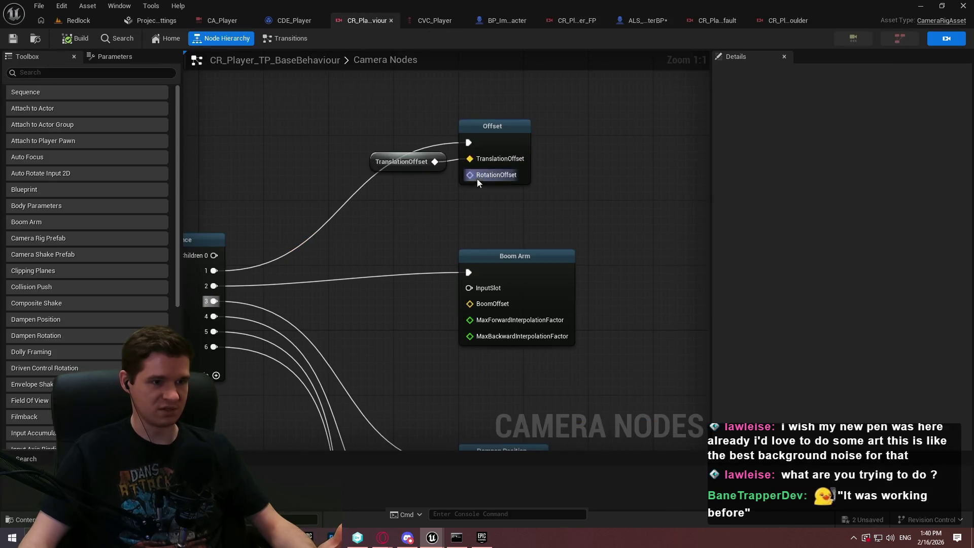
click(488, 141)
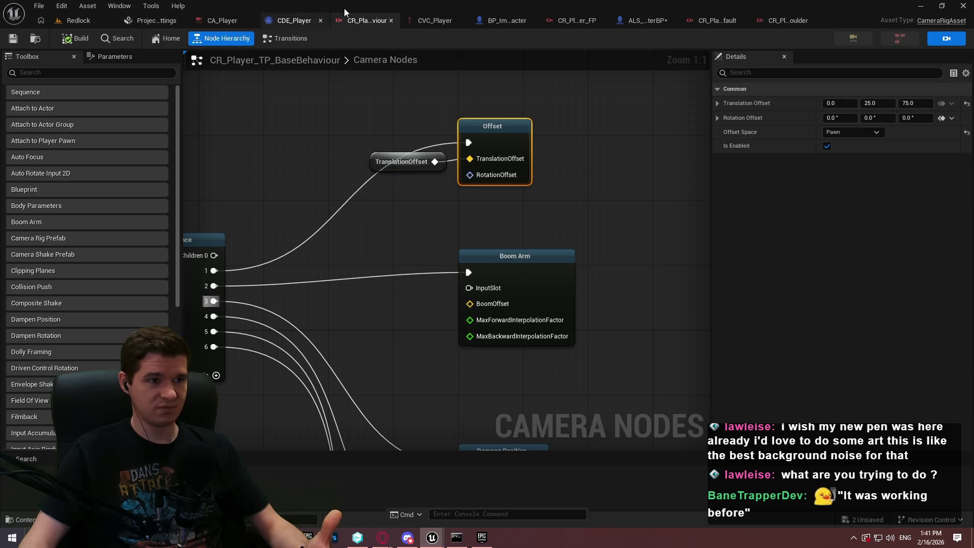
click(654, 25)
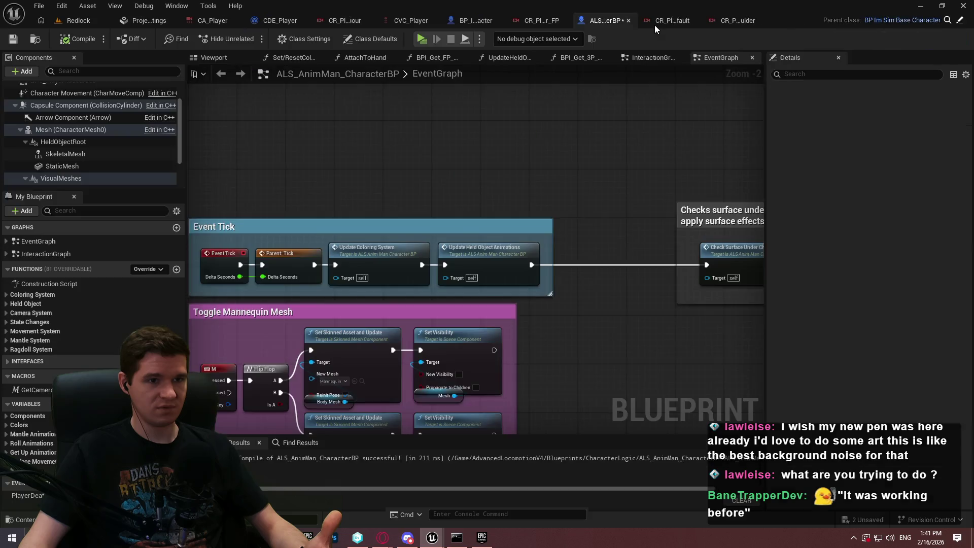
Inspect the character's existing Arrow component in the viewport, then select the Capsule Component.
click(50, 118)
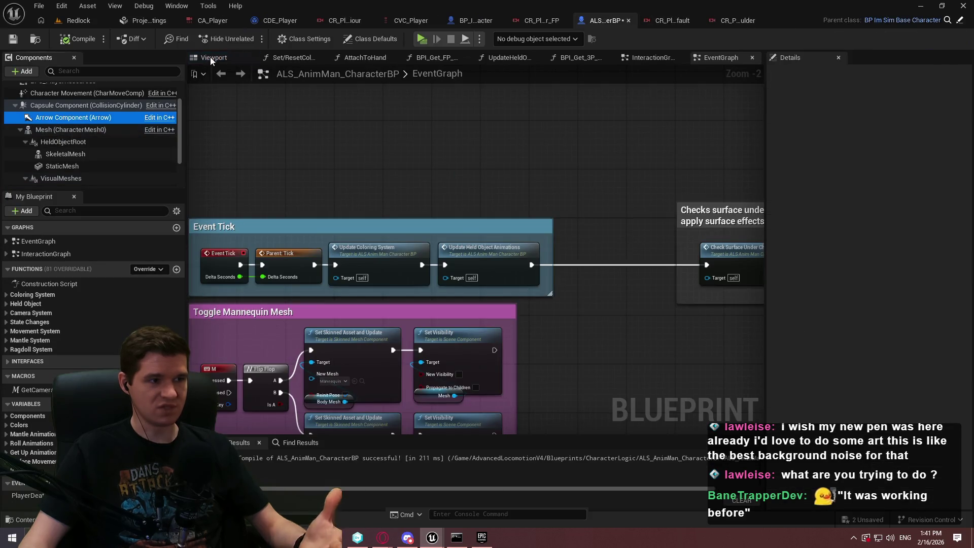
click(210, 58)
click(69, 119)
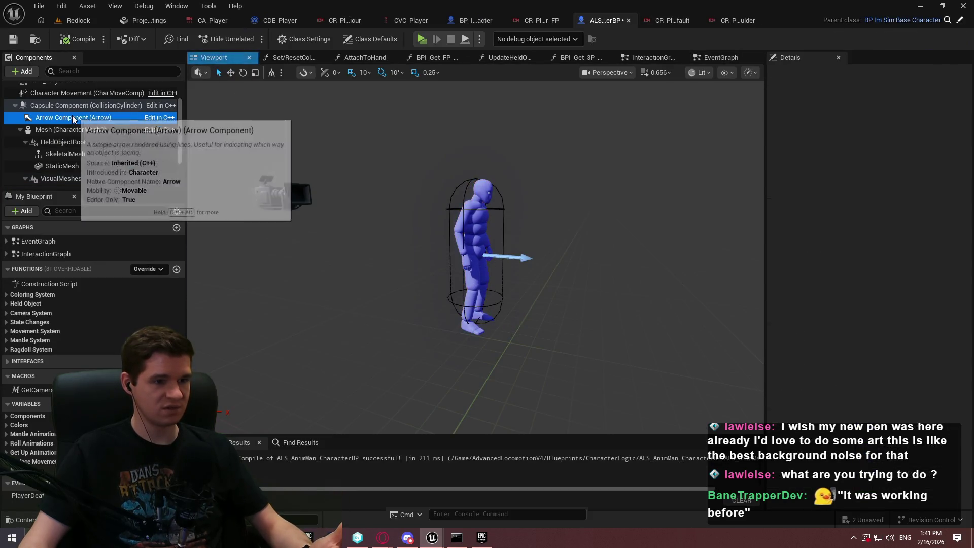
click(56, 105)
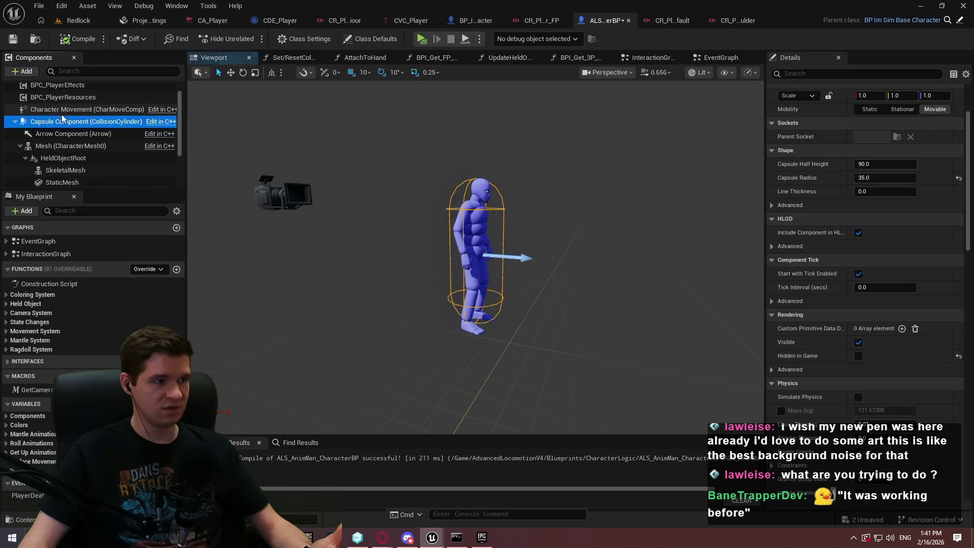
scroll(61, 127, up, 2)
Add an Arrow component under the Capsule Component and make it visible in game.
click(21, 71)
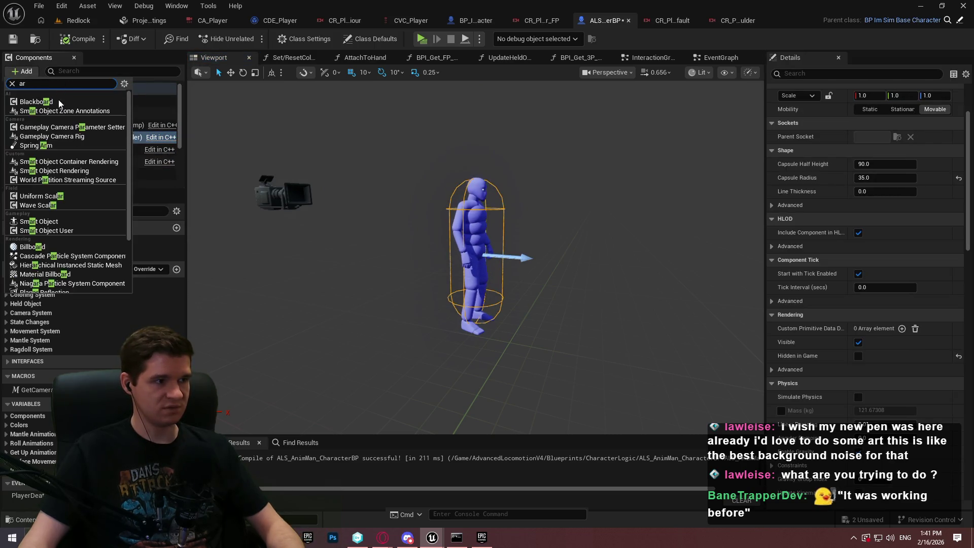
text(arr)
click(44, 119)
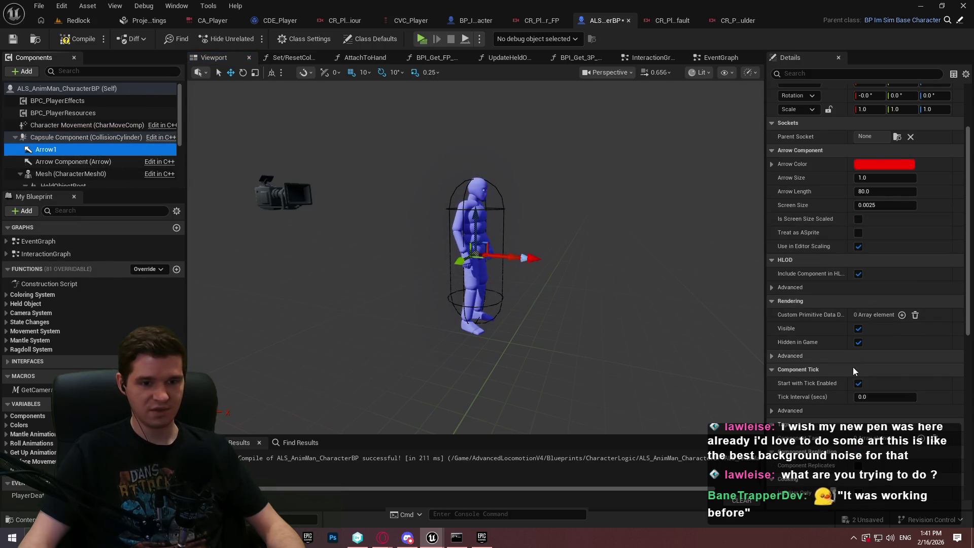
click(859, 343)
Compile ALS_AnimMan_CharacterBP and play-test it, running the character forward before stopping.
click(79, 38)
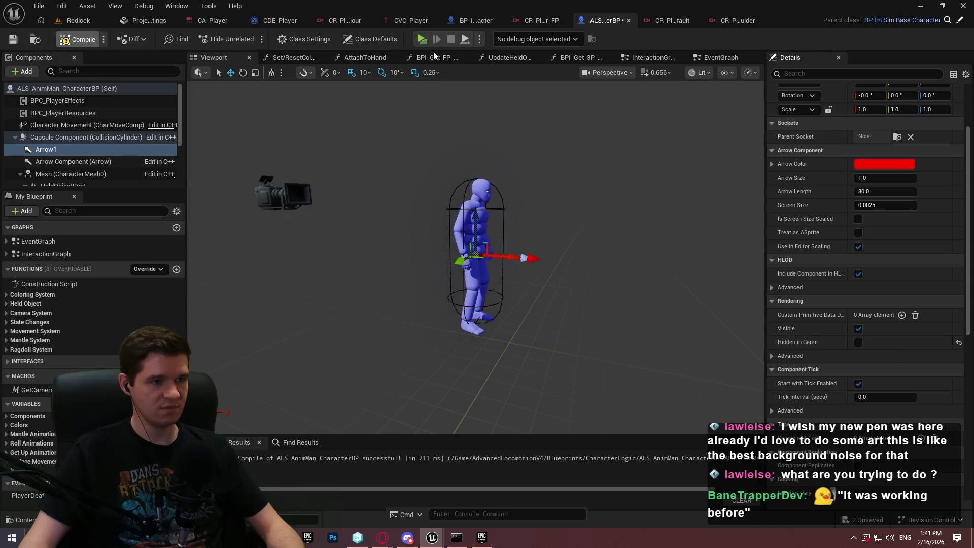
key(alt+p)
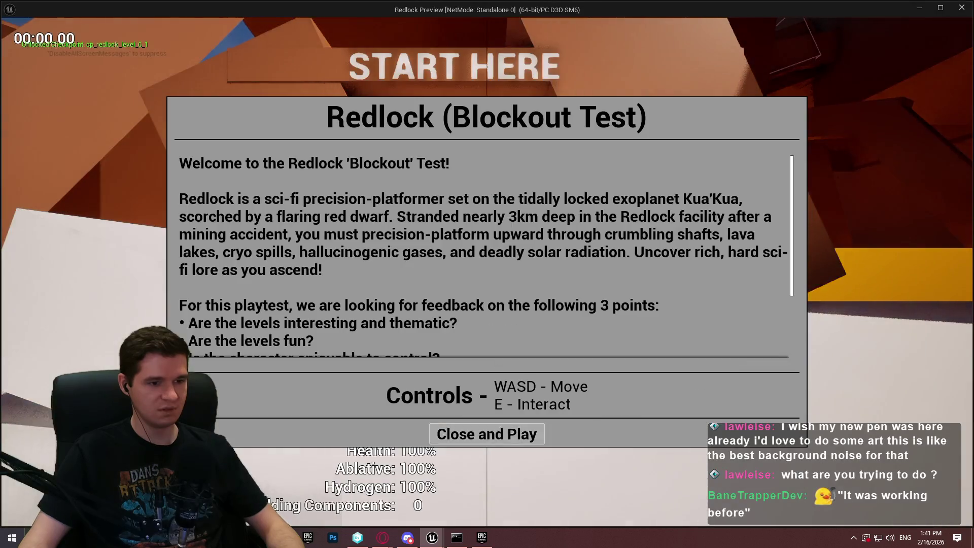
click(487, 433)
key(w)
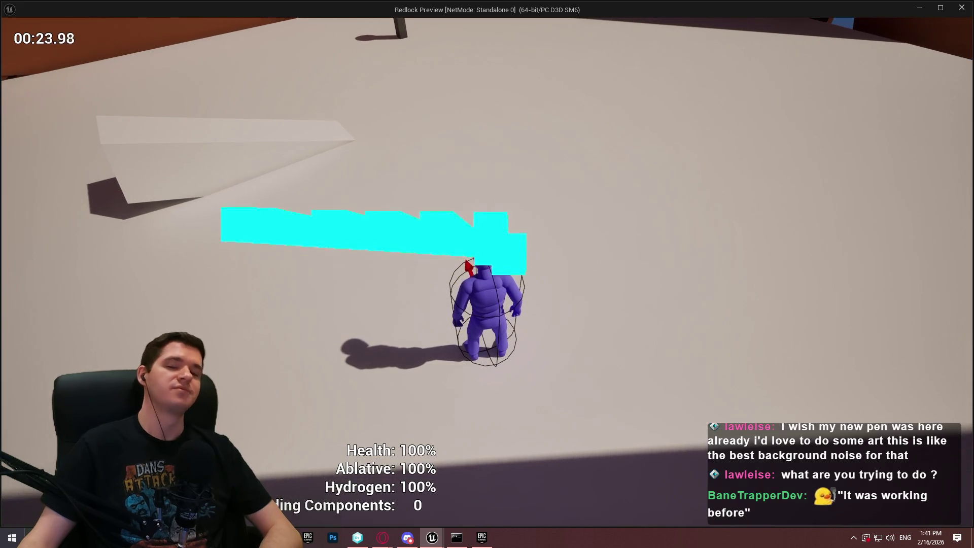
key(Escape)
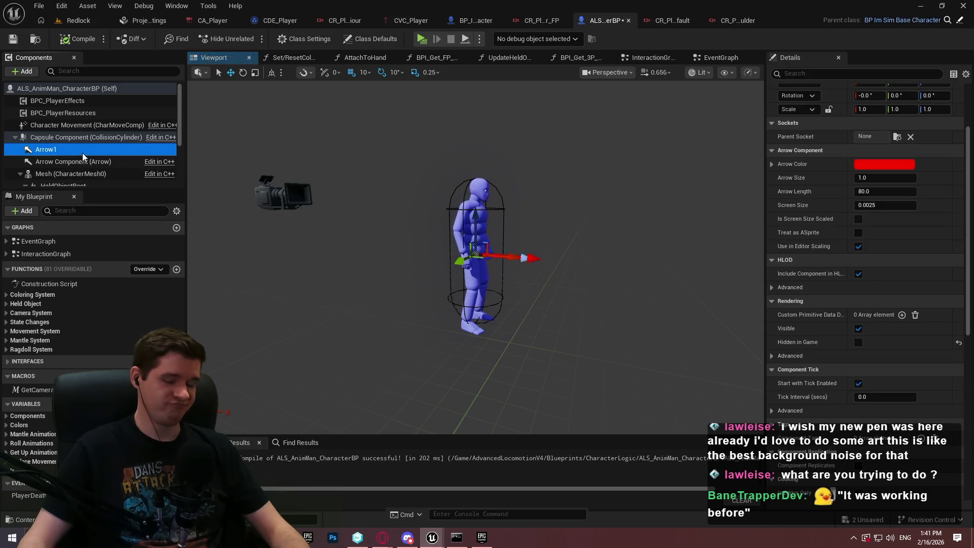
Delete the test Arrow1 component and browse the capsule's child components.
key(Delete)
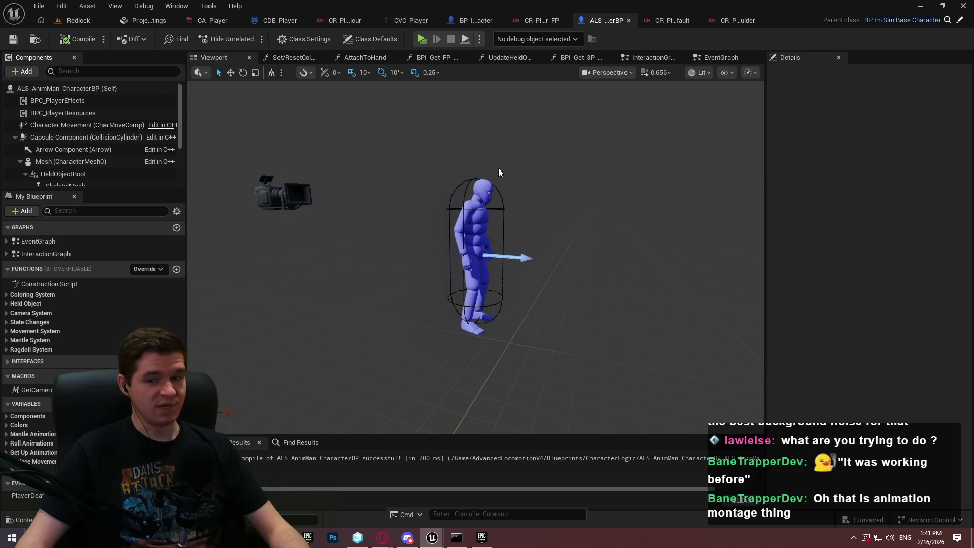
click(16, 137)
click(15, 137)
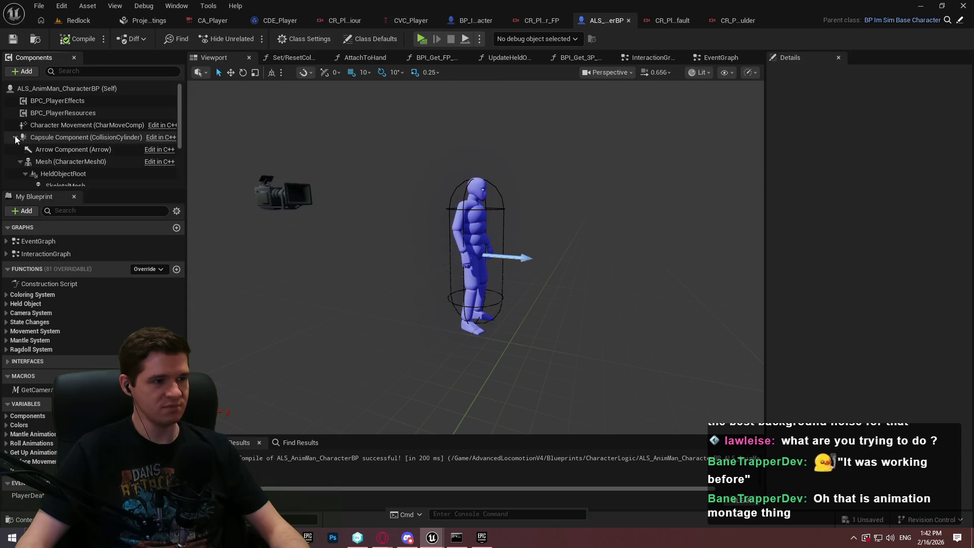
scroll(98, 147, down, 3)
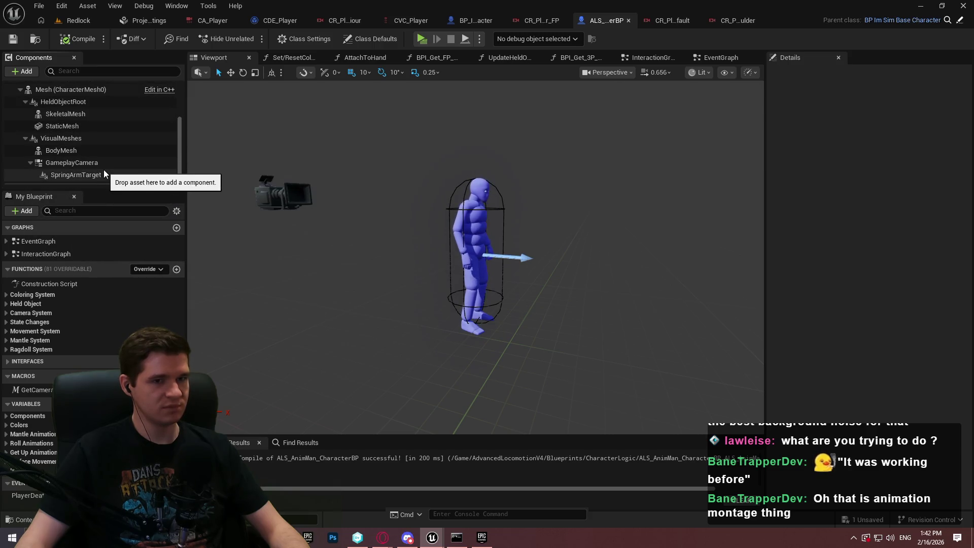
scroll(108, 160, up, 2)
scroll(108, 159, down, 3)
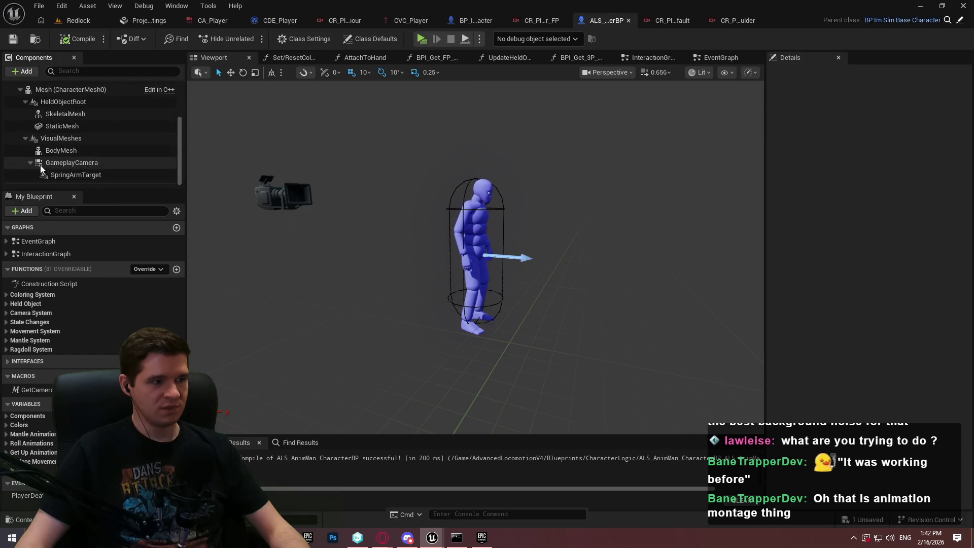
scroll(69, 162, up, 3)
scroll(68, 159, down, 3)
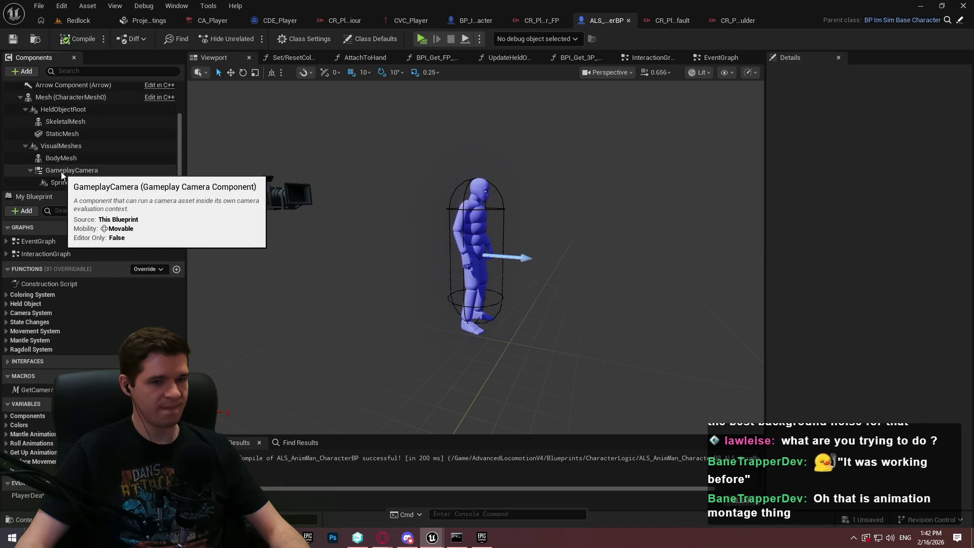
Delete the SpringArmTarget component under GameplayCamera and save the character blueprint.
click(60, 171)
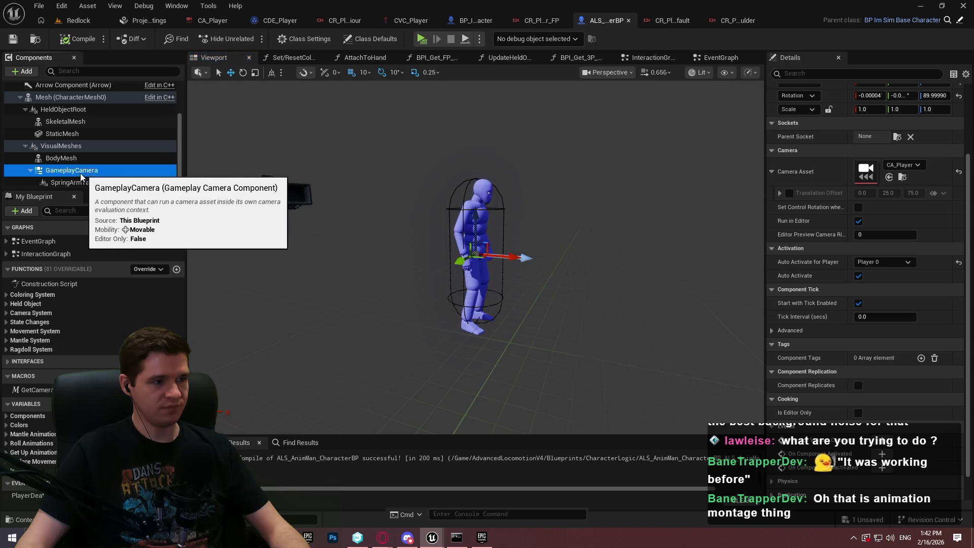
click(72, 181)
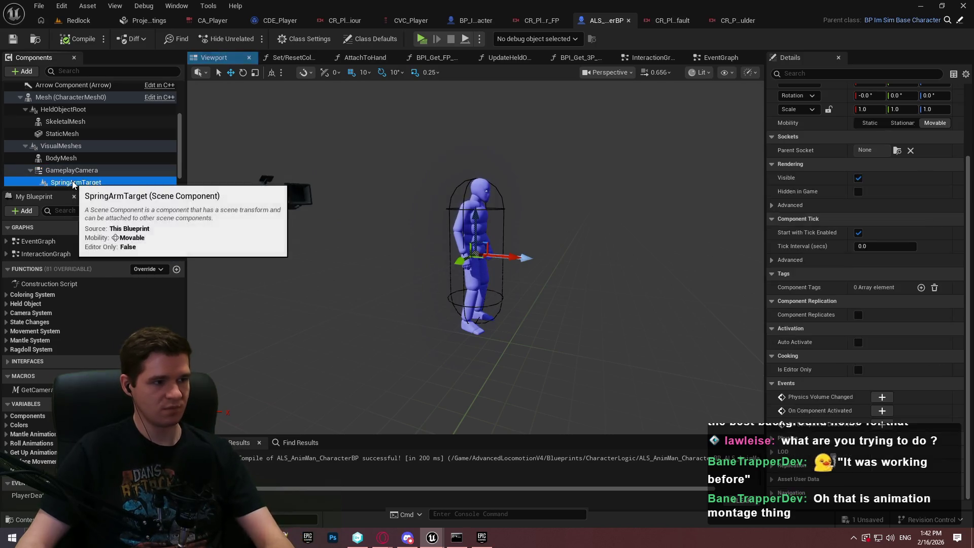
key(Delete)
click(19, 41)
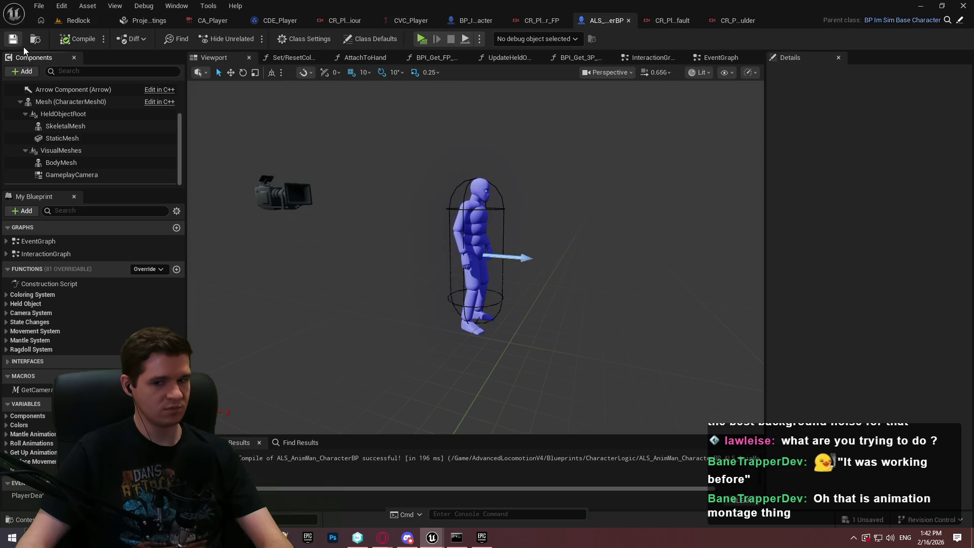
Select GameplayCamera and widen the Details panel to read its long property names.
click(89, 176)
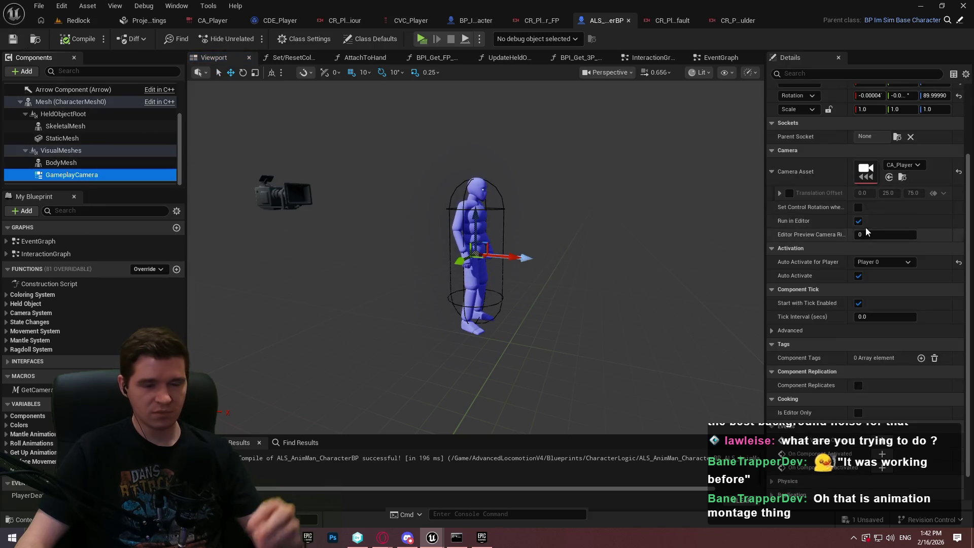
mouse_move(823, 209)
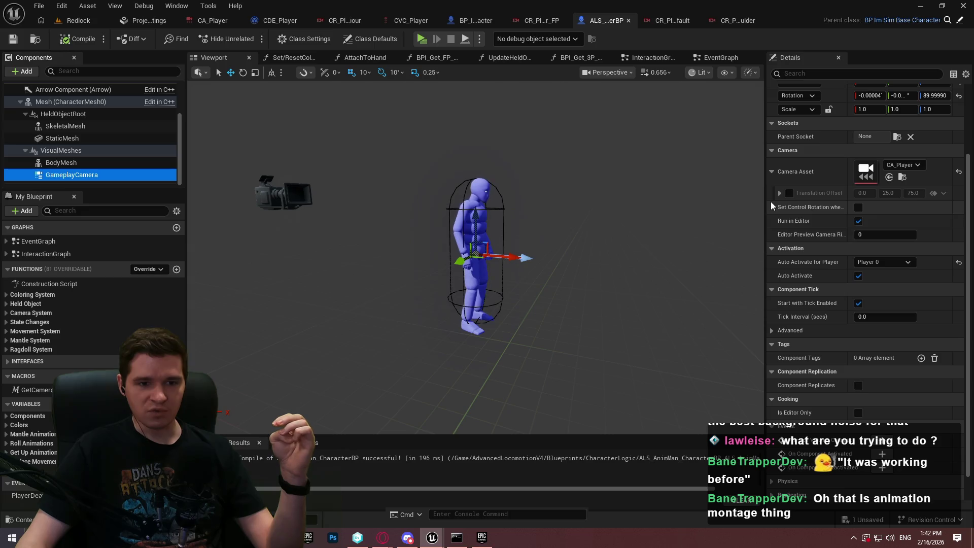
drag(765, 201, 563, 199)
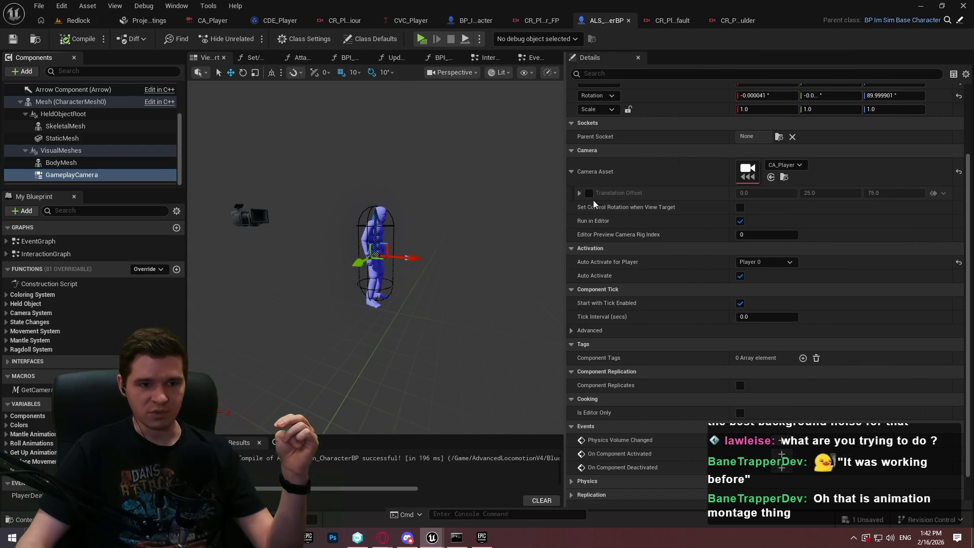
mouse_move(637, 210)
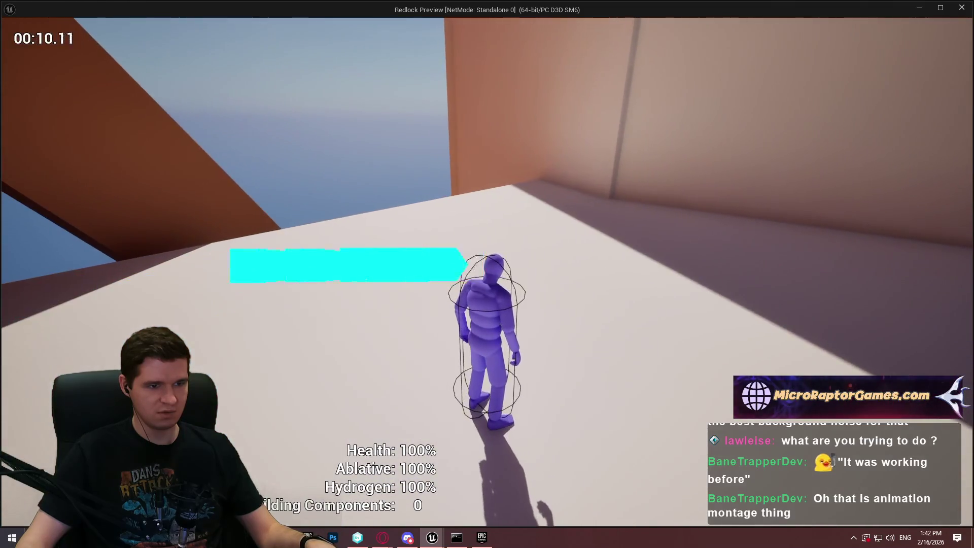
Stop the play test, save with Ctrl+S, and review GameplayCamera's Translation Offset property.
key(Escape)
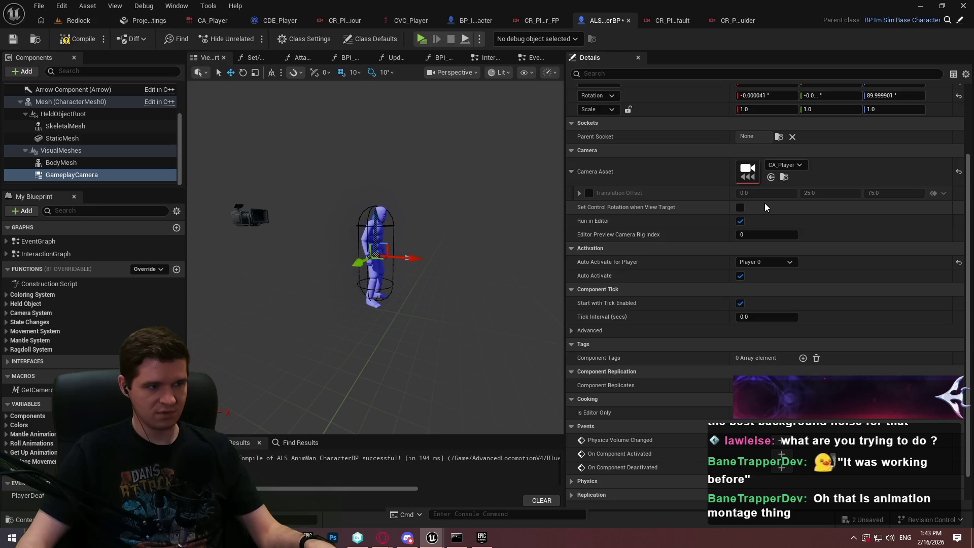
key(ctrl+s)
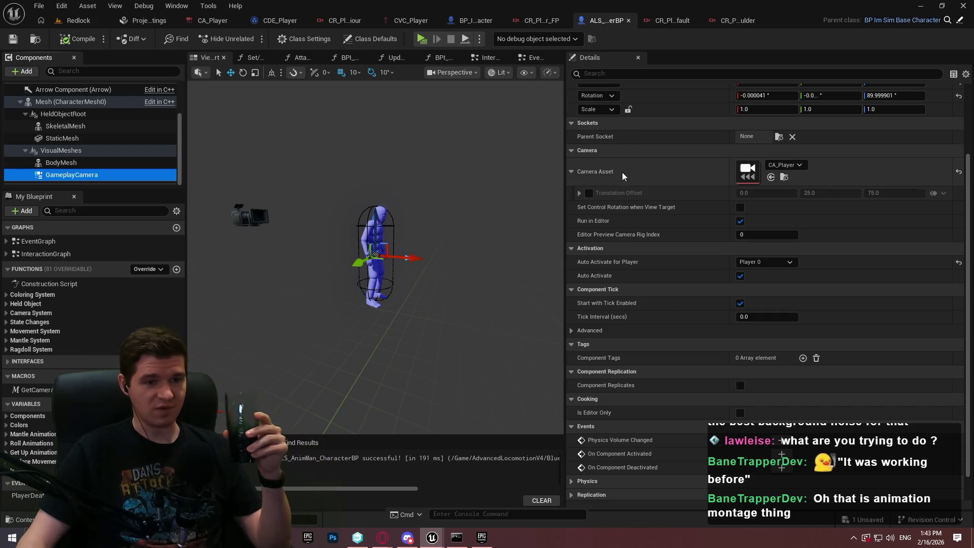
click(625, 198)
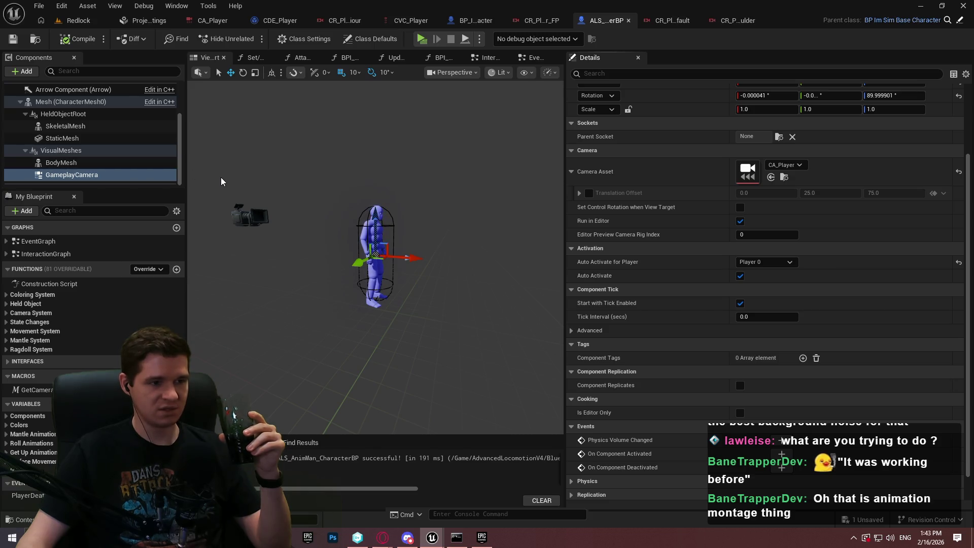
click(172, 175)
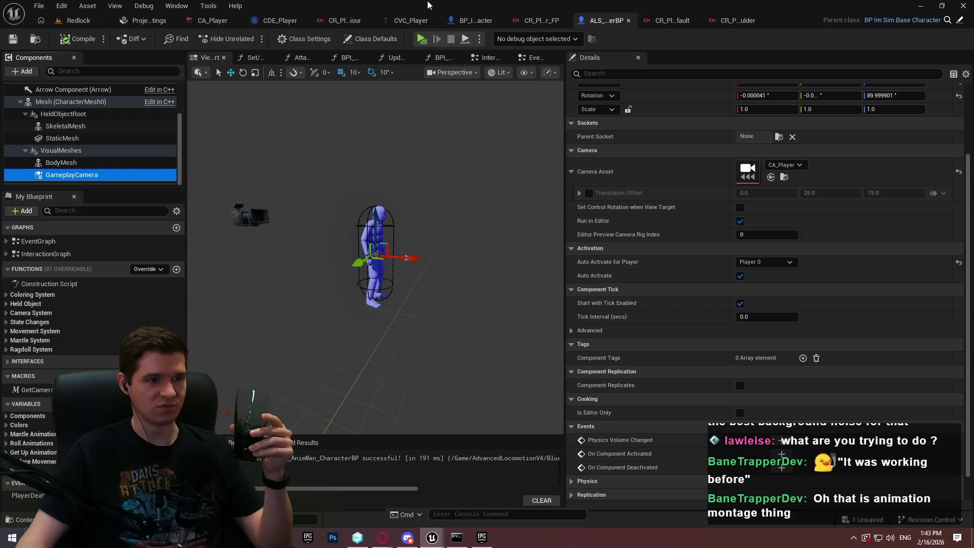
click(464, 26)
Review the CDE_Player, CVC_Player and CR_Player_TP_BaseBehaviour assets, then return to the Redlock level.
click(300, 25)
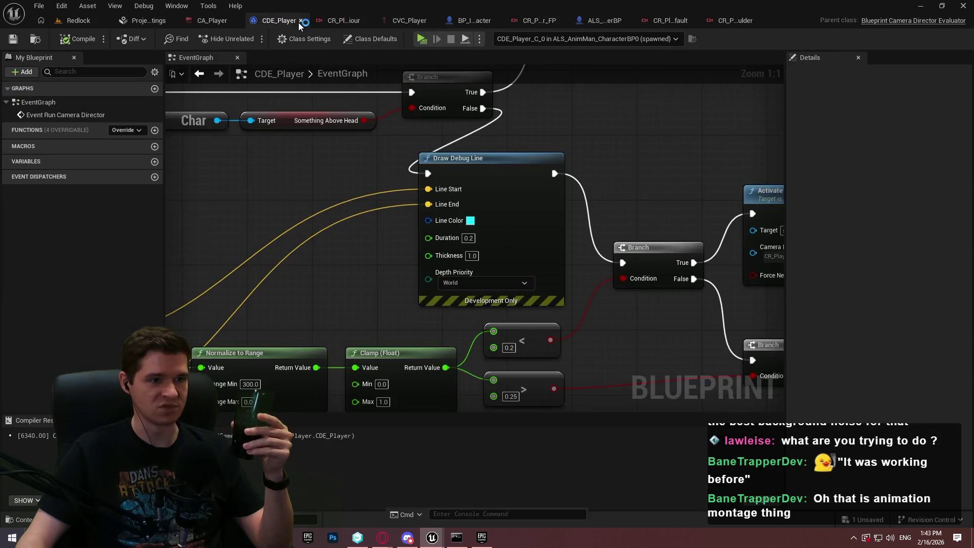
click(405, 27)
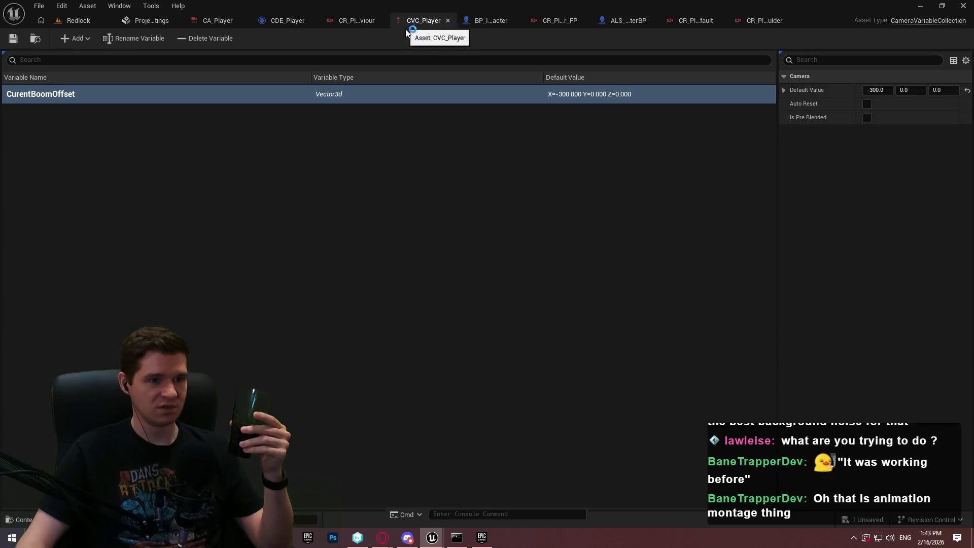
click(358, 21)
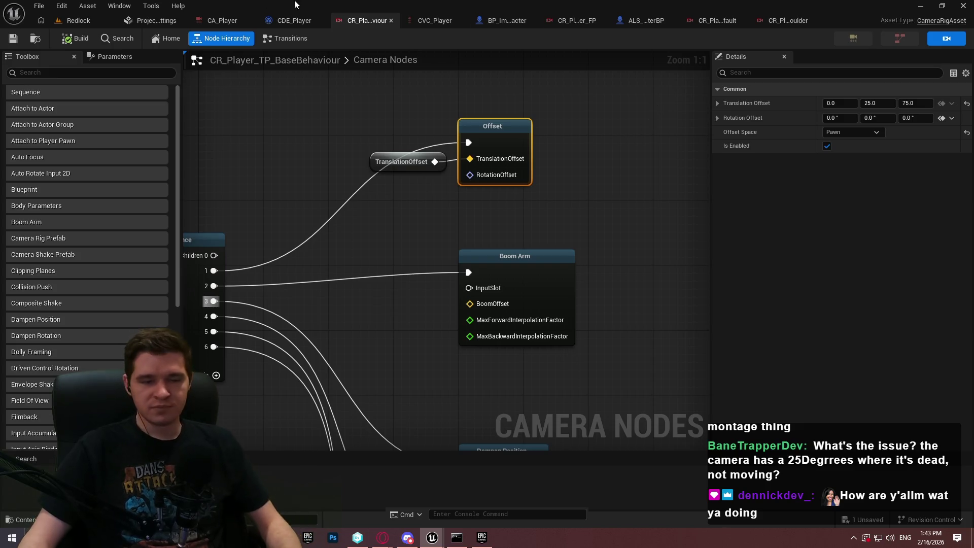
click(71, 22)
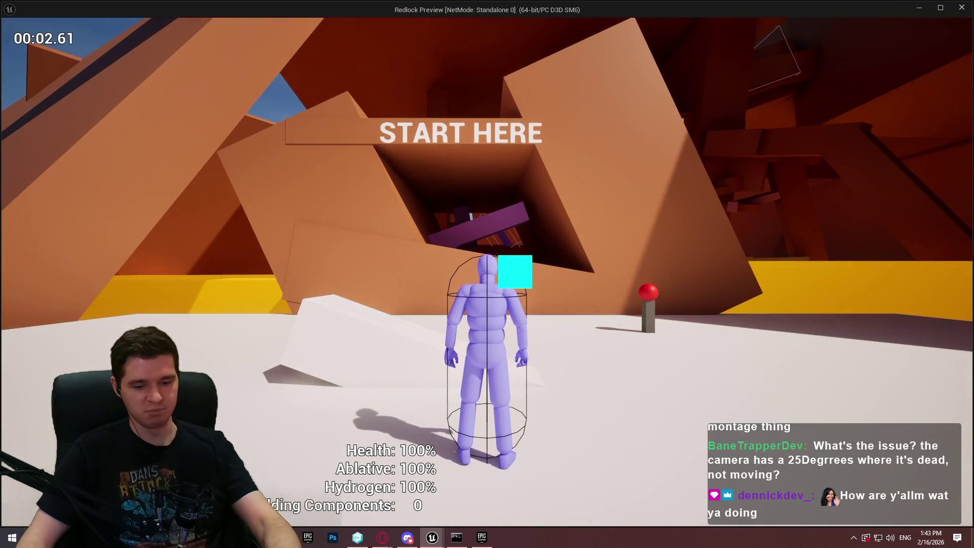
Take two annotated ShareX region screenshots around the character during the play test.
mouse_move(487, 274)
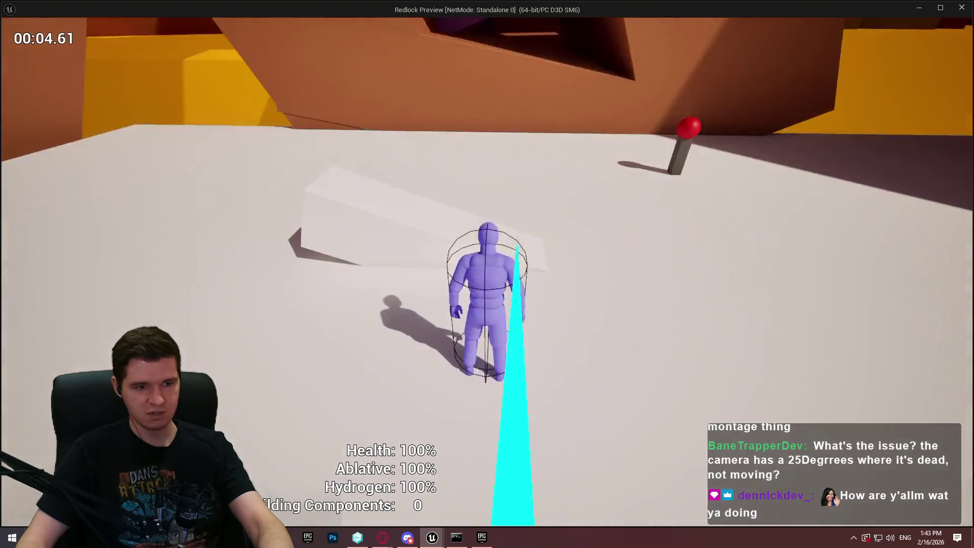
key(Print)
drag(409, 192, 563, 314)
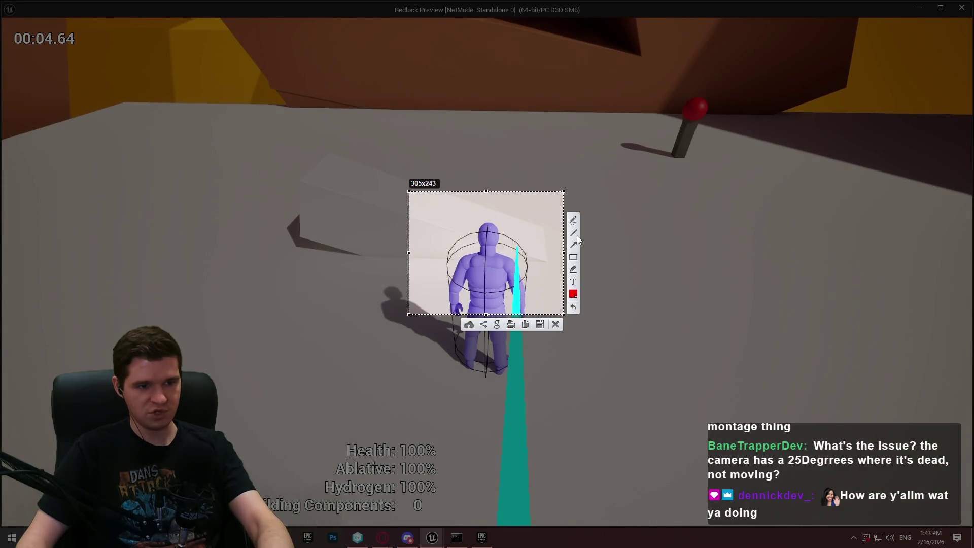
mouse_move(519, 245)
mouse_down()
mouse_move(506, 257)
mouse_move(515, 246)
mouse_up()
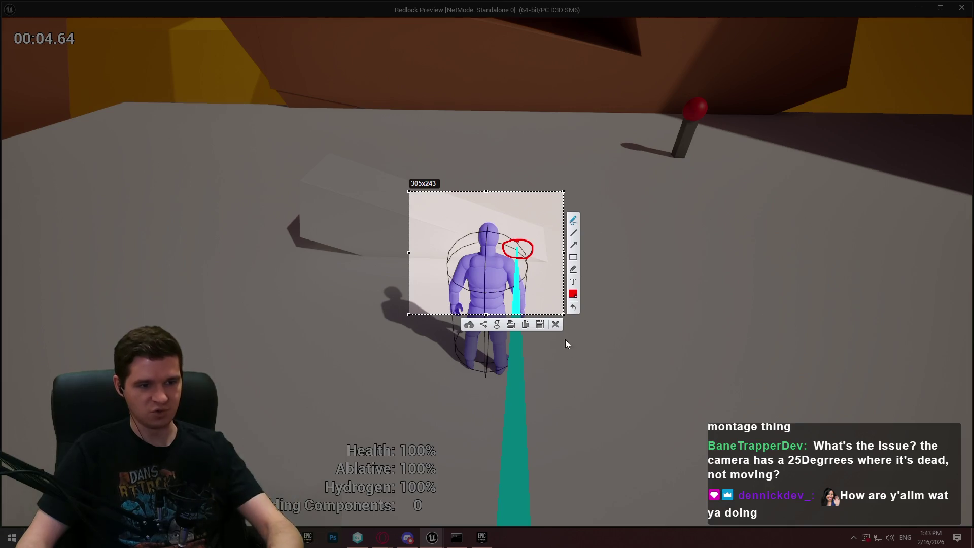
key(ctrl+c)
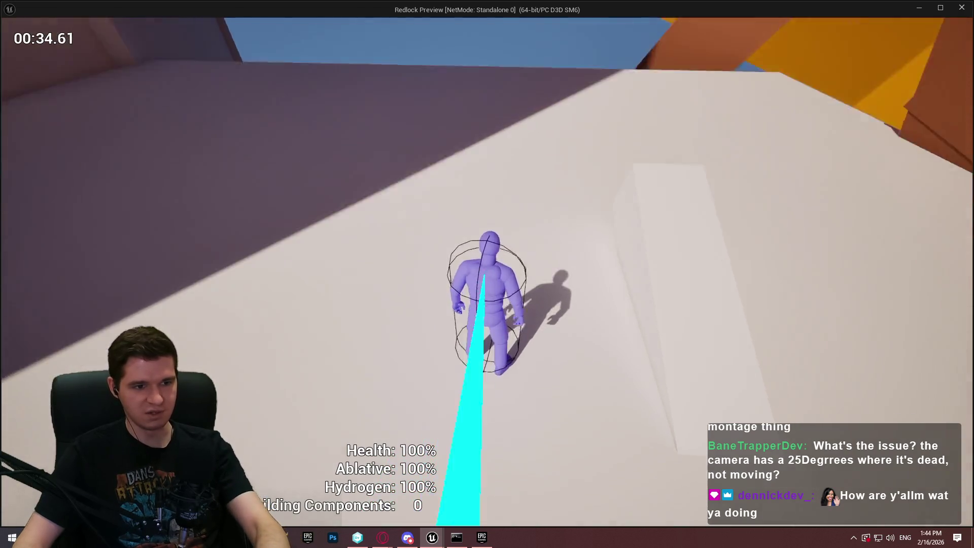
key(ctrl+Print)
mouse_move(315, 144)
mouse_down()
mouse_move(750, 398)
mouse_move(736, 401)
mouse_up()
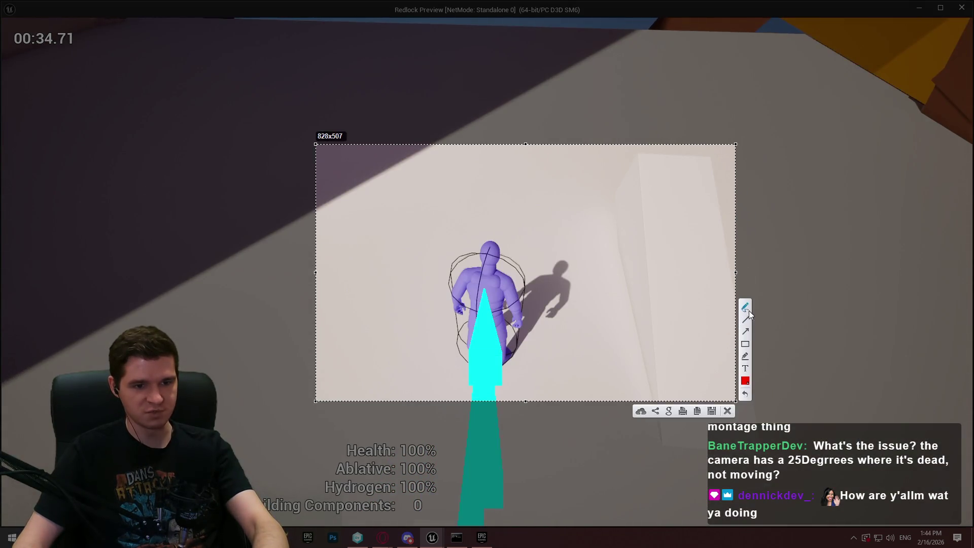
mouse_move(486, 288)
mouse_down()
mouse_move(474, 297)
mouse_move(512, 264)
mouse_move(503, 271)
mouse_up()
click(727, 410)
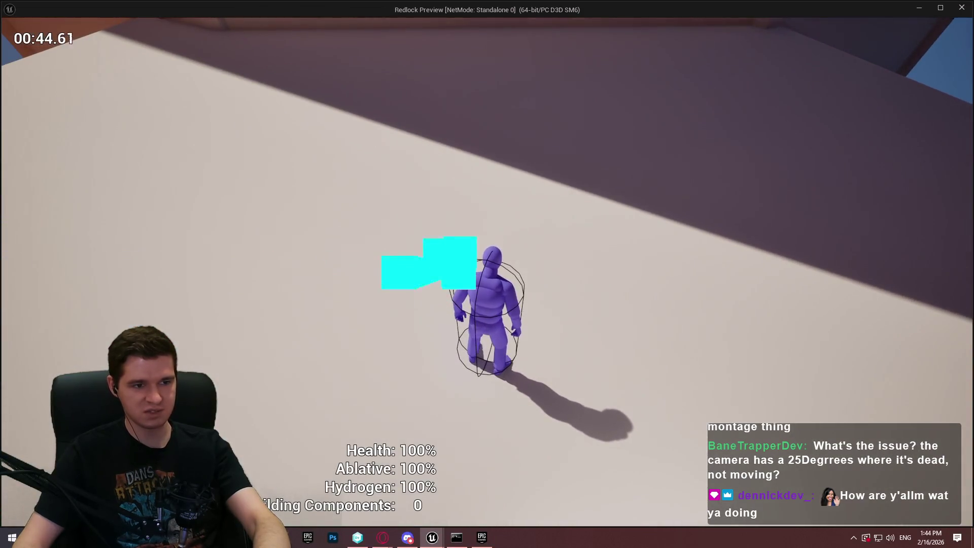
Start a third region capture, cancel it, and end the play session.
key(Print)
drag(292, 127, 577, 360)
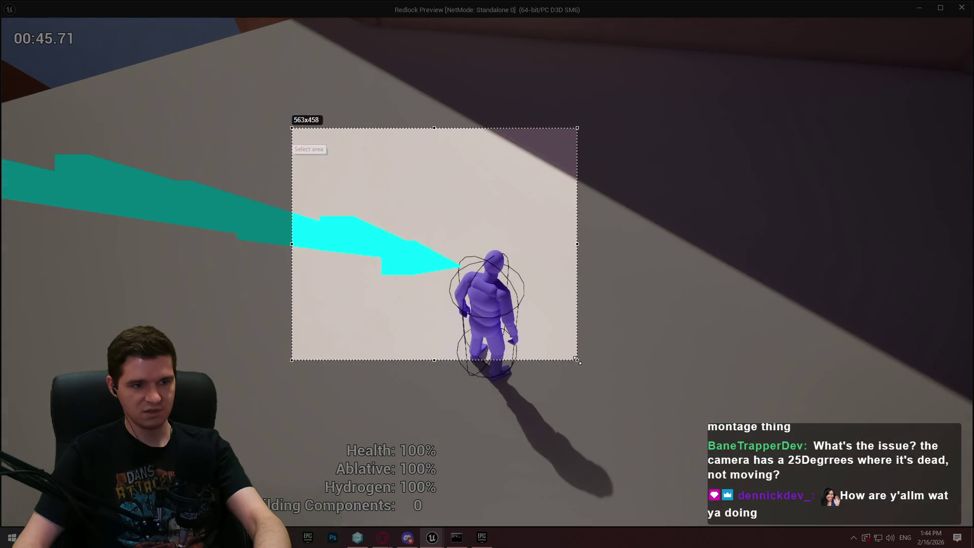
click(569, 370)
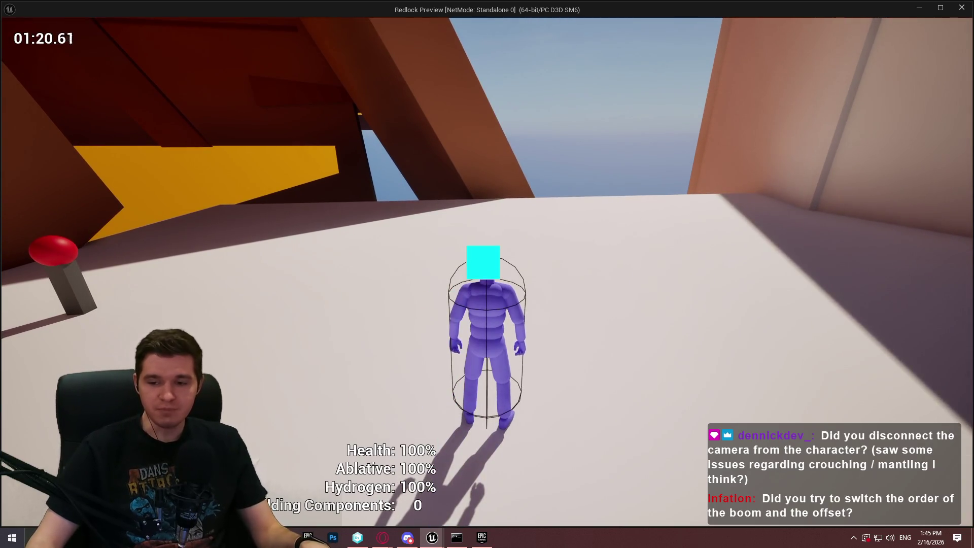
key(Escape)
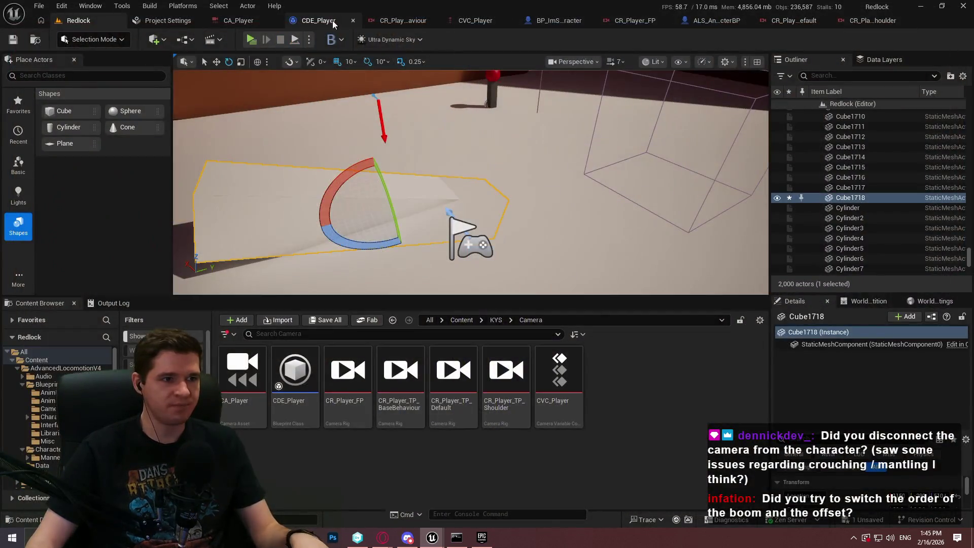
In the CR_Player_TP_BaseBehaviour graph, bring Offset and Boom Arm into view and inspect Boom Arm.
click(429, 14)
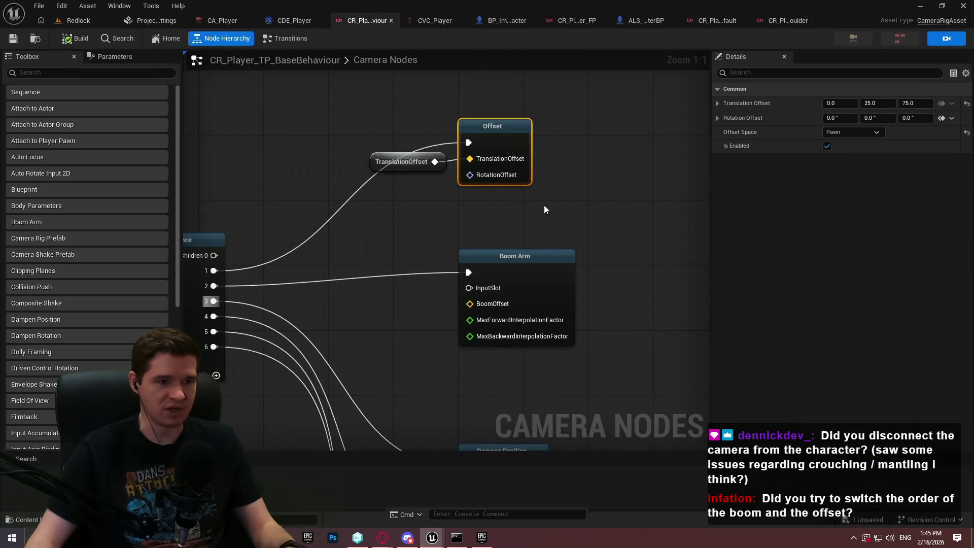
mouse_move(612, 245)
mouse_down()
mouse_move(582, 175)
mouse_move(575, 196)
mouse_up()
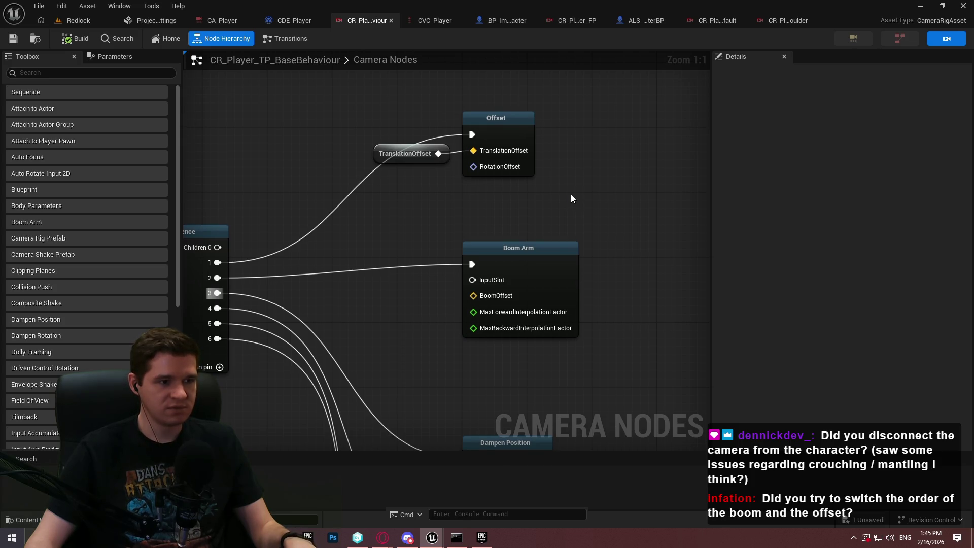
scroll(570, 199, down, 6)
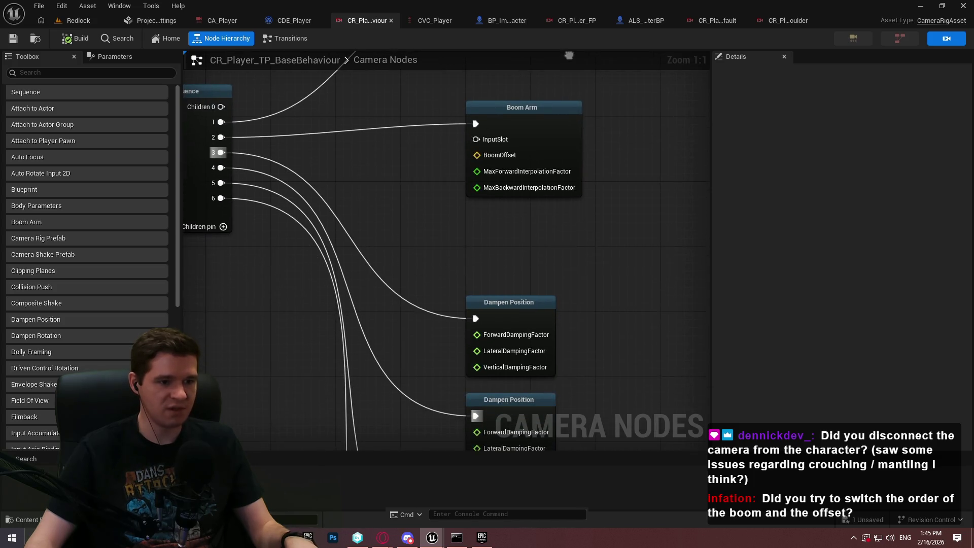
scroll(570, 198, down, 2)
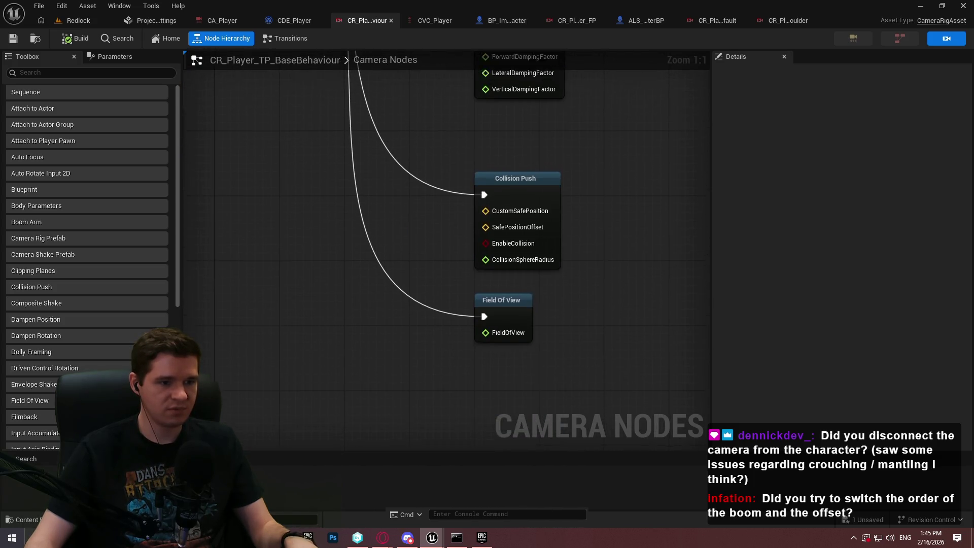
scroll(610, 165, up, 8)
drag(611, 165, 608, 230)
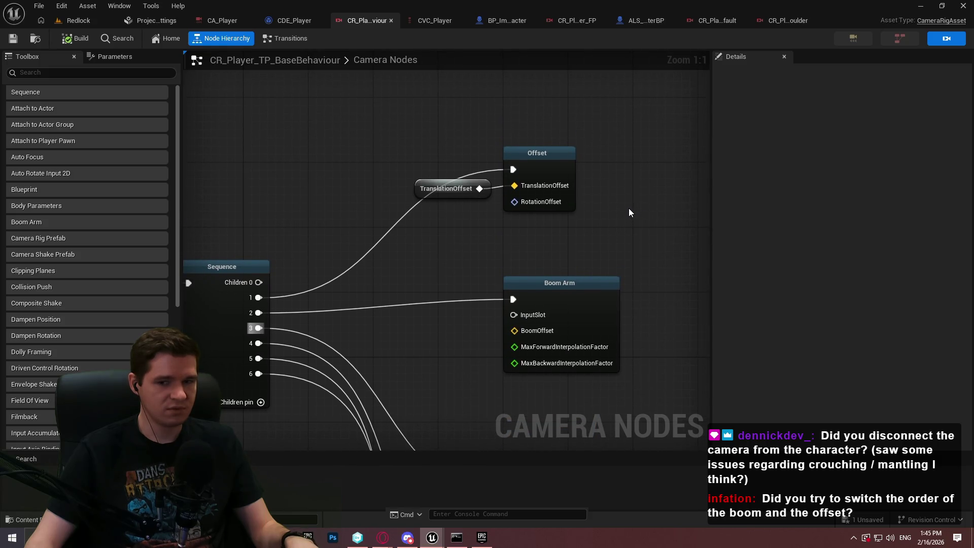
click(573, 300)
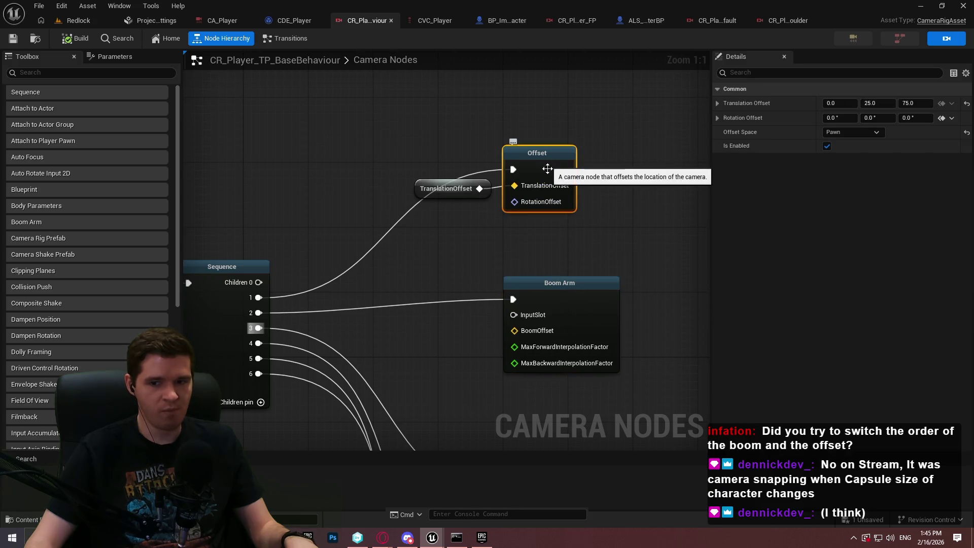
click(601, 217)
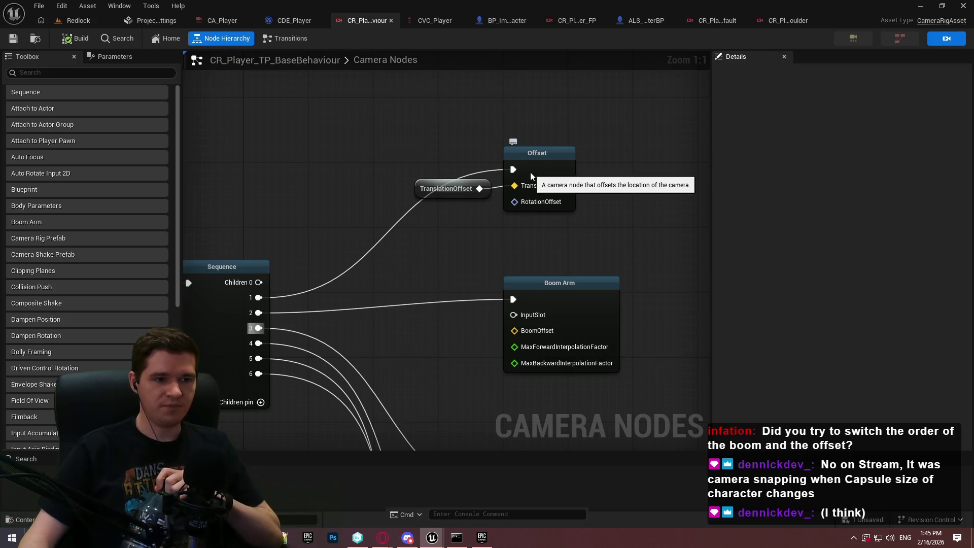
Check the Offset node's Offset Space options and keep it set to Pawn.
click(530, 172)
click(856, 132)
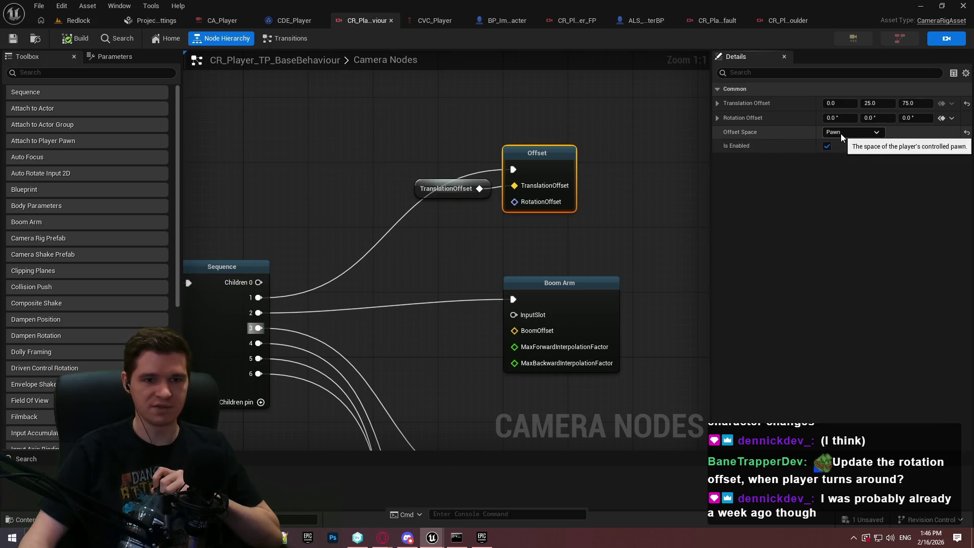
click(800, 133)
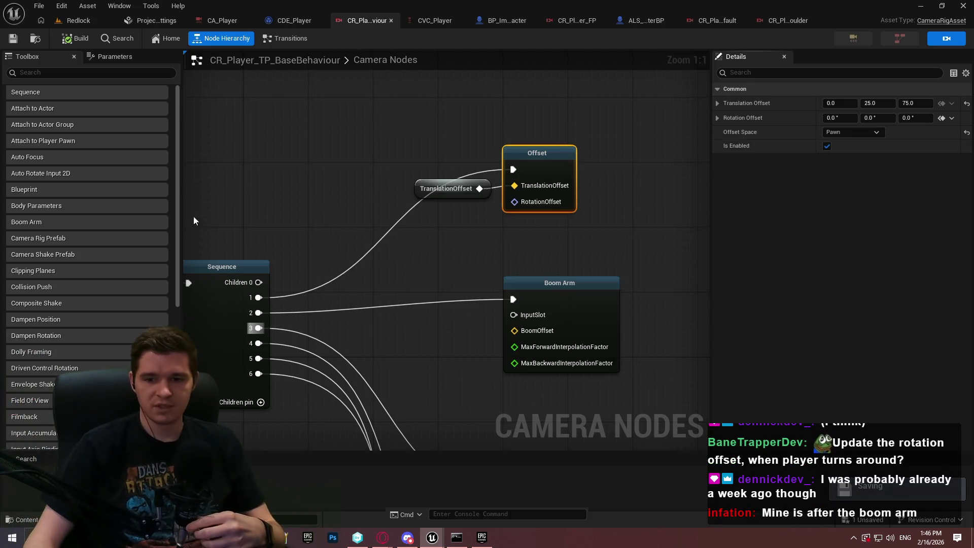
Wire Boom Arm to Sequence child 0, unhook it from pin 2, and move it above Offset.
click(300, 320)
mouse_move(258, 282)
mouse_down()
mouse_move(463, 312)
mouse_move(513, 299)
mouse_up()
drag(251, 318, 253, 315)
mouse_move(555, 283)
mouse_down()
mouse_move(551, 65)
mouse_move(546, 130)
mouse_up()
Set the Offset node's Offset Space to Camera Pose and play-test the Redlock level.
click(538, 236)
click(862, 132)
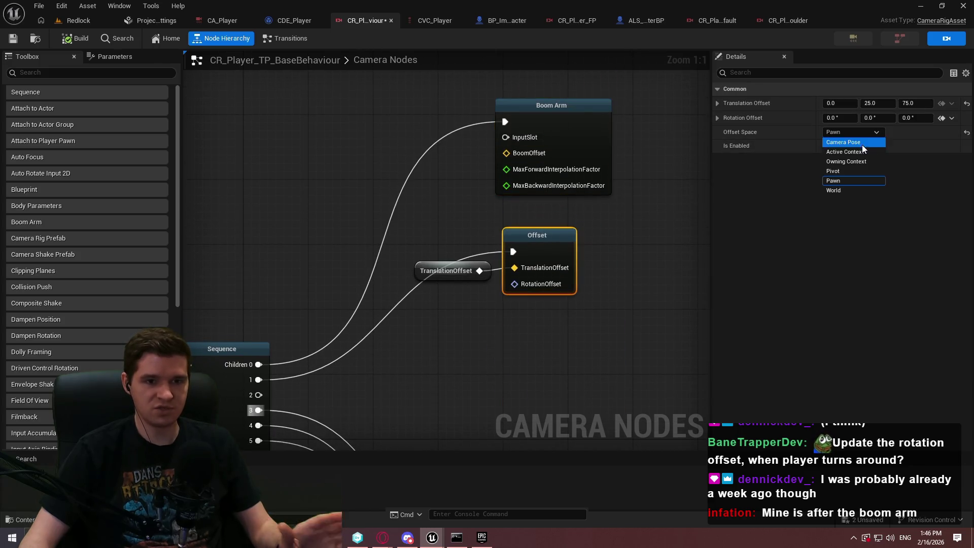
click(859, 143)
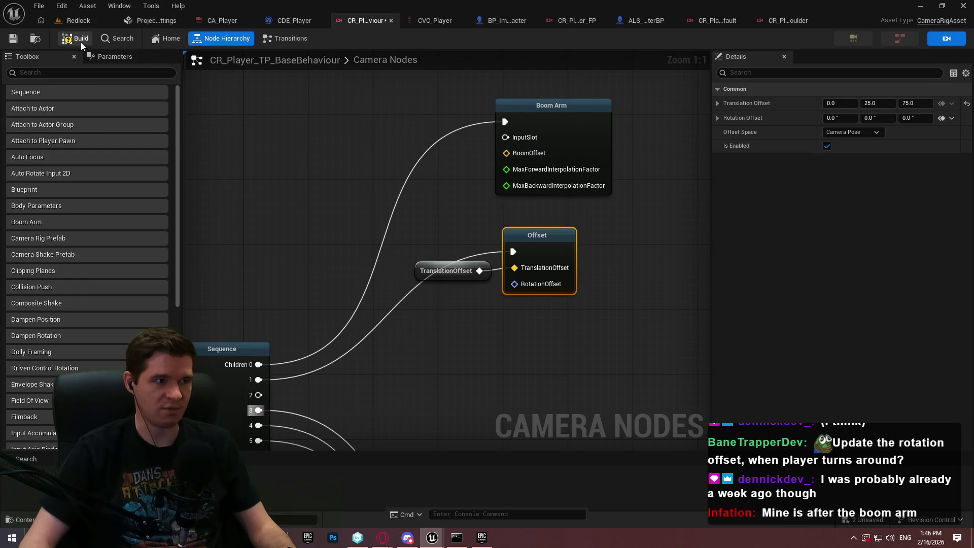
click(99, 20)
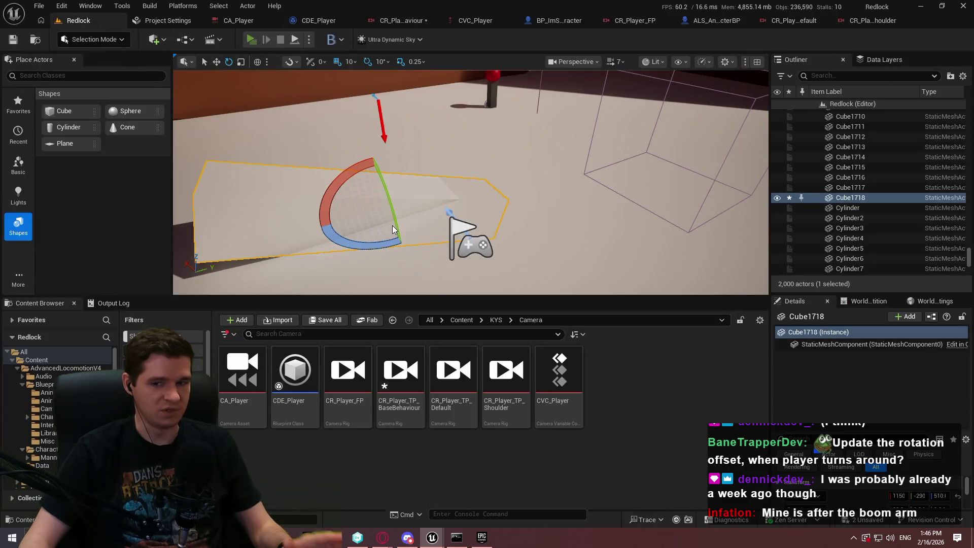
key(alt+p)
click(487, 433)
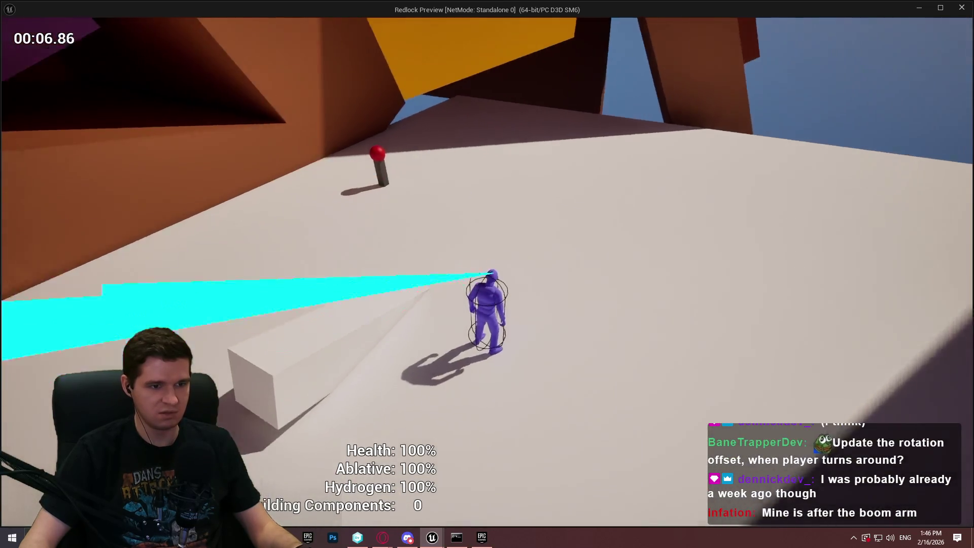
key(Escape)
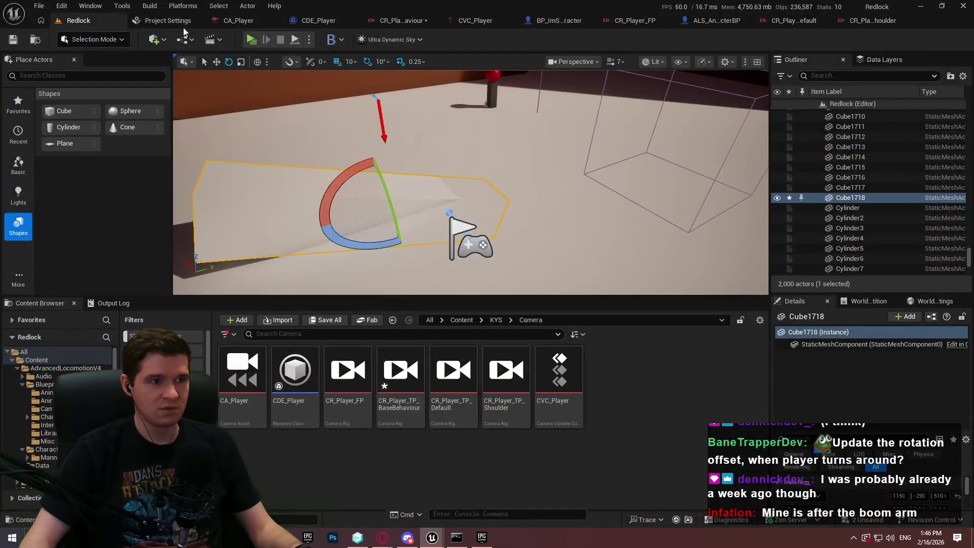
Switch the Offset Space back to Pawn and play-test the level again.
click(405, 14)
click(855, 133)
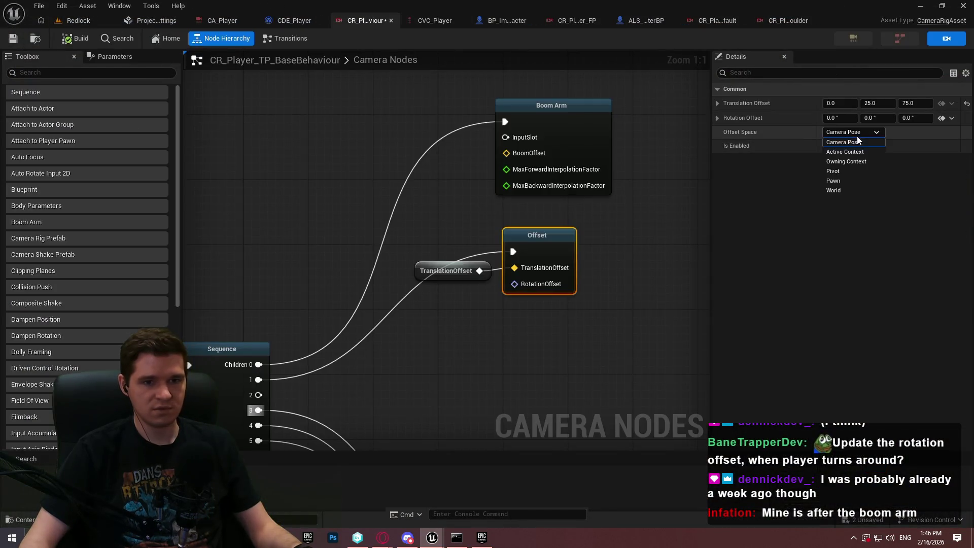
click(852, 181)
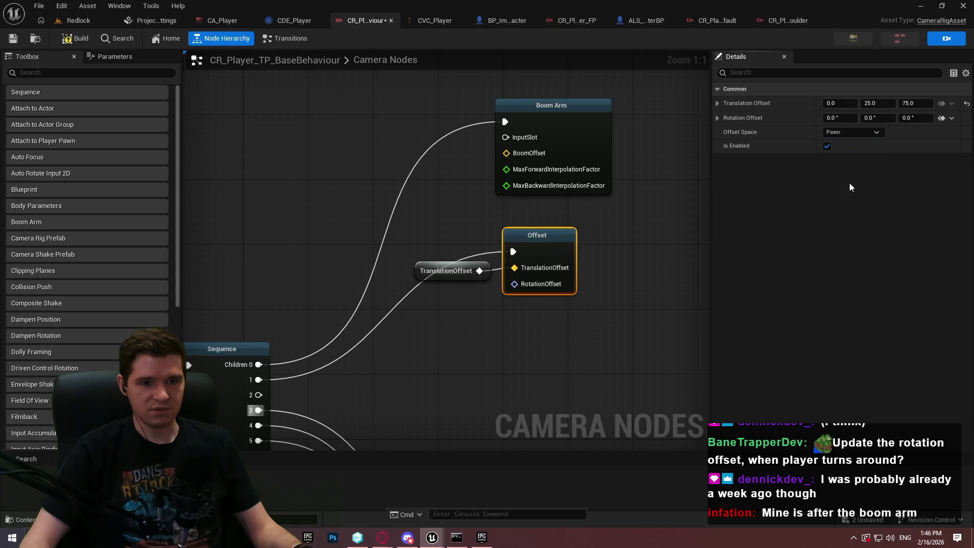
click(77, 20)
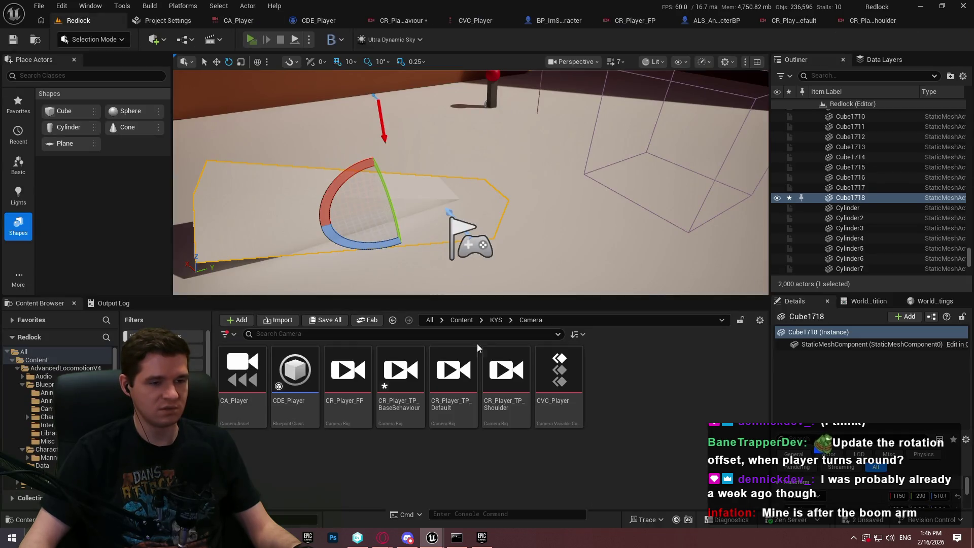
key(alt+p)
click(487, 433)
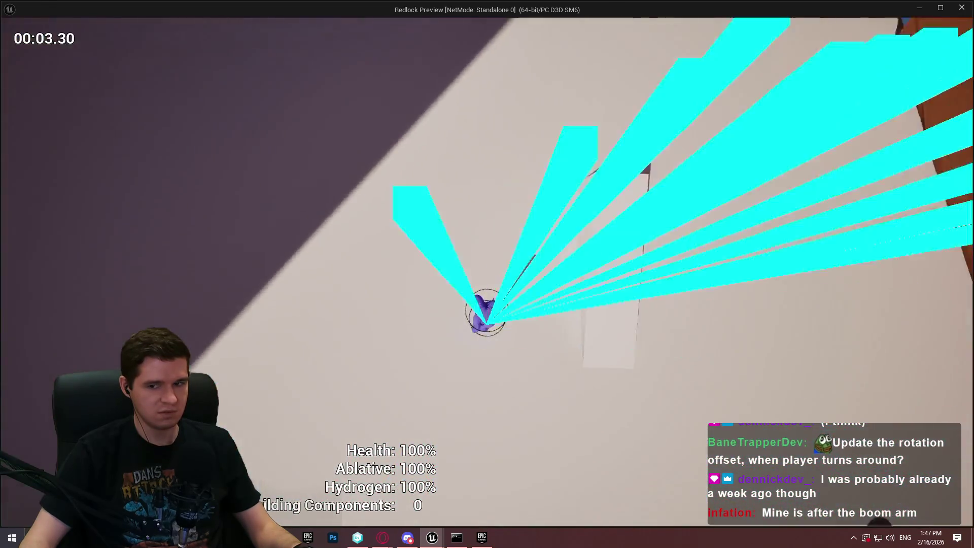
key(Escape)
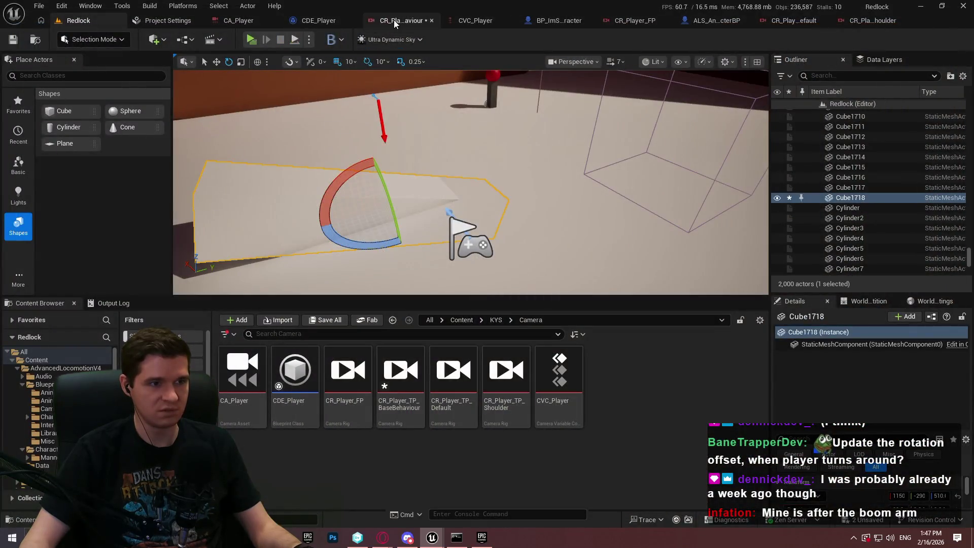
click(394, 19)
click(851, 133)
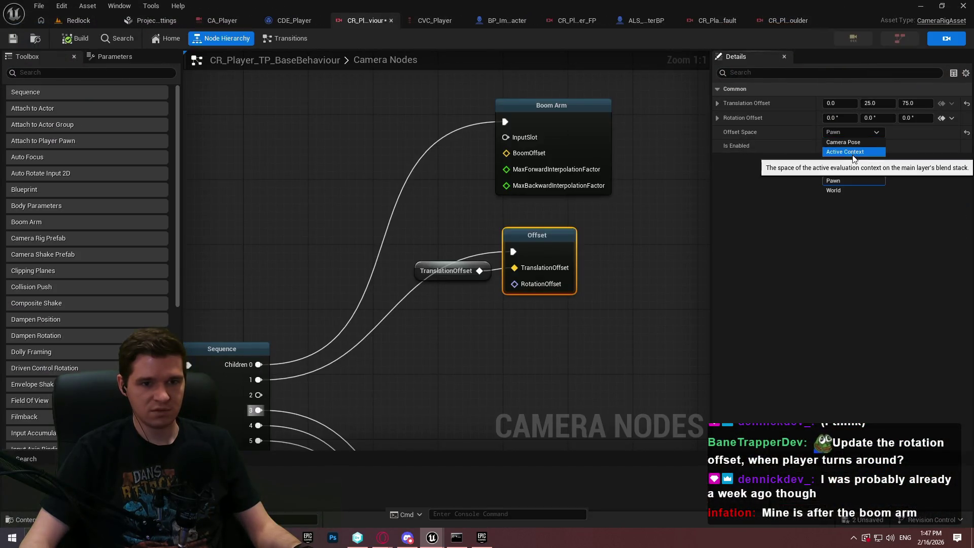
Set the Offset Space to Active Context and run a quick play test.
click(852, 152)
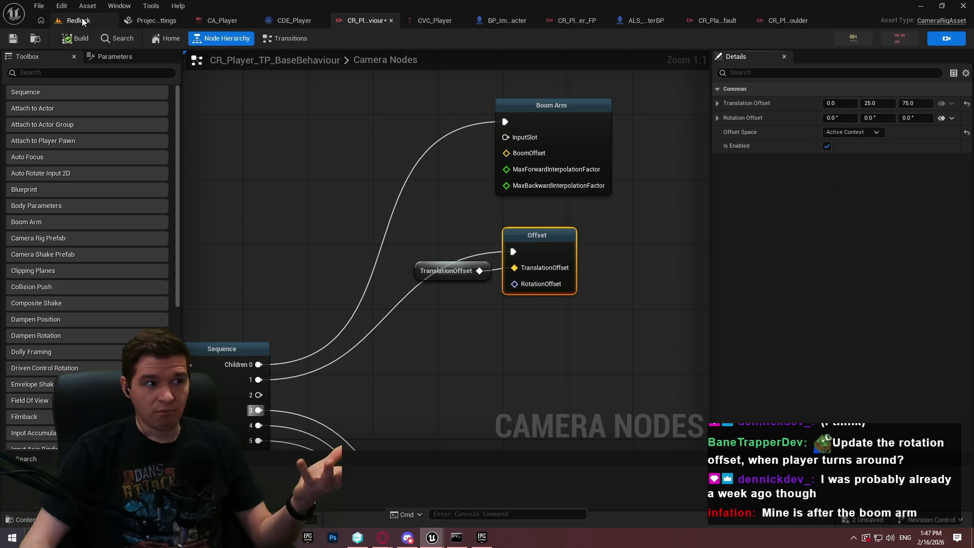
click(80, 19)
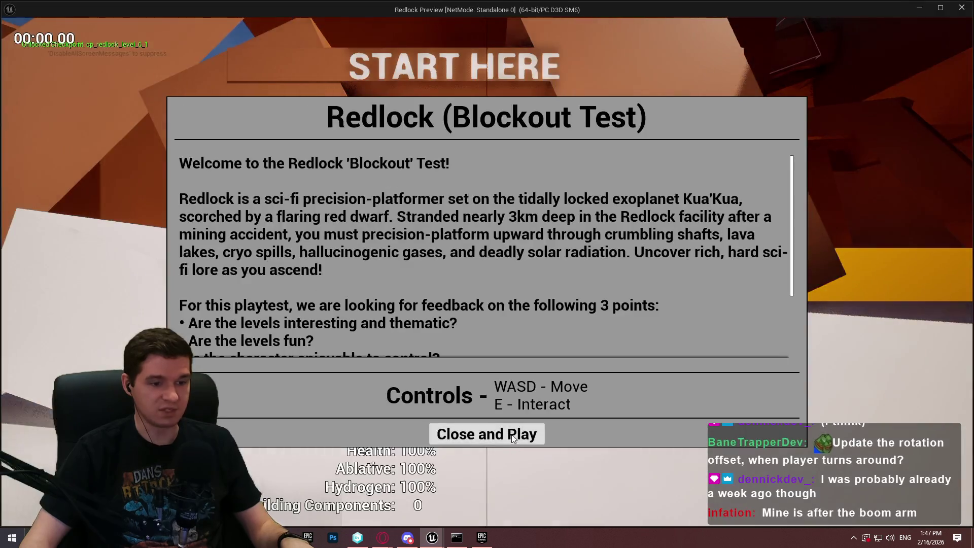
click(487, 433)
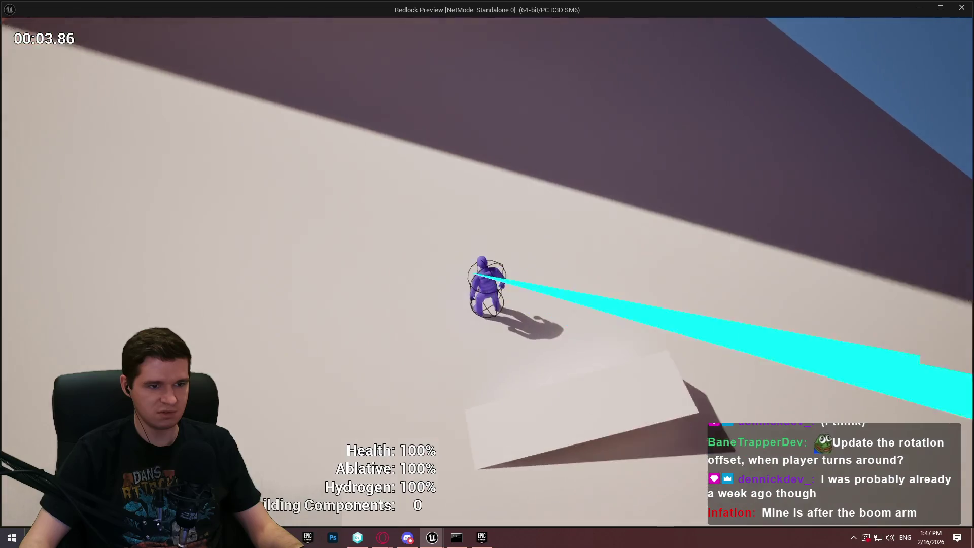
key(Escape)
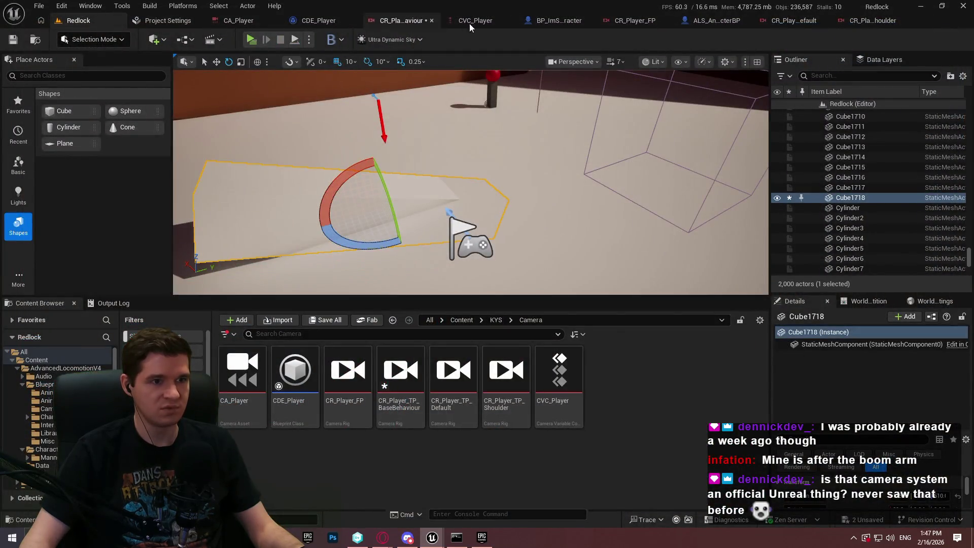
Change the Offset Space to Owning Context and play-test the Redlock level.
click(406, 20)
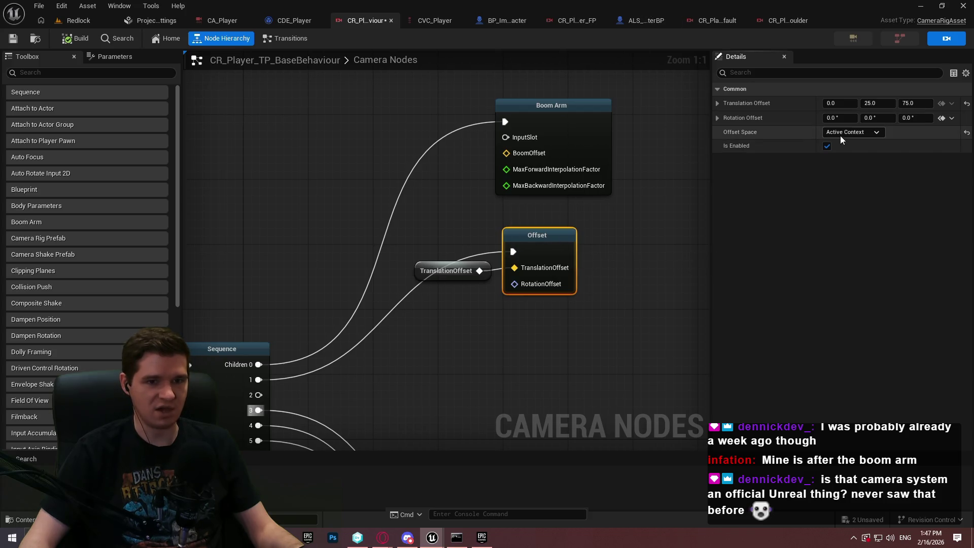
click(853, 133)
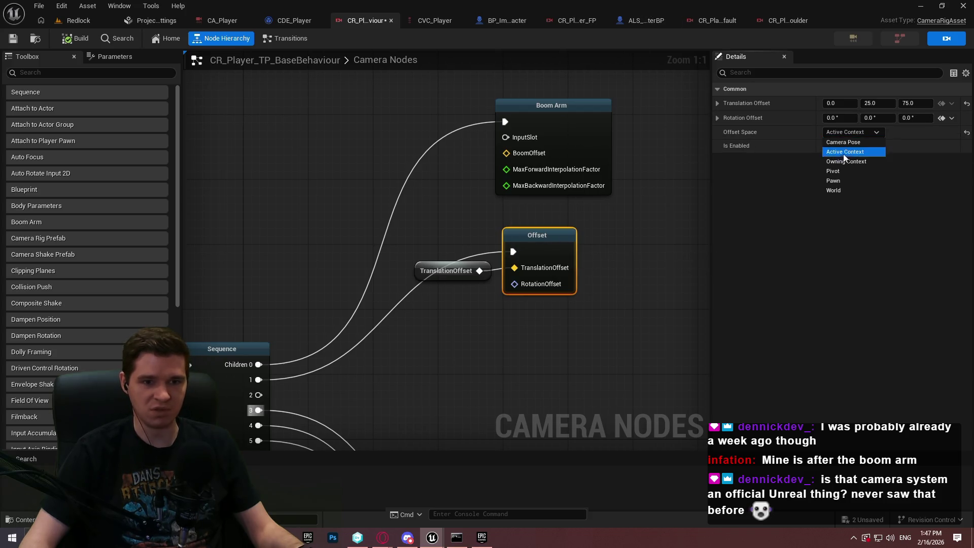
click(845, 163)
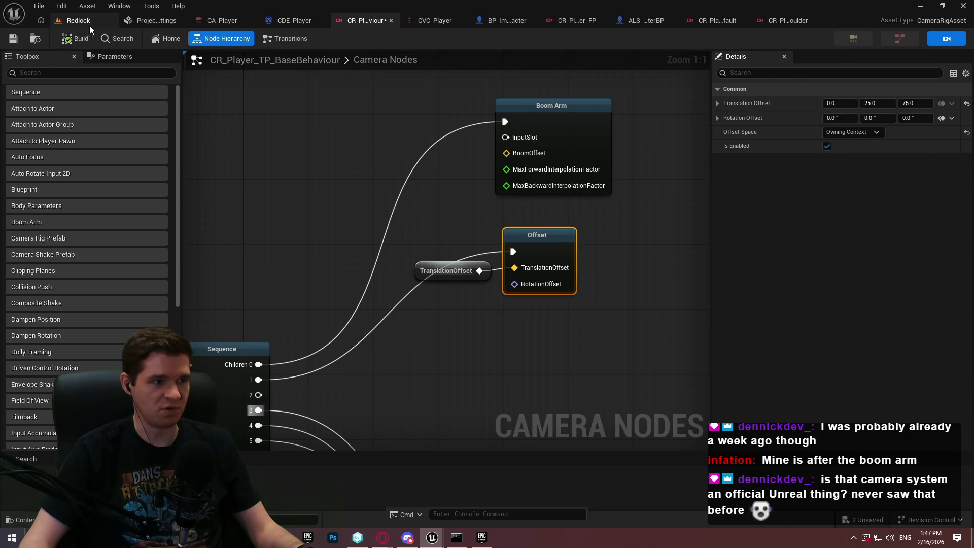
click(79, 20)
key(alt+p)
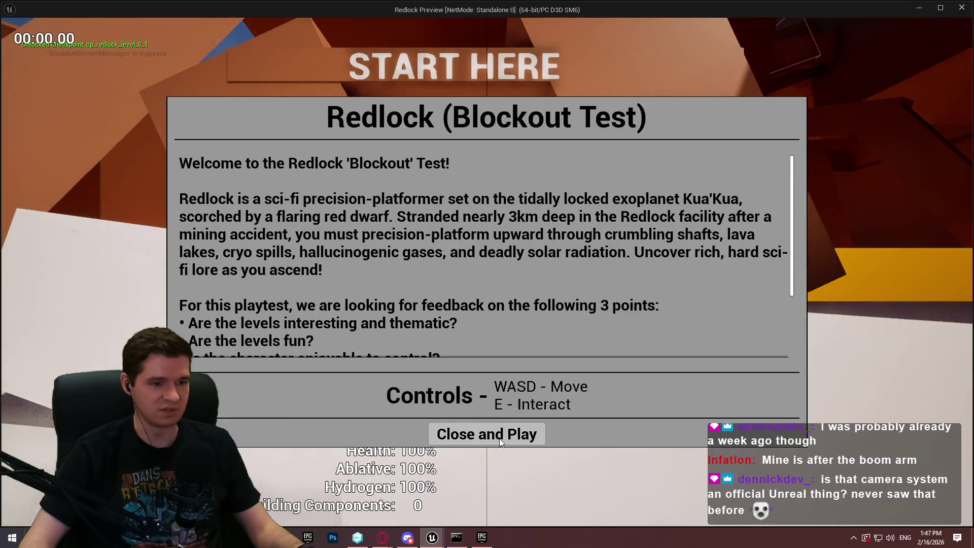
click(499, 435)
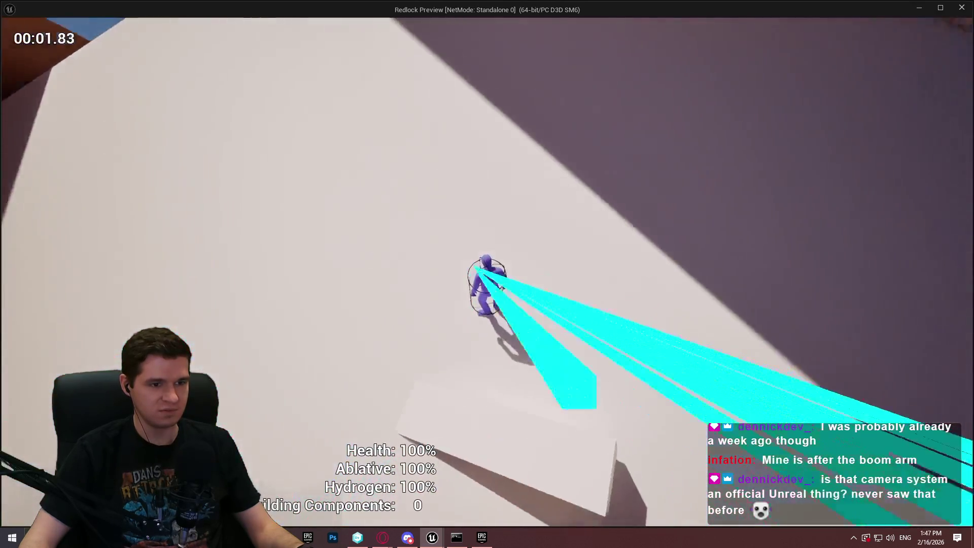
key(Escape)
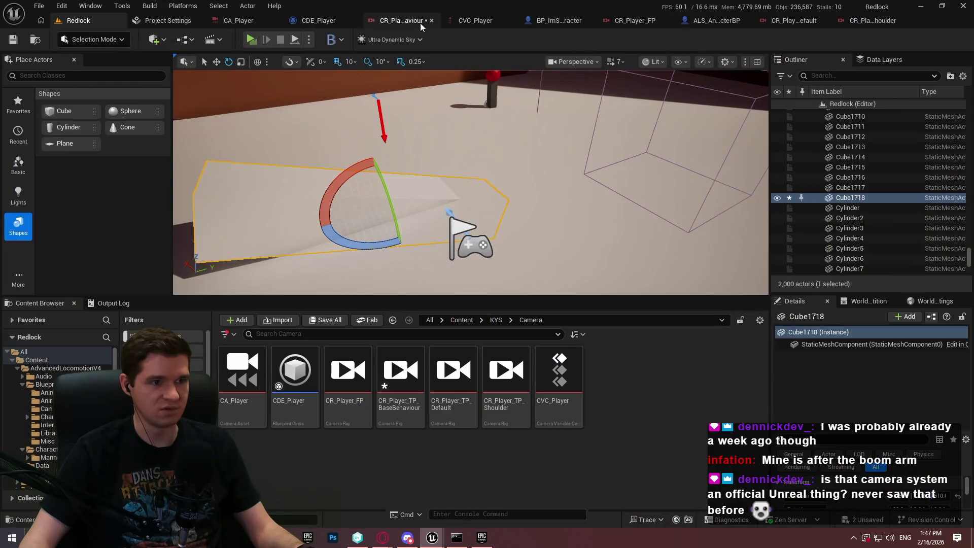
Back in the base behaviour rig, abandon a Boom Arm connection and review Offset's space choices.
click(385, 20)
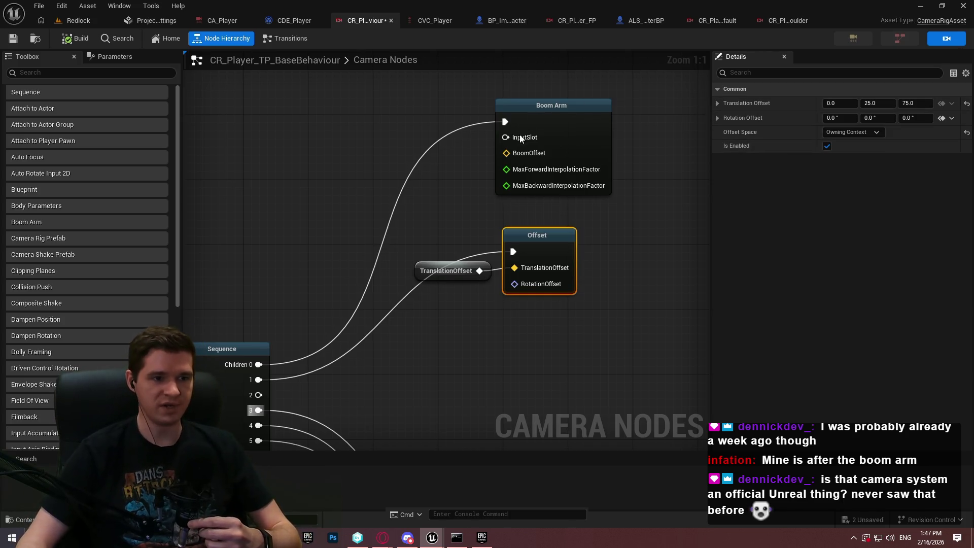
drag(505, 136, 374, 218)
click(663, 191)
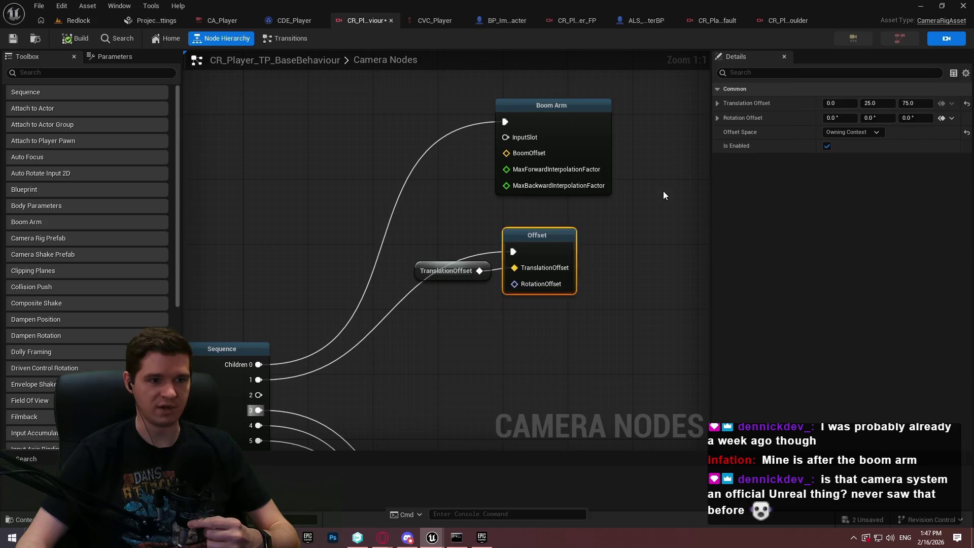
click(663, 191)
click(553, 252)
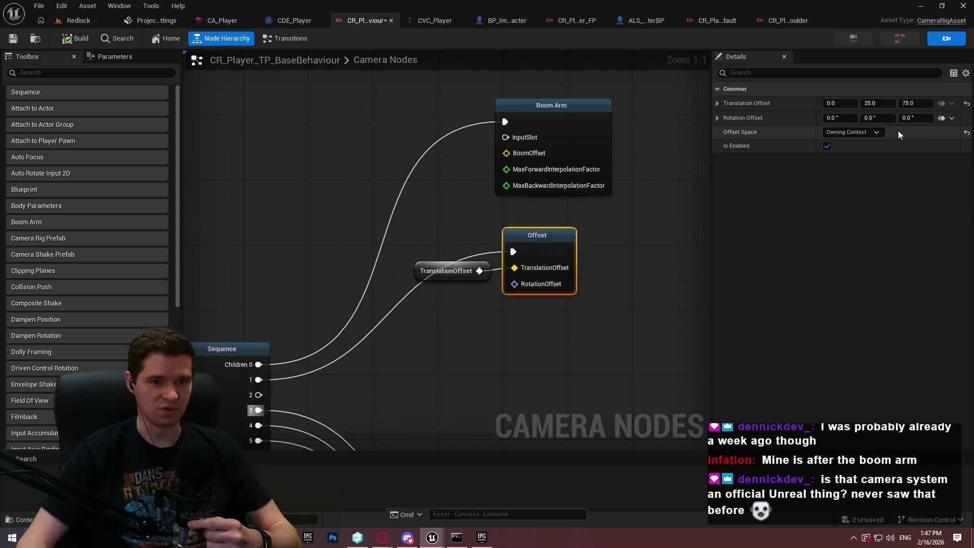
click(844, 134)
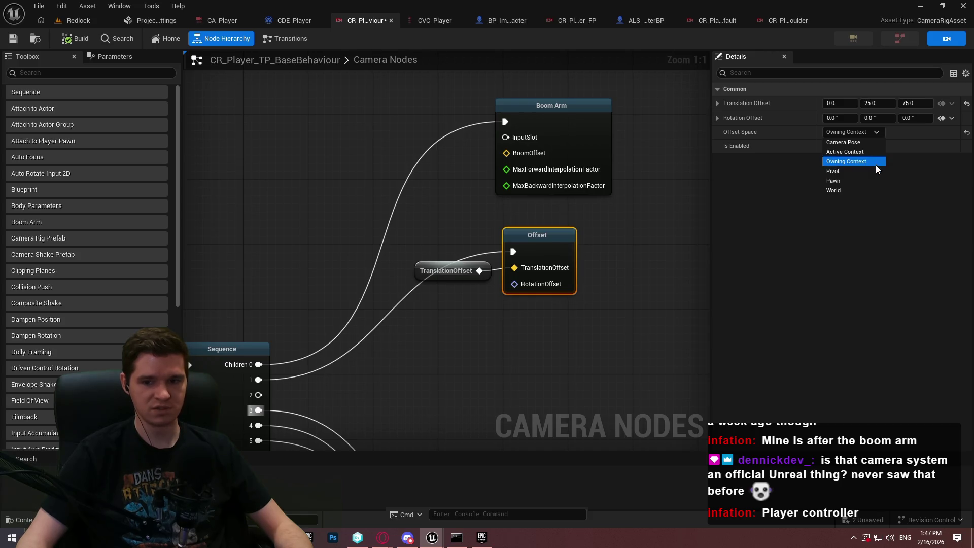
Set the Offset node's Offset Space to Pivot, then view the CVC_Player collection.
mouse_move(505, 138)
mouse_down()
mouse_move(448, 163)
mouse_move(359, 174)
mouse_move(432, 227)
mouse_move(411, 187)
mouse_up()
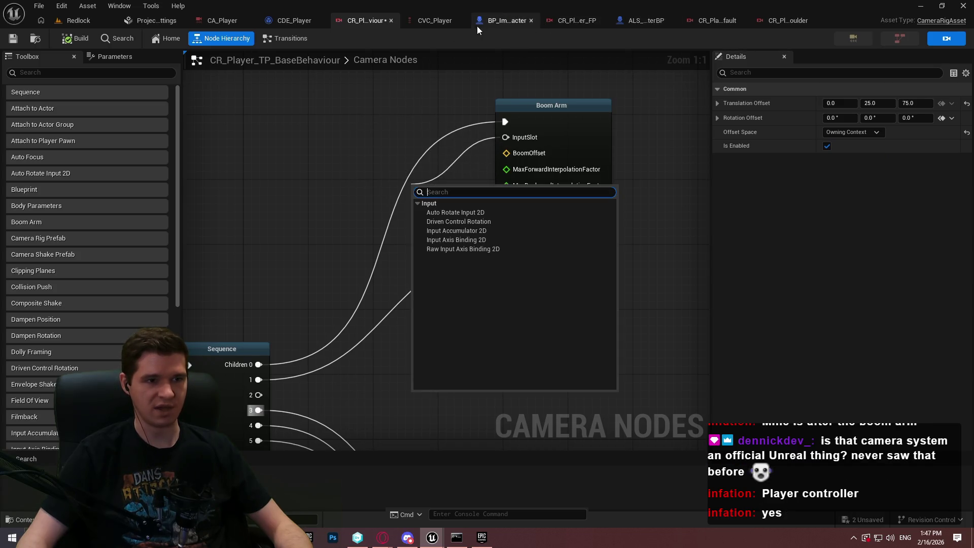
click(554, 152)
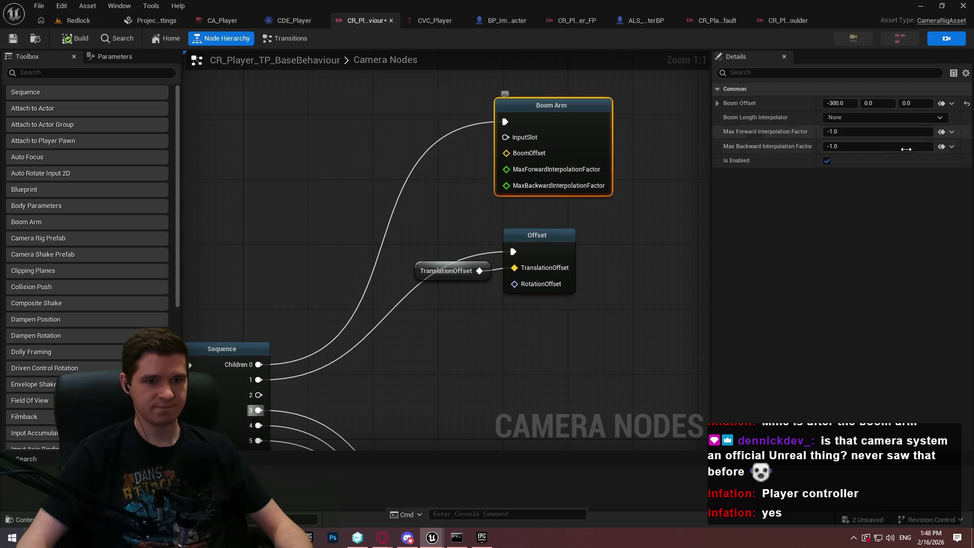
click(536, 259)
click(853, 132)
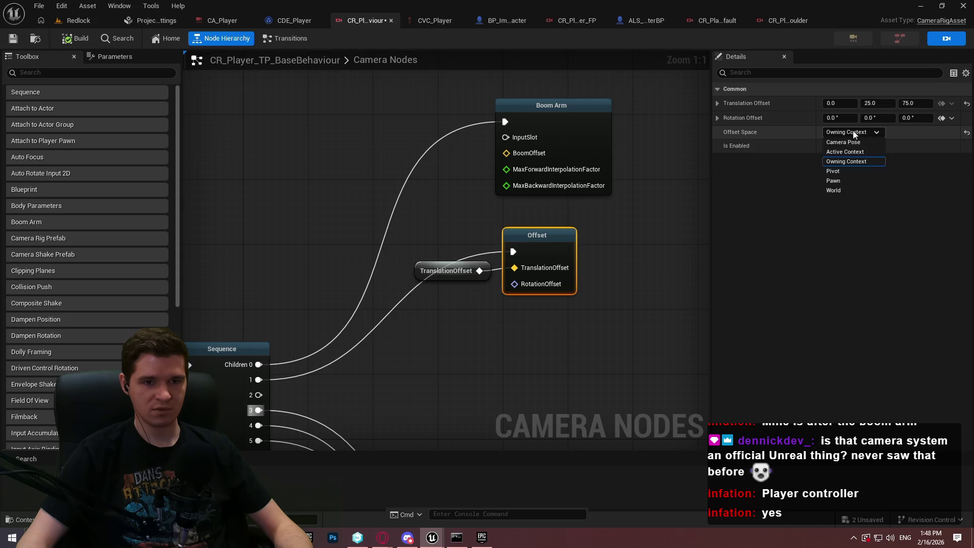
click(851, 173)
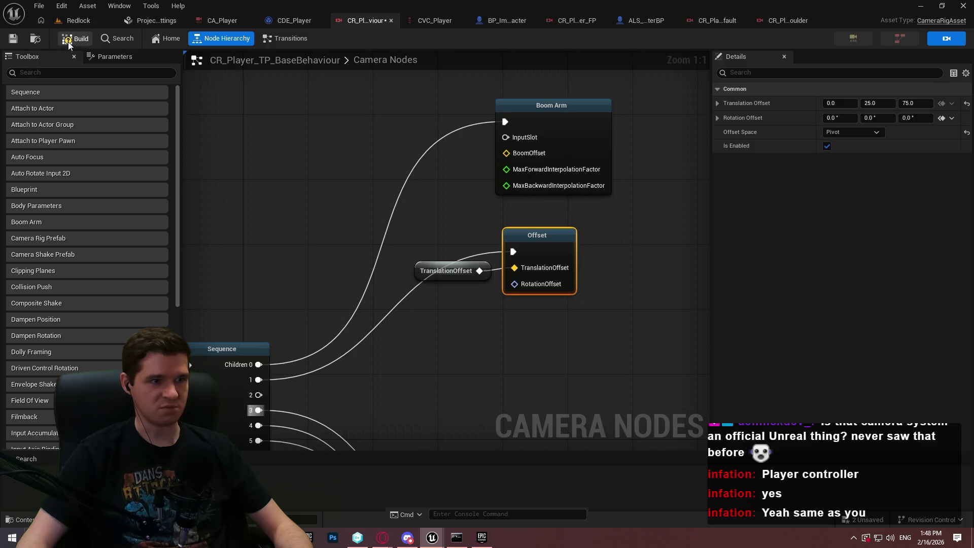
click(446, 23)
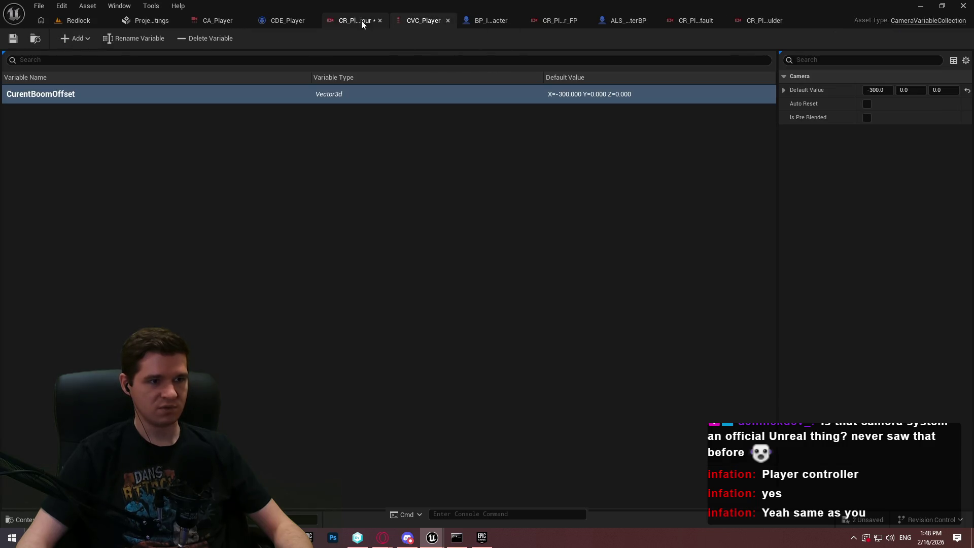
Glance at CR_Player_FP, play-test Redlock with the Pivot offset, then view CDE_Player's EventGraph.
click(568, 23)
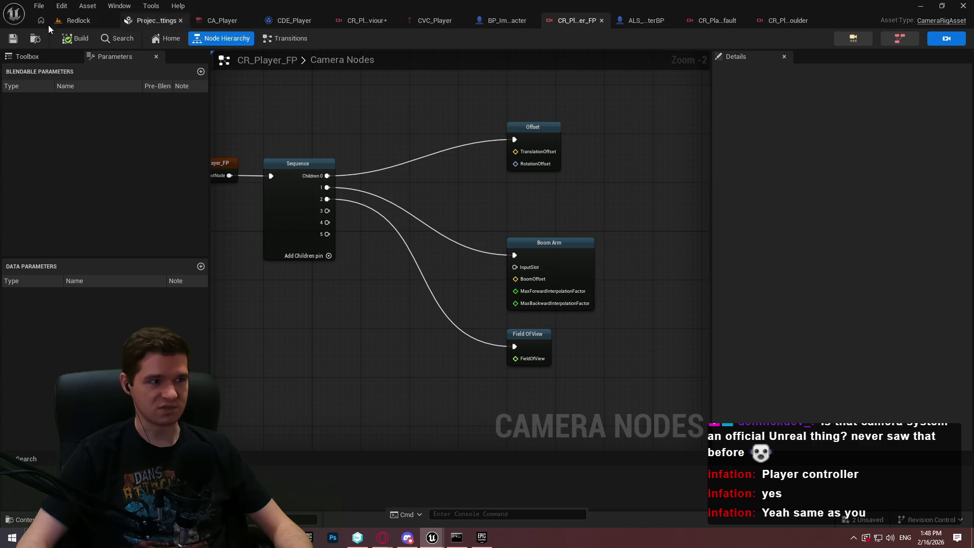
click(76, 21)
key(alt+p)
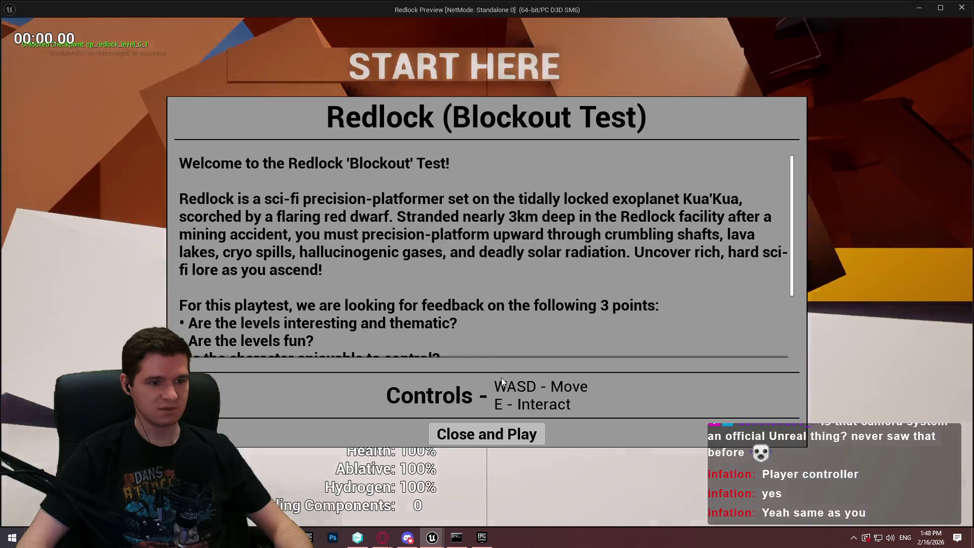
click(487, 433)
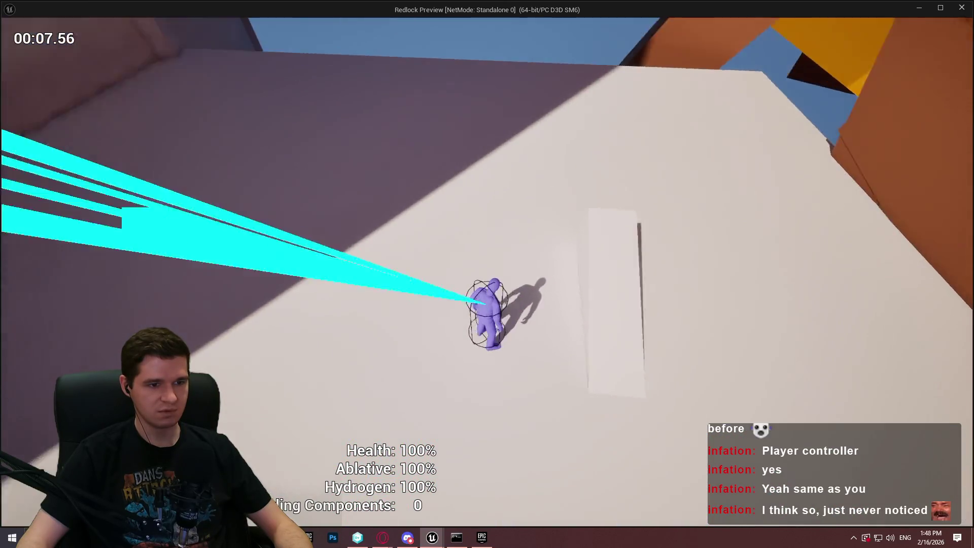
key(Escape)
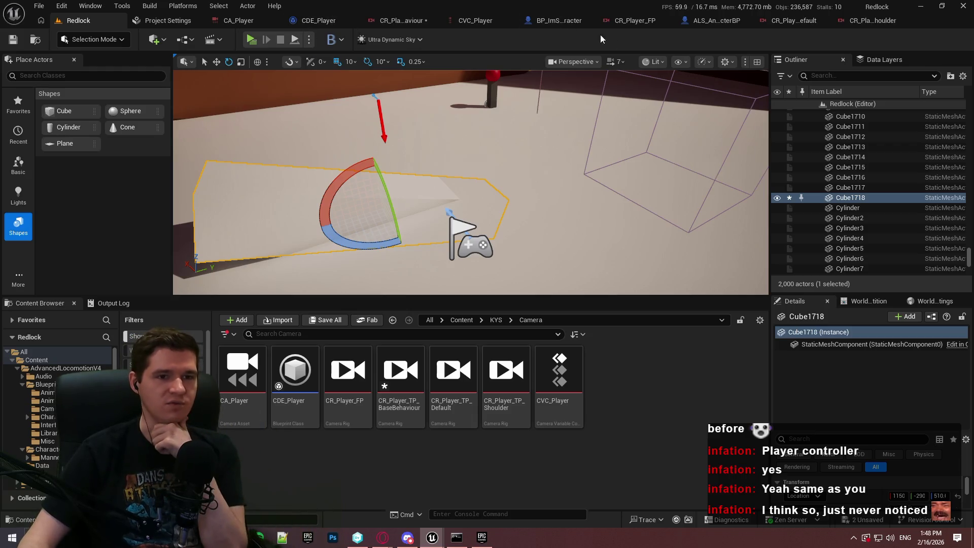
click(317, 20)
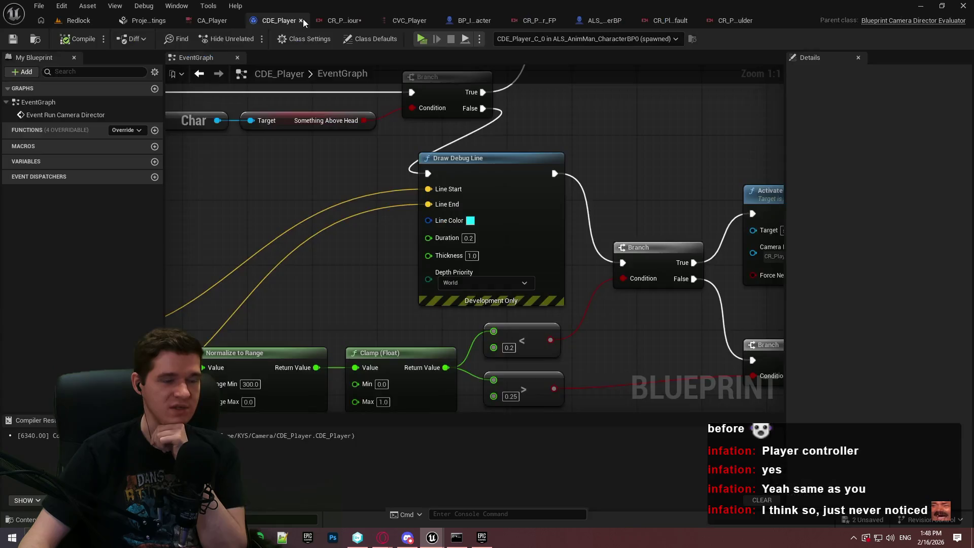
click(376, 24)
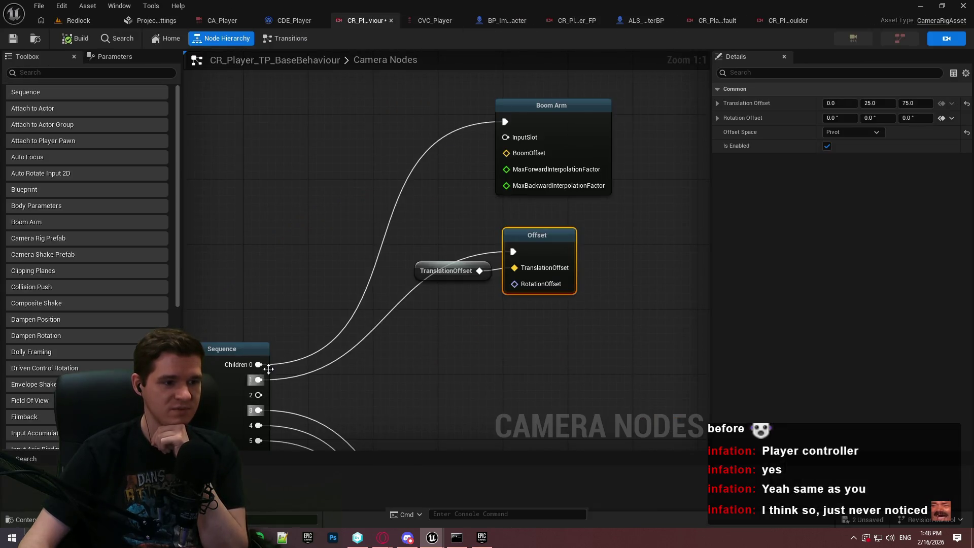
mouse_move(259, 379)
mouse_down()
mouse_move(512, 112)
mouse_move(541, 375)
mouse_up()
click(289, 21)
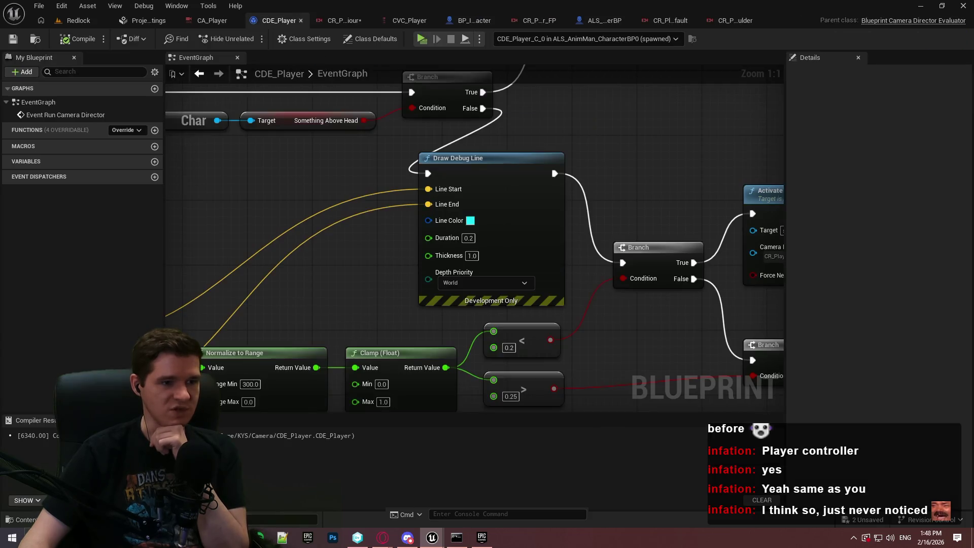
mouse_move(564, 147)
mouse_down()
mouse_move(337, 150)
mouse_move(231, 308)
mouse_move(540, 188)
mouse_up()
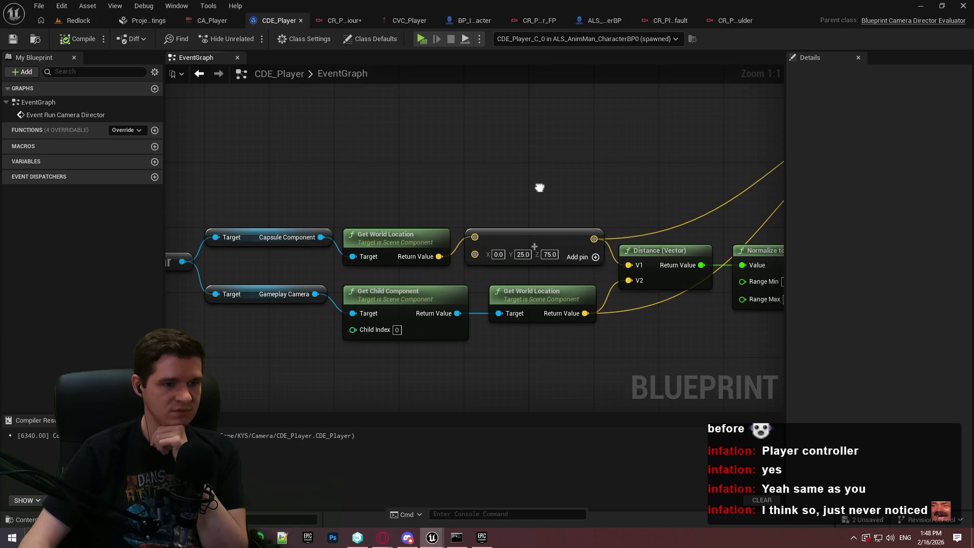
drag(539, 187, 543, 186)
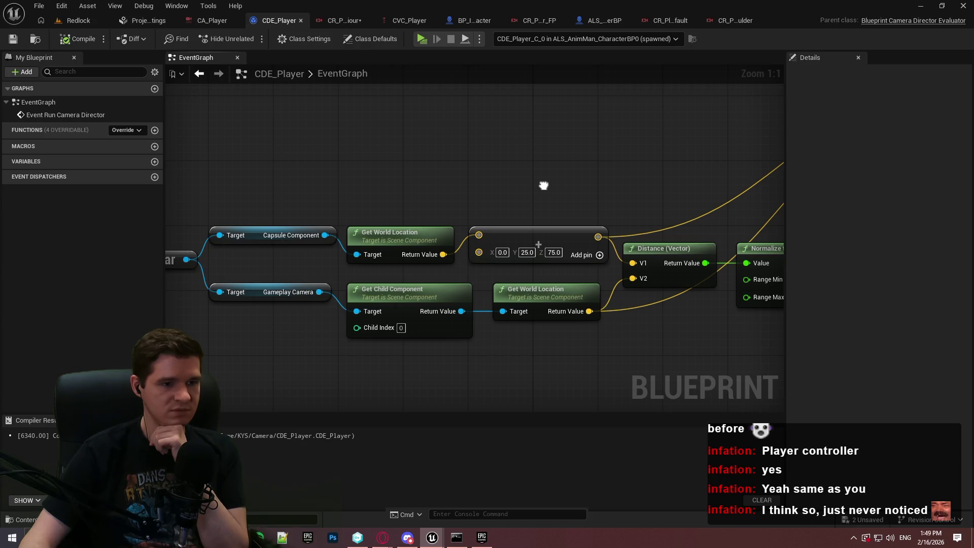
drag(544, 185, 545, 185)
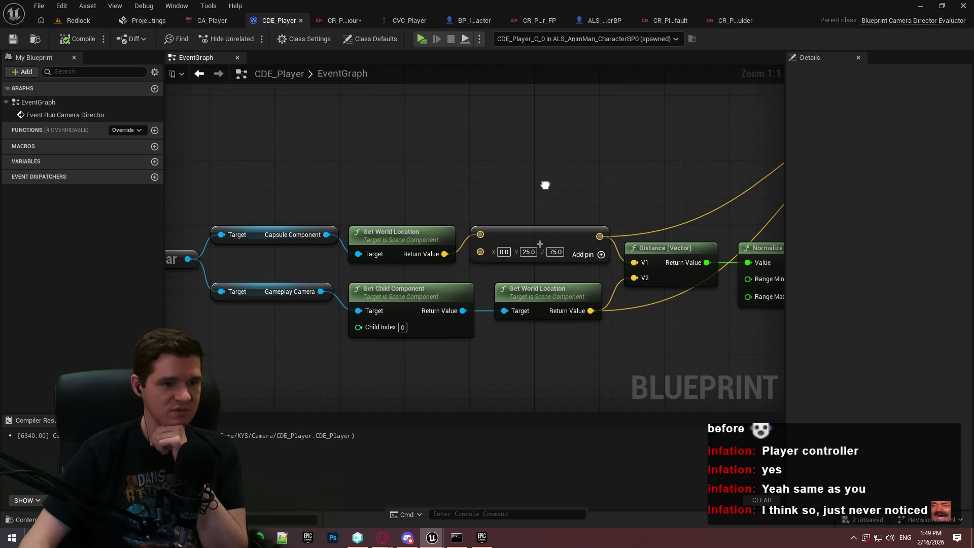
drag(545, 185, 542, 181)
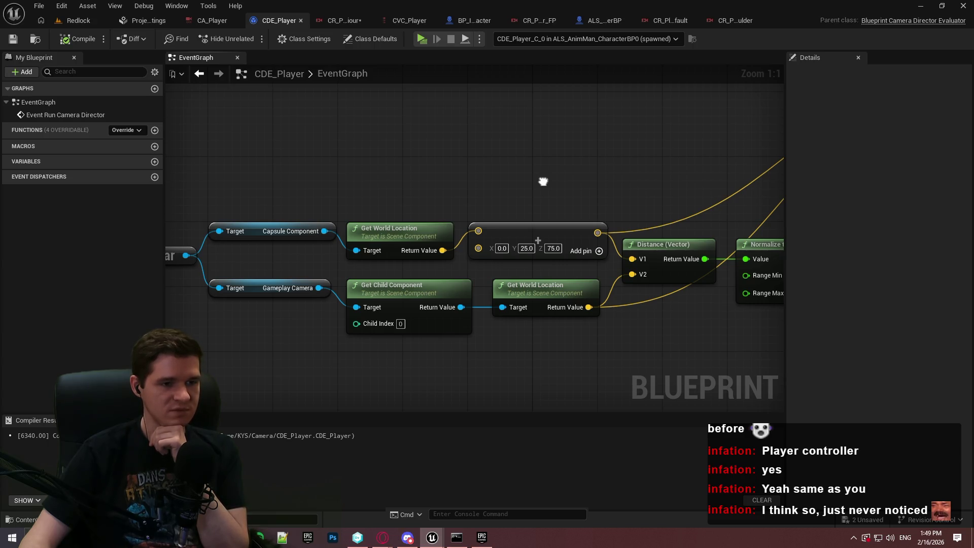
drag(543, 181, 474, 174)
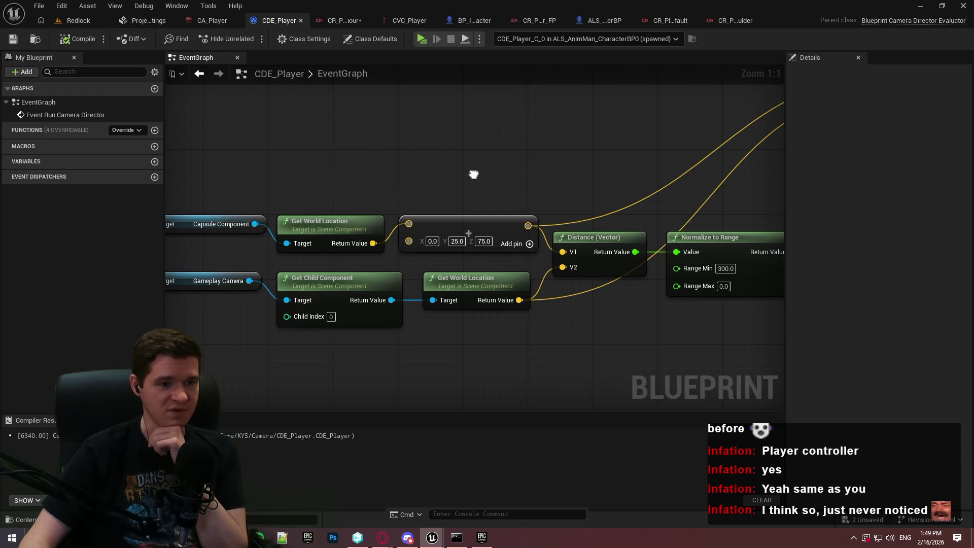
drag(474, 174, 475, 175)
mouse_move(622, 187)
mouse_down()
mouse_move(452, 197)
mouse_move(543, 203)
mouse_up()
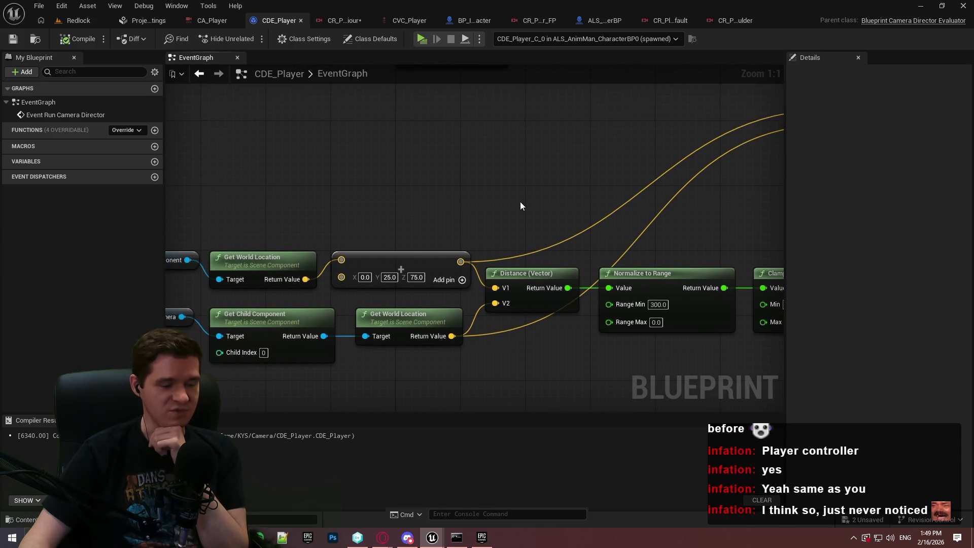
mouse_move(448, 218)
mouse_down()
mouse_move(529, 211)
mouse_move(483, 198)
mouse_move(598, 207)
mouse_move(589, 199)
mouse_up()
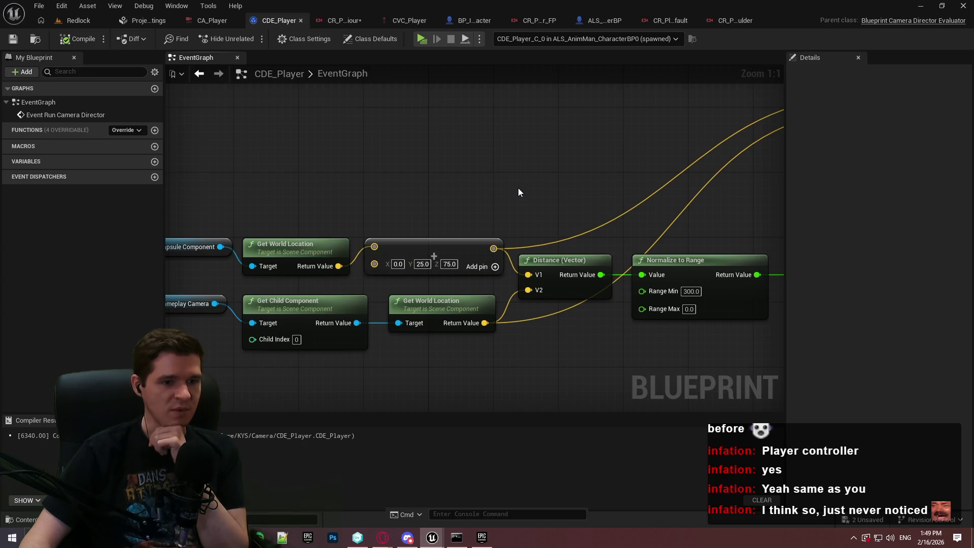
drag(503, 194, 649, 203)
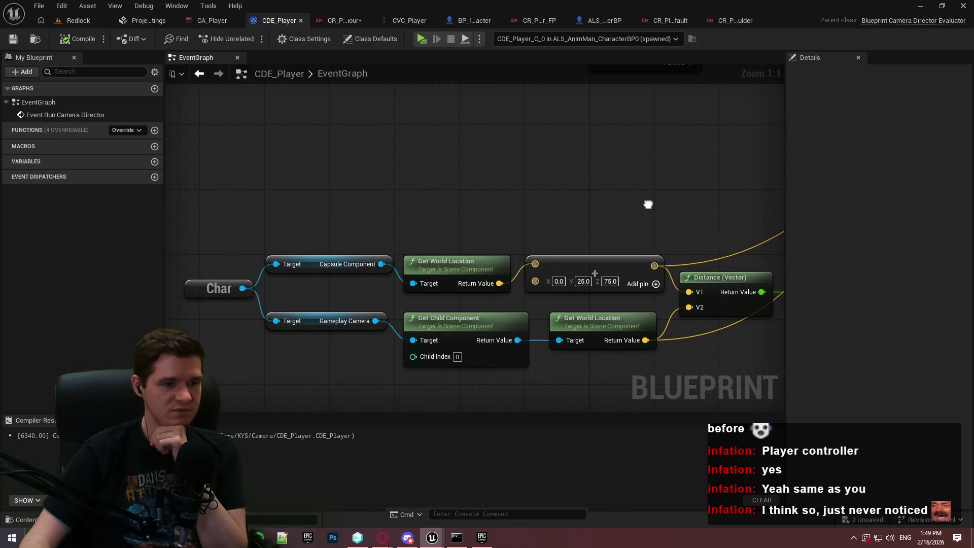
mouse_move(649, 204)
mouse_down()
mouse_move(441, 218)
mouse_move(648, 196)
mouse_move(456, 7)
mouse_up()
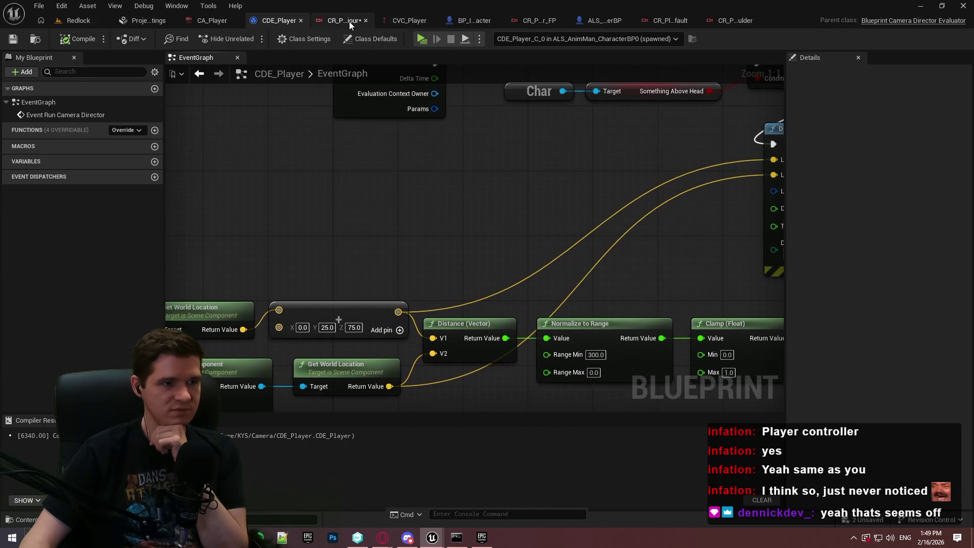
In CR_Player_TP_BaseBehaviour, wire the Sequence children to the Offset and Boom Arm nodes.
click(344, 21)
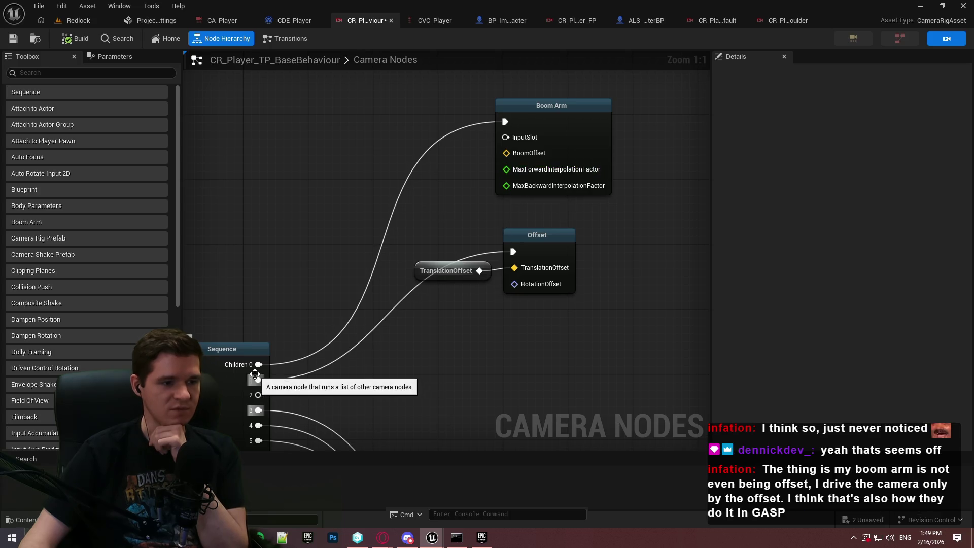
mouse_move(259, 364)
mouse_down()
mouse_move(555, 279)
mouse_move(548, 260)
mouse_move(527, 262)
mouse_up()
click(360, 310)
mouse_move(258, 380)
mouse_down()
mouse_move(541, 234)
mouse_move(514, 252)
mouse_up()
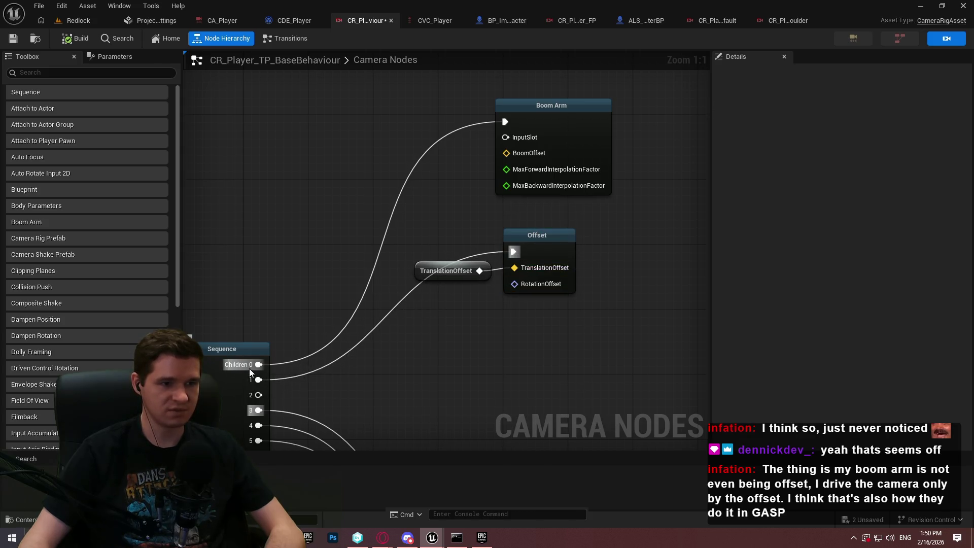
mouse_move(258, 379)
mouse_down()
mouse_move(528, 110)
mouse_move(510, 113)
mouse_move(505, 157)
mouse_move(261, 365)
mouse_move(515, 261)
mouse_move(532, 265)
mouse_move(513, 252)
mouse_up()
Move the Offset and TranslationOffset nodes above Boom Arm and save the camera rig.
drag(541, 335, 455, 257)
mouse_move(537, 246)
mouse_down()
mouse_move(522, 100)
mouse_move(526, 212)
mouse_up()
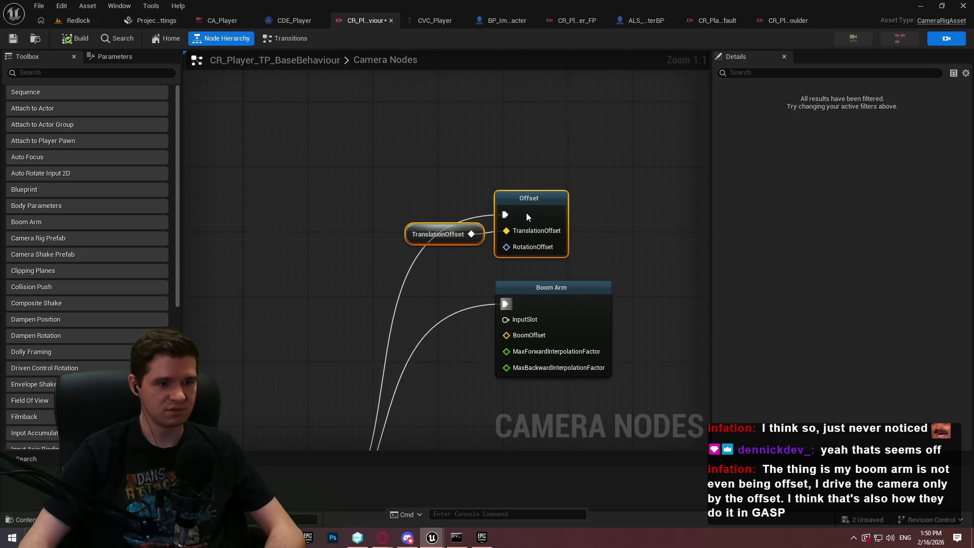
mouse_move(419, 166)
mouse_down()
mouse_move(561, 289)
mouse_move(570, 218)
mouse_move(522, 326)
mouse_move(565, 158)
mouse_move(578, 163)
mouse_move(551, 211)
mouse_up()
click(13, 38)
click(427, 22)
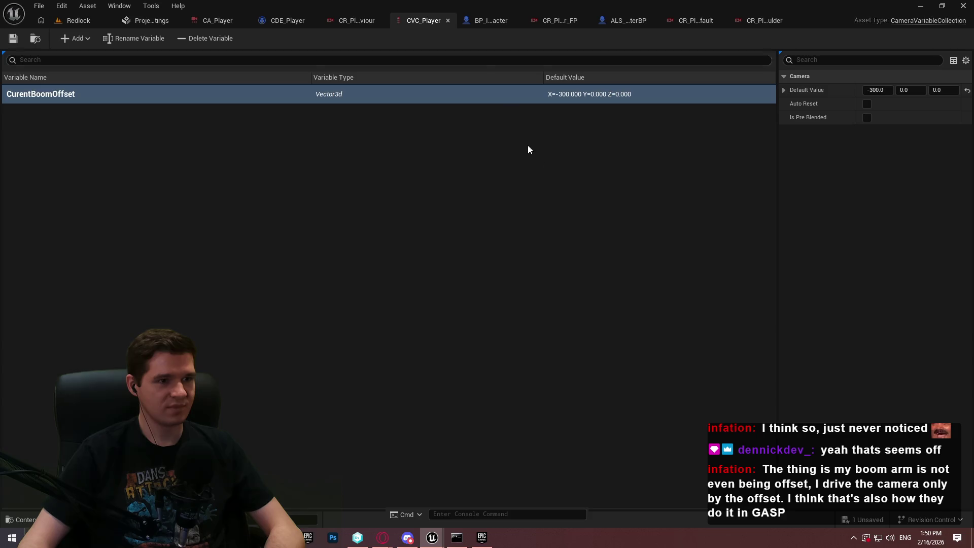
Add a Transform Location node beside the Distance calculation in the CDE_Player graph.
click(484, 20)
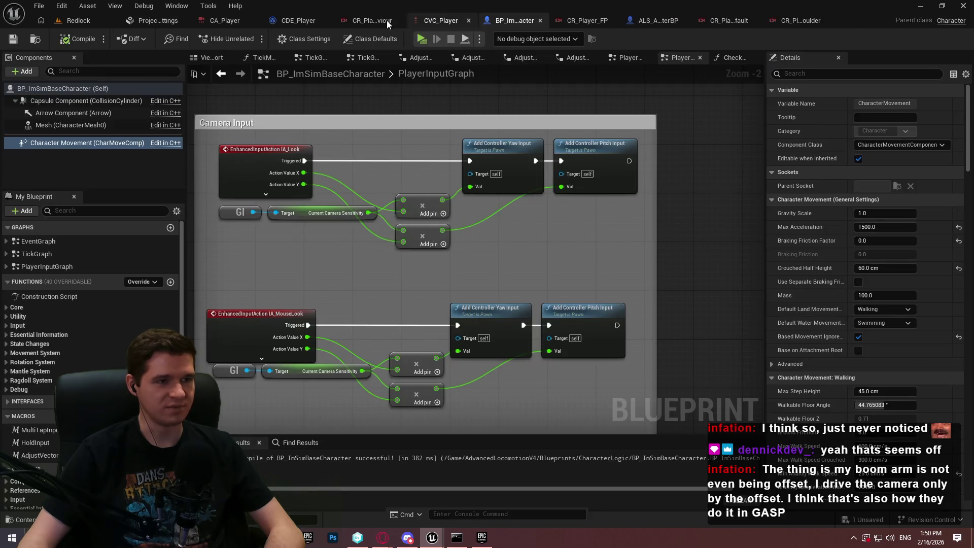
click(296, 20)
scroll(446, 260, up, 3)
mouse_move(446, 260)
mouse_down()
mouse_move(321, 188)
mouse_move(380, 185)
mouse_move(502, 154)
mouse_up()
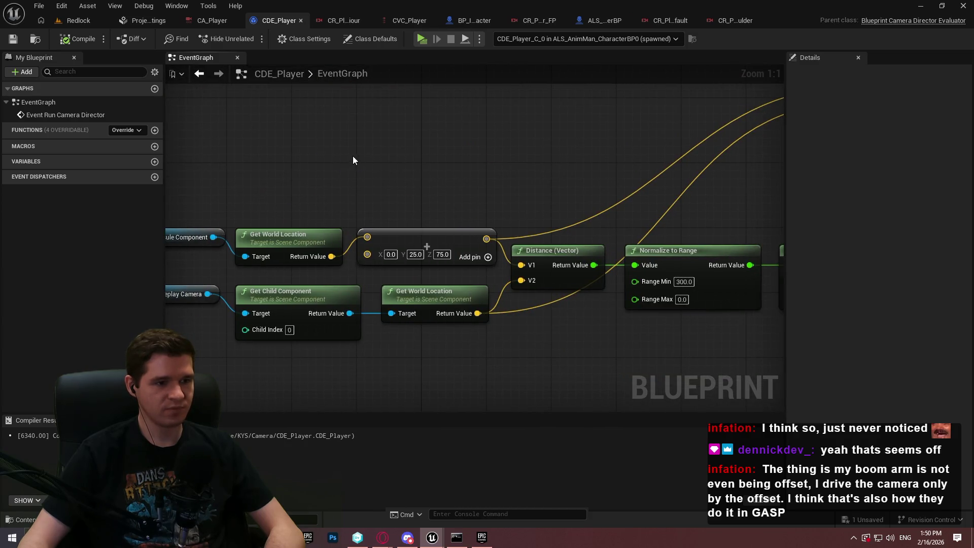
right_click(385, 162)
text(transform loca)
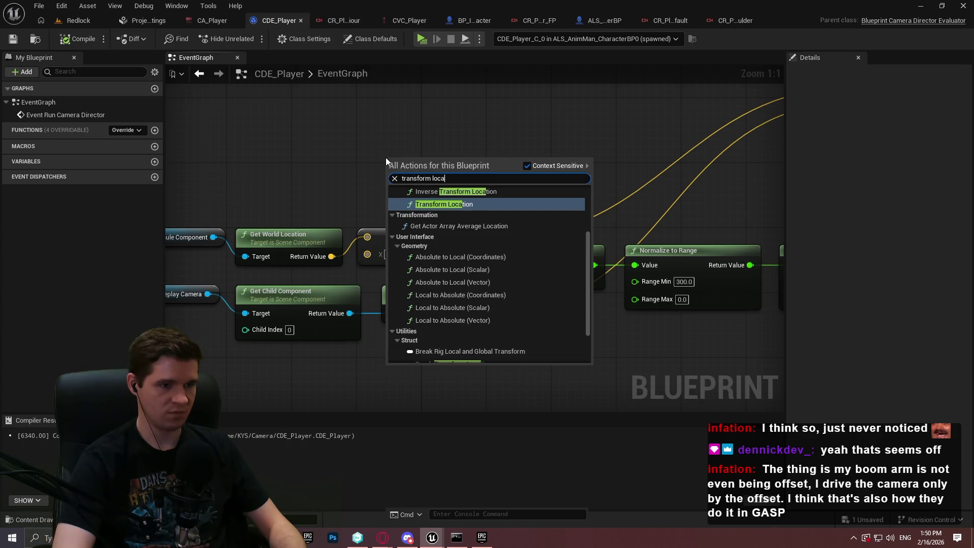
click(463, 204)
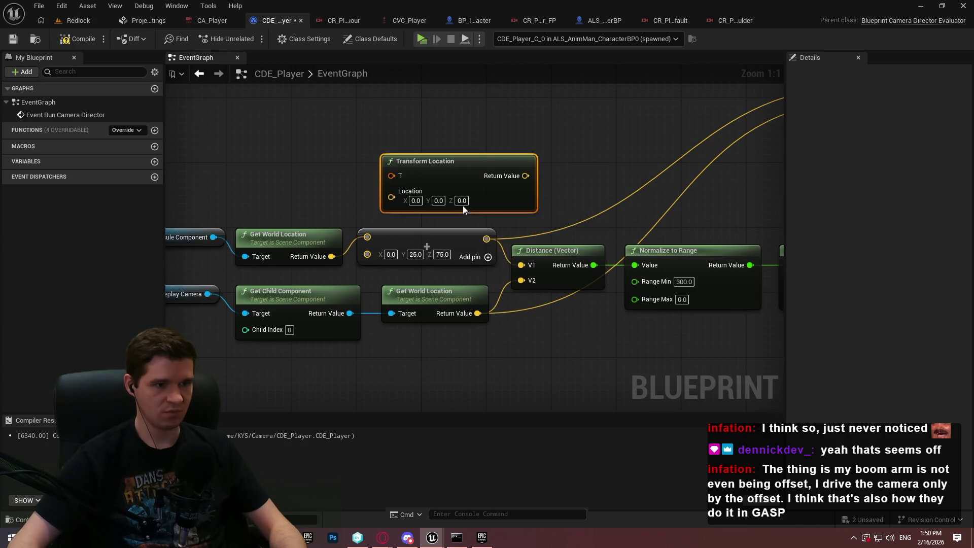
Feed the Capsule Component's Get World Transform into T and Transform Location's result into Distance V1.
drag(274, 239, 320, 145)
text(get world tran)
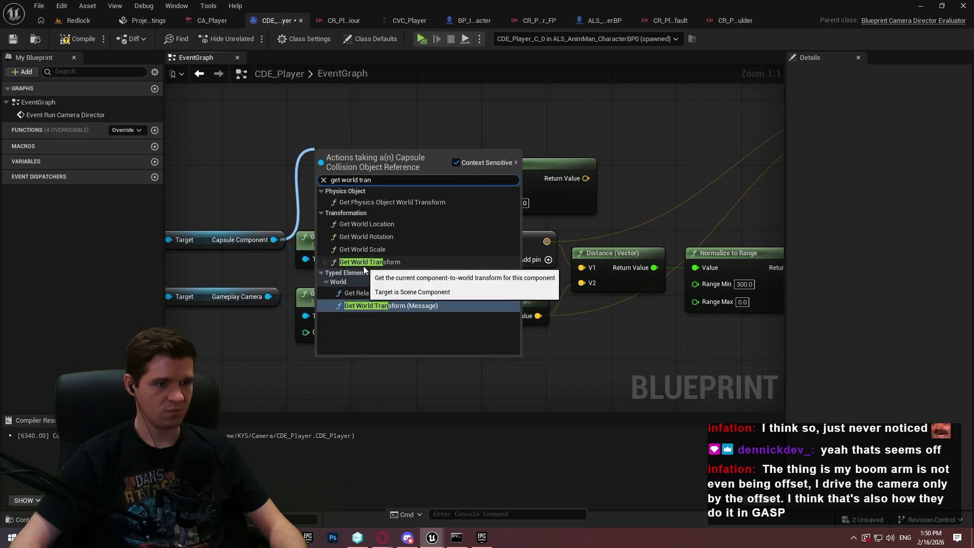
click(366, 224)
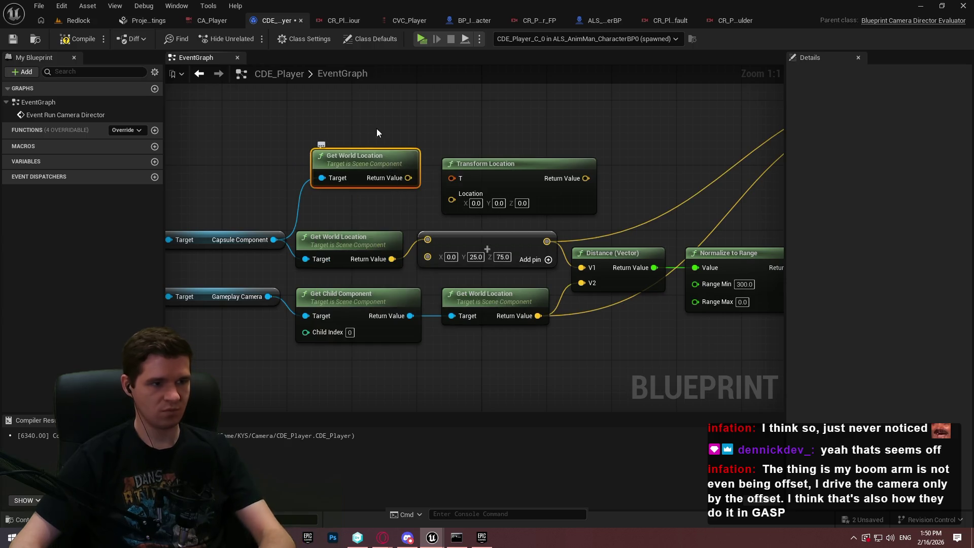
key(Delete)
drag(274, 240, 315, 160)
text(get w)
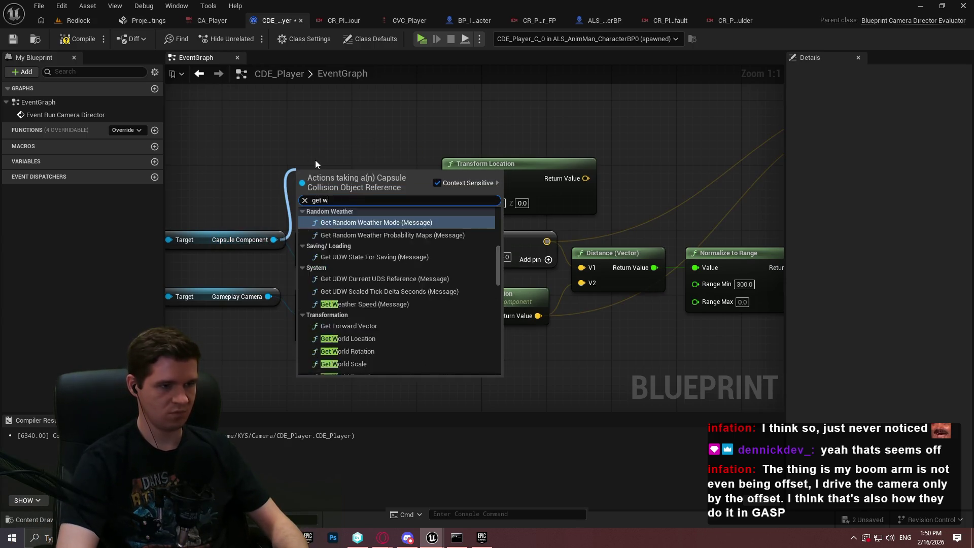
text(orld trans)
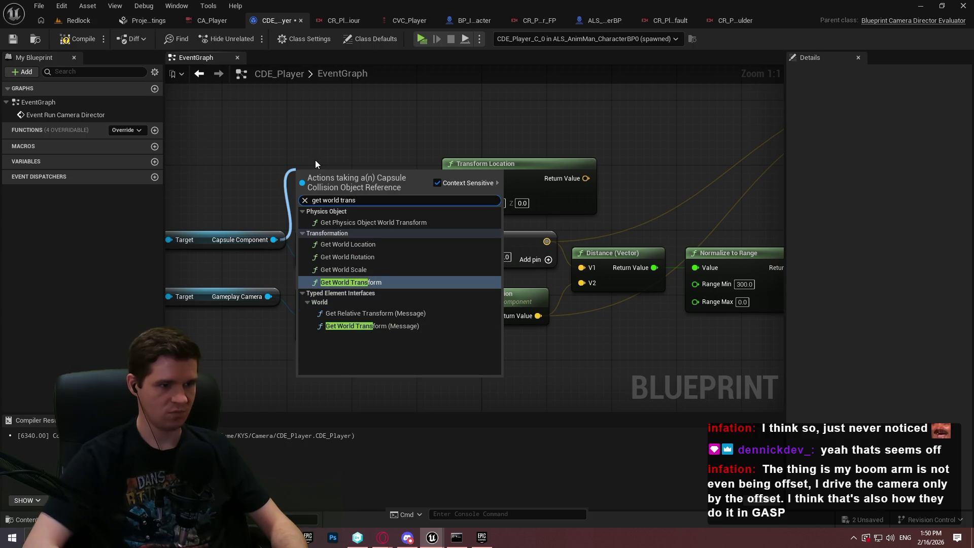
key(Return)
drag(392, 194, 472, 182)
mouse_move(586, 178)
mouse_down()
mouse_move(581, 264)
mouse_move(589, 267)
mouse_up()
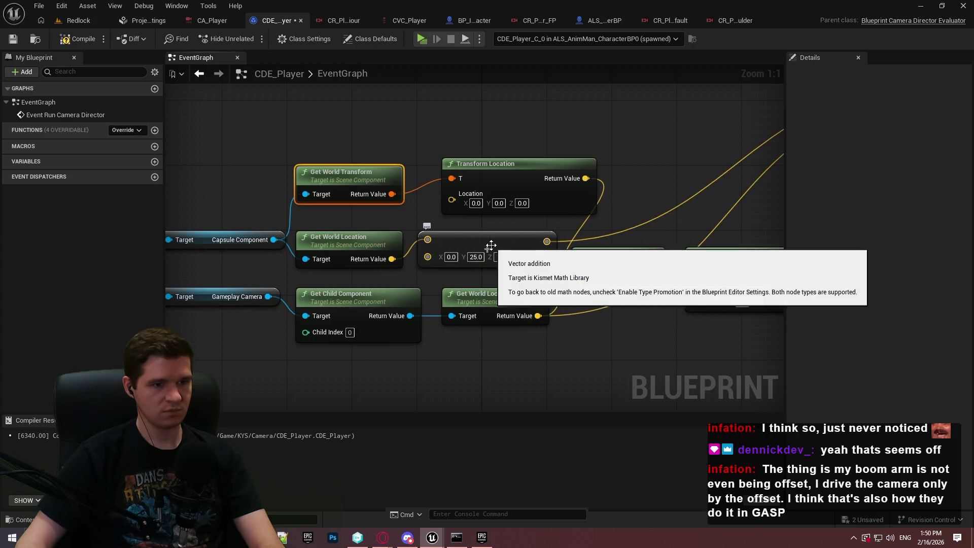
Set the Transform Location offset to Y 25 and Z 75.
click(499, 203)
text(25)
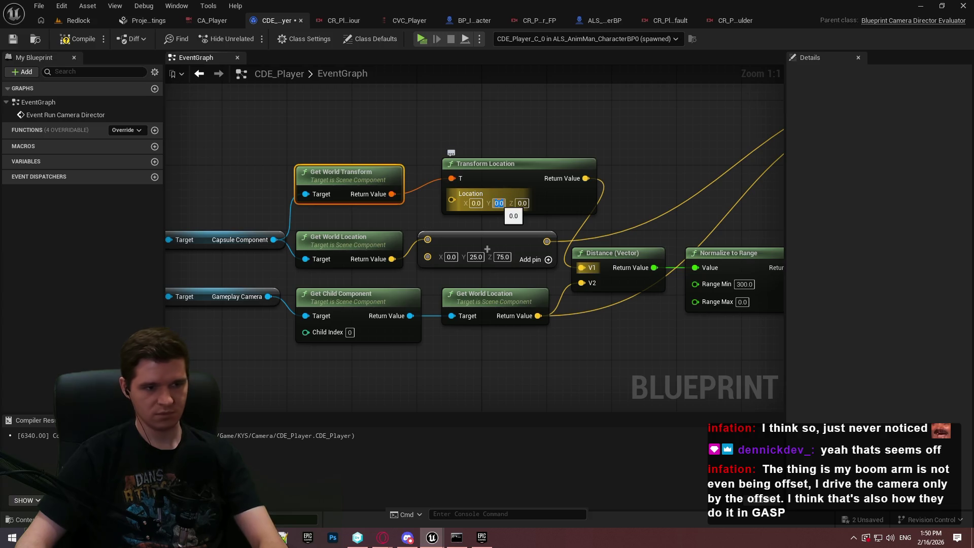
click(521, 203)
text(75)
key(Return)
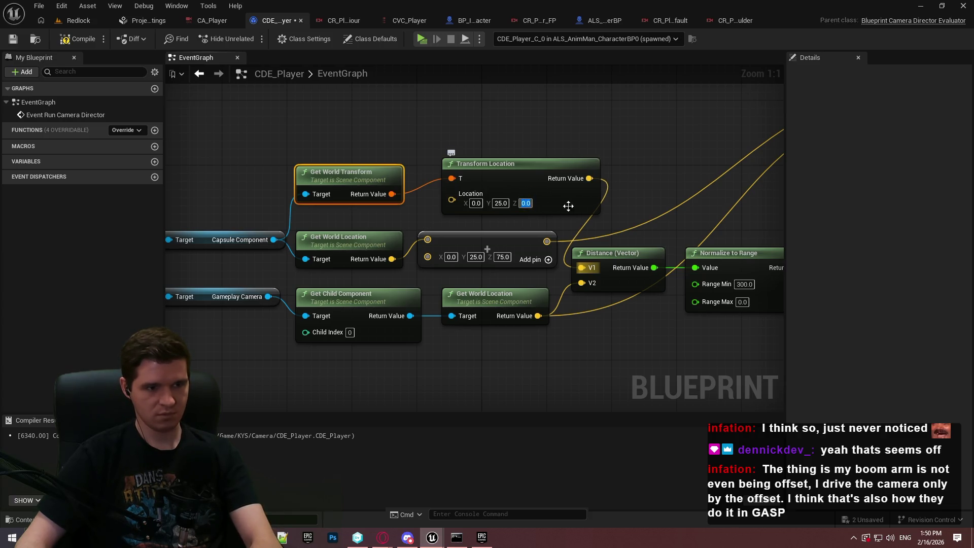
drag(594, 181, 276, 352)
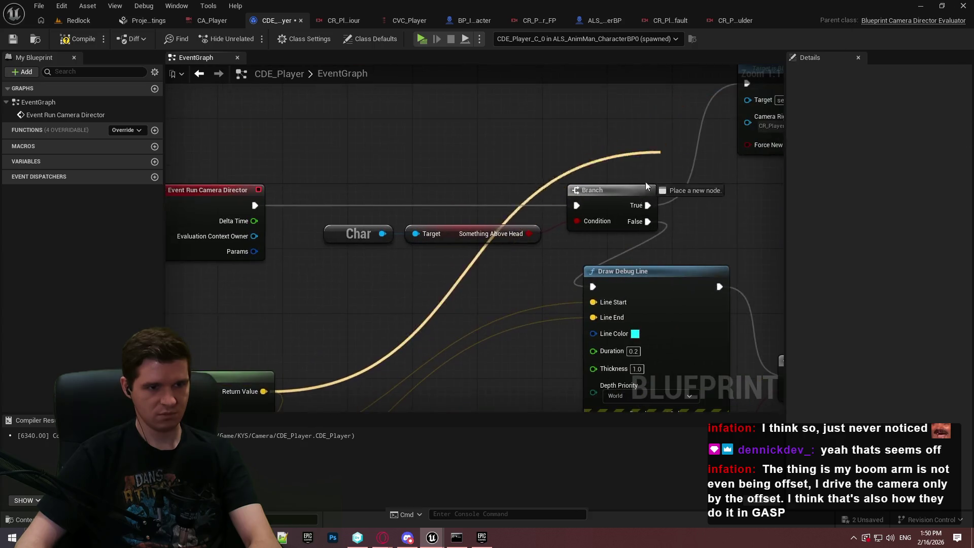
drag(370, 290, 541, 196)
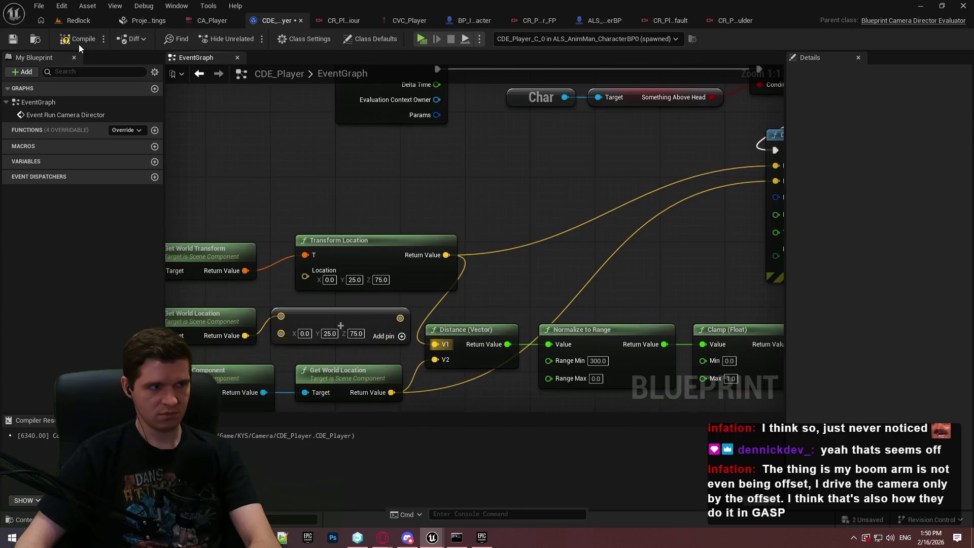
click(421, 39)
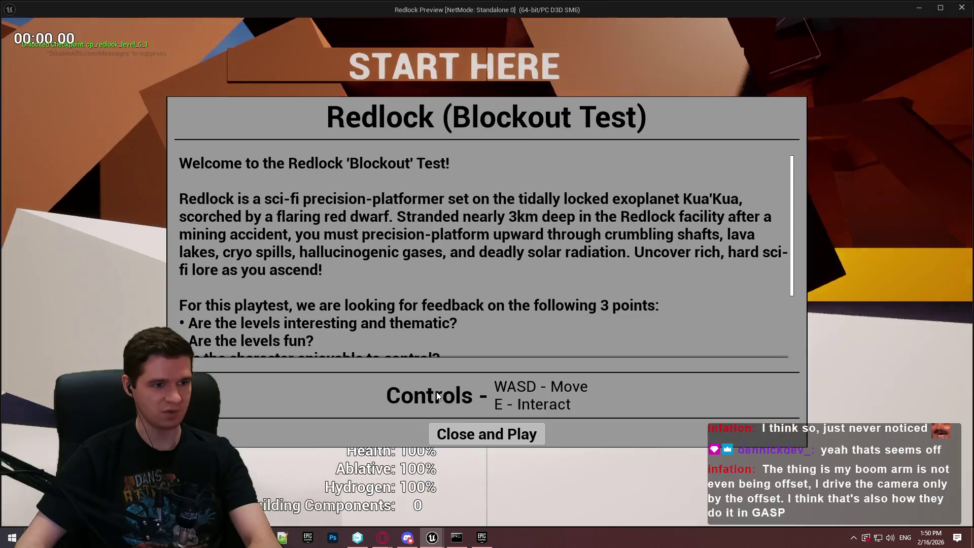
Play the Redlock level to check the offset debug line around the character, then return to the editor.
click(491, 434)
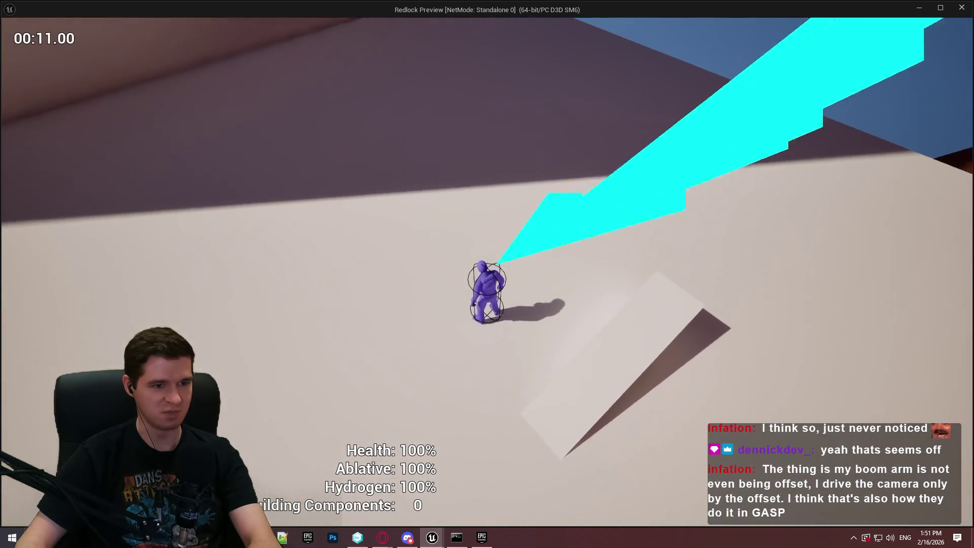
key(alt+Tab)
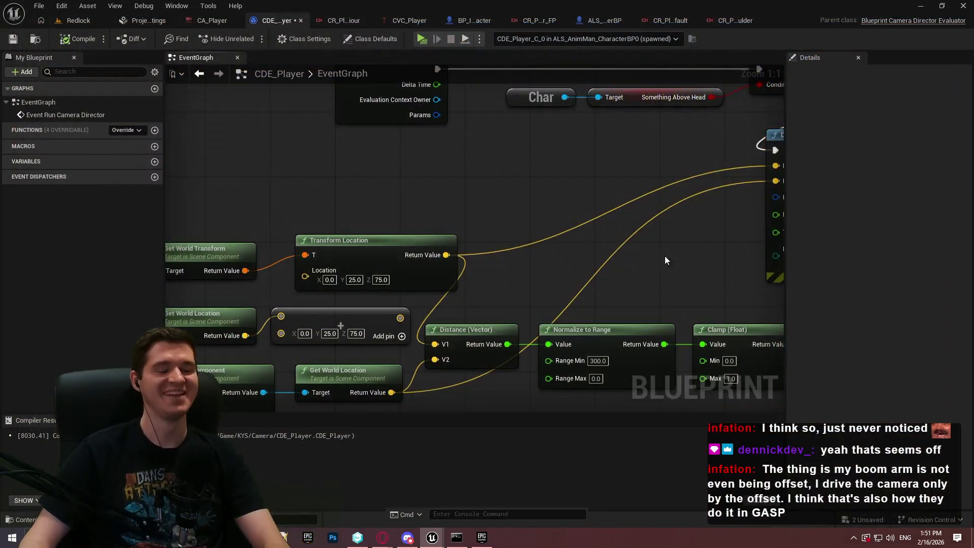
Delete the unused vector add and Get World Location nodes and tidy the transform nodes.
drag(666, 260, 620, 216)
key(Delete)
drag(417, 262, 580, 231)
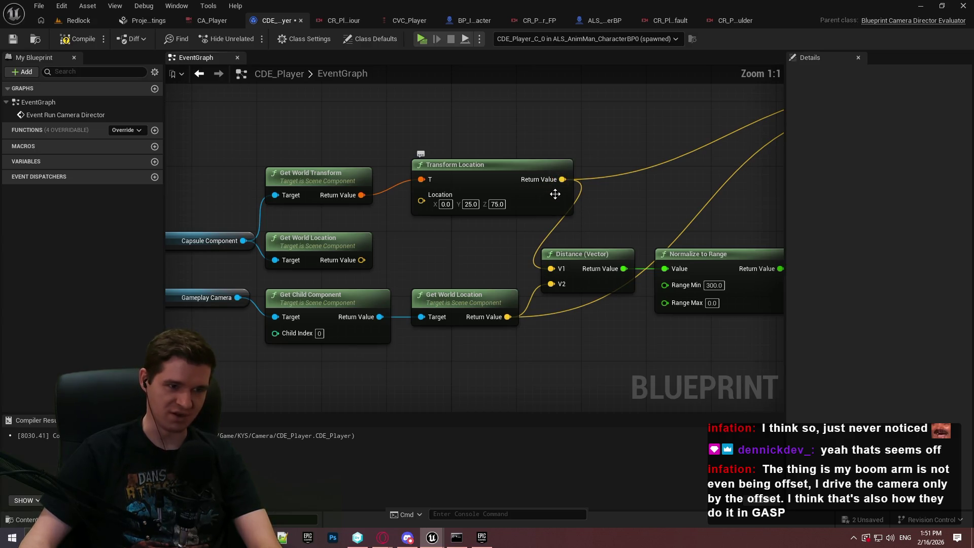
mouse_move(466, 169)
mouse_down()
mouse_move(437, 182)
mouse_move(448, 181)
mouse_up()
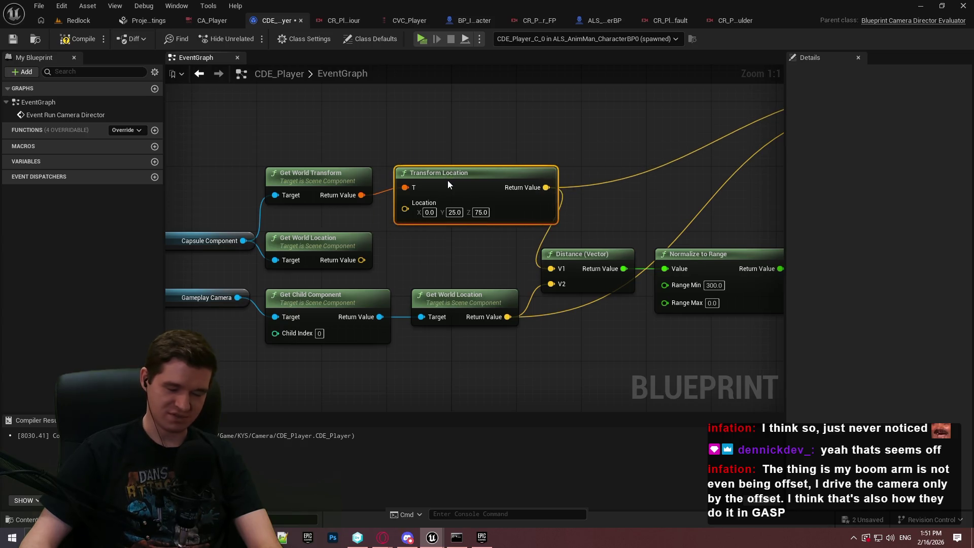
drag(312, 174, 320, 166)
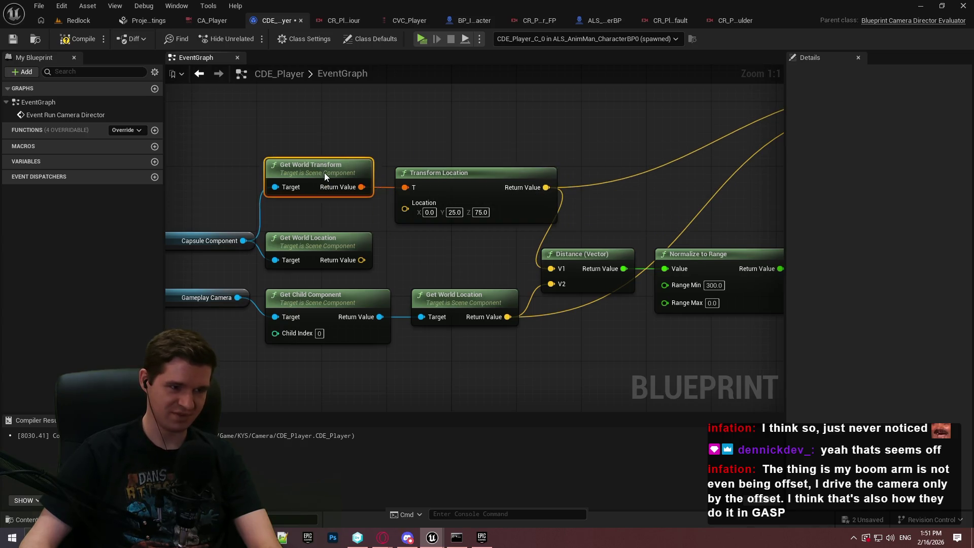
click(317, 237)
key(Delete)
Reposition the Capsule Component getter, capsule transform nodes and Char node.
drag(349, 227, 489, 224)
drag(315, 238, 323, 166)
drag(636, 257, 382, 165)
mouse_move(616, 177)
mouse_down()
mouse_move(568, 218)
mouse_move(577, 233)
mouse_up()
click(299, 261)
drag(257, 256, 189, 269)
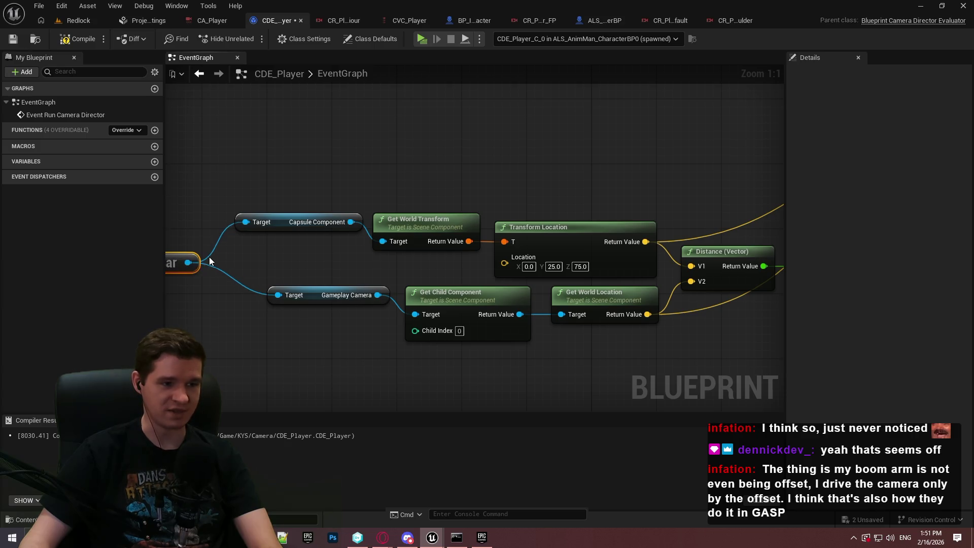
drag(303, 268, 383, 262)
Move the Get Child Component, Get World Location and Gameplay Camera nodes down, then review the Draw Debug Line wiring.
drag(725, 369, 344, 279)
drag(722, 366, 327, 289)
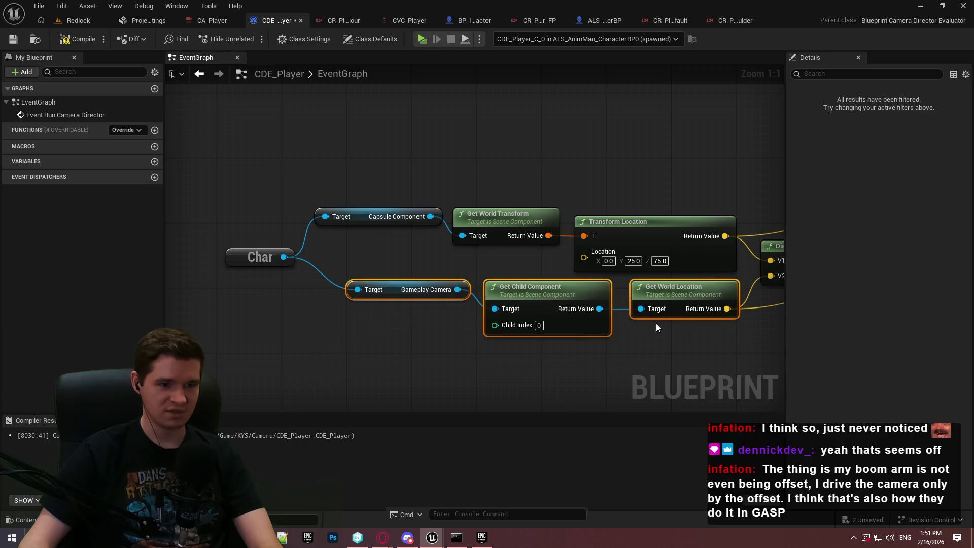
drag(674, 311, 675, 327)
click(735, 367)
mouse_move(735, 366)
mouse_down()
mouse_move(371, 391)
mouse_move(581, 232)
mouse_up()
drag(240, 242, 376, 244)
mouse_move(405, 333)
mouse_down()
mouse_move(385, 331)
mouse_move(394, 336)
mouse_up()
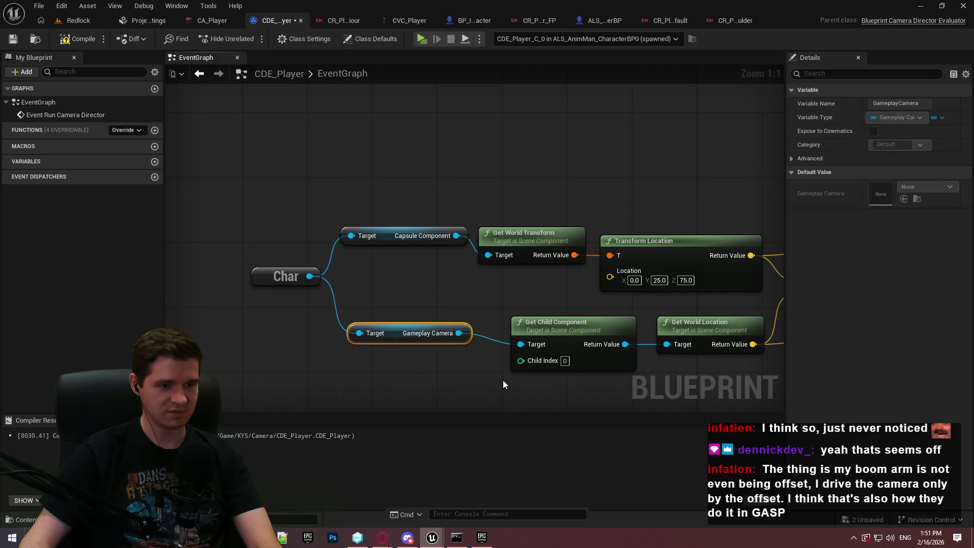
scroll(504, 384, down, 1)
drag(503, 384, 330, 370)
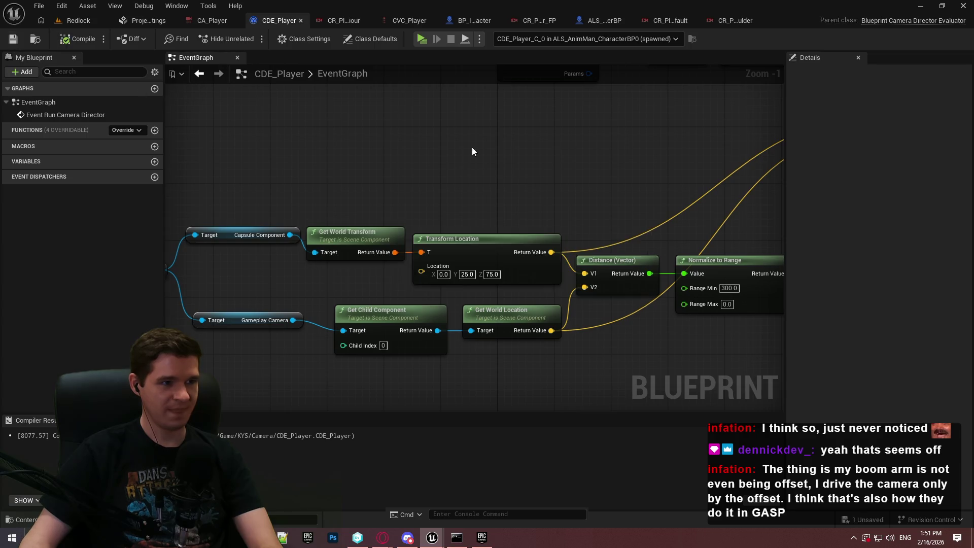
drag(759, 181, 338, 286)
scroll(339, 285, down, 2)
mouse_move(517, 266)
mouse_down()
mouse_move(674, 215)
mouse_move(234, 248)
mouse_move(366, 236)
mouse_move(673, 166)
mouse_up()
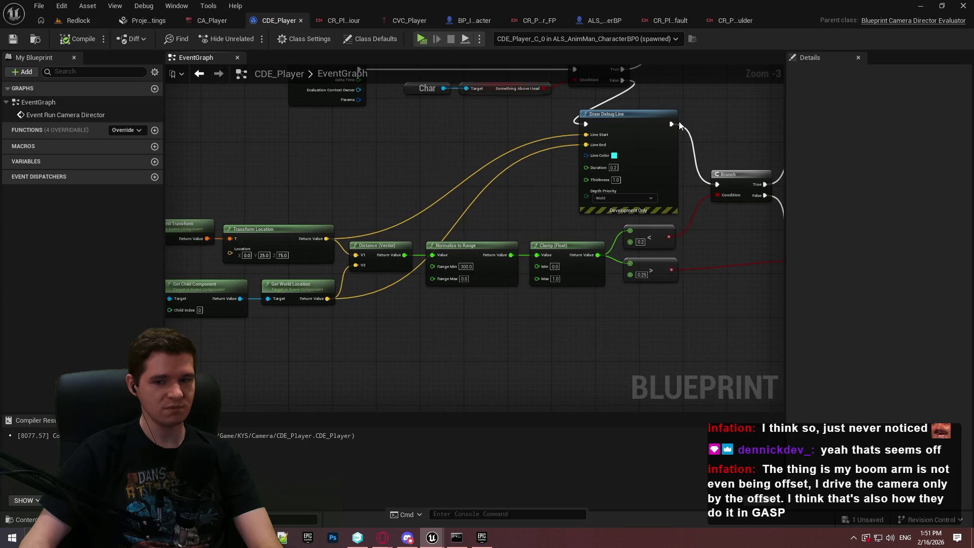
click(85, 21)
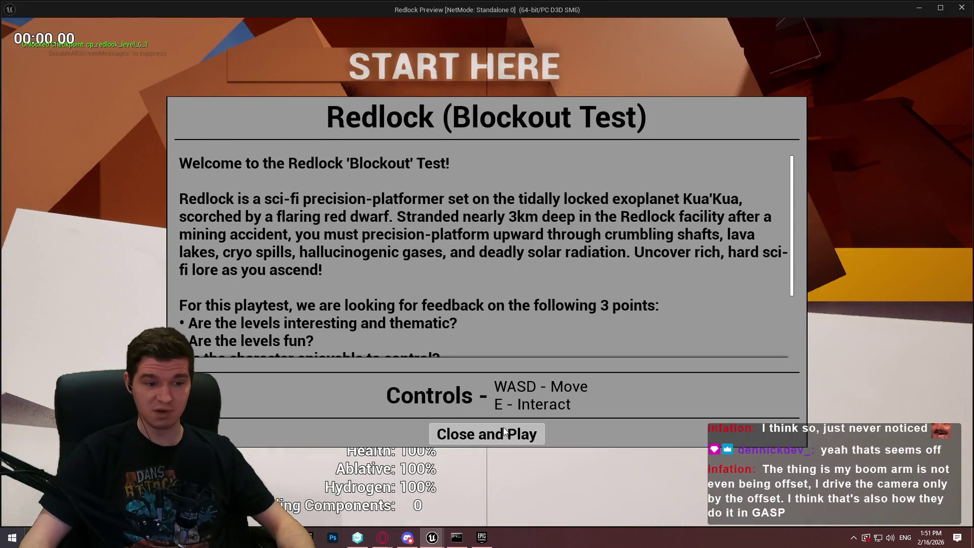
Run and stop a standalone Redlock play test, then bring up CA_Player's Shared Transitions graph.
click(503, 427)
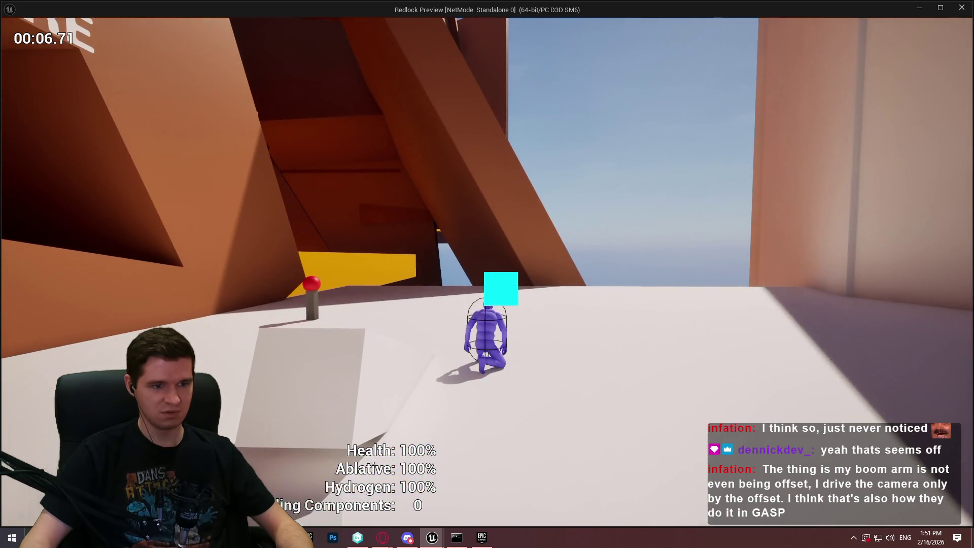
key(Escape)
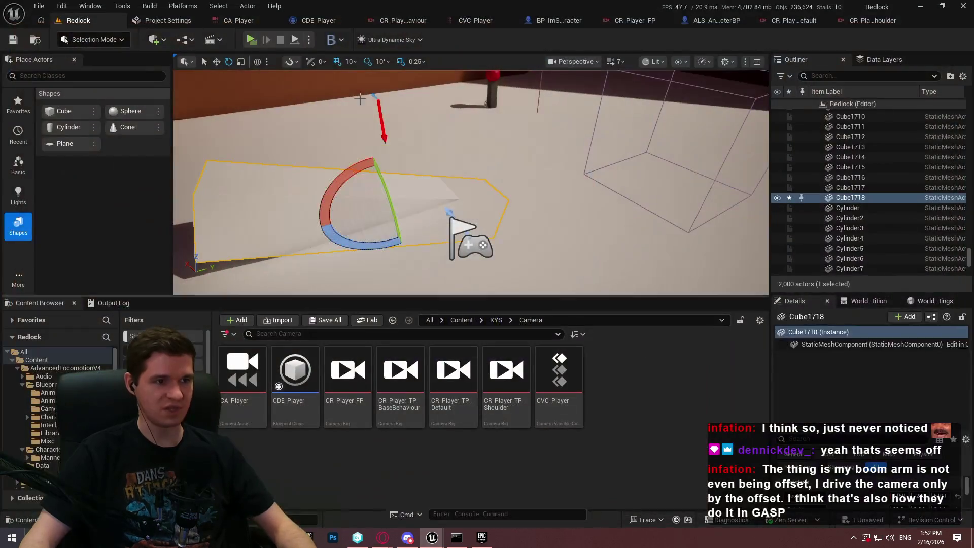
click(312, 22)
click(213, 20)
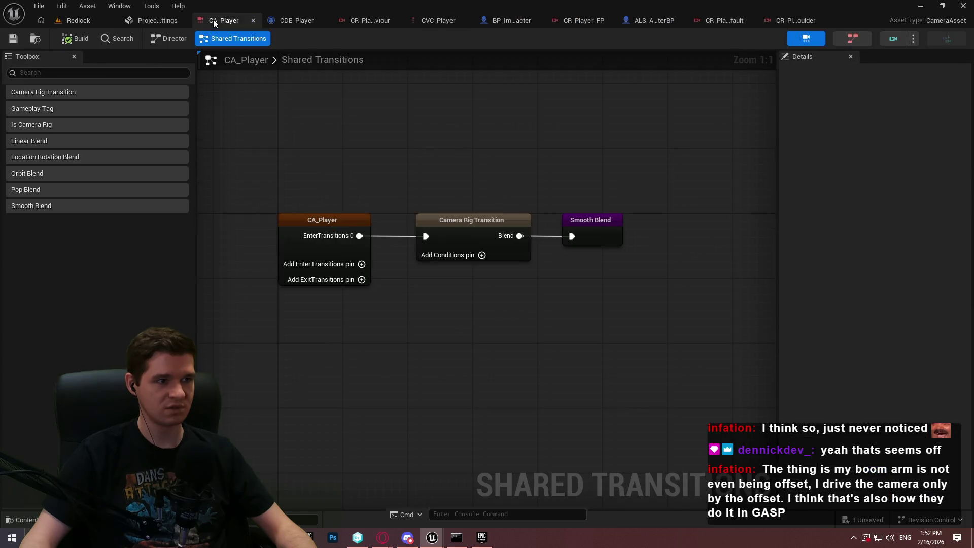
Inspect the Offset node's TranslationOffset and the Boom Arm settings in CR_Player_TP_BaseBehaviour.
click(367, 21)
click(451, 150)
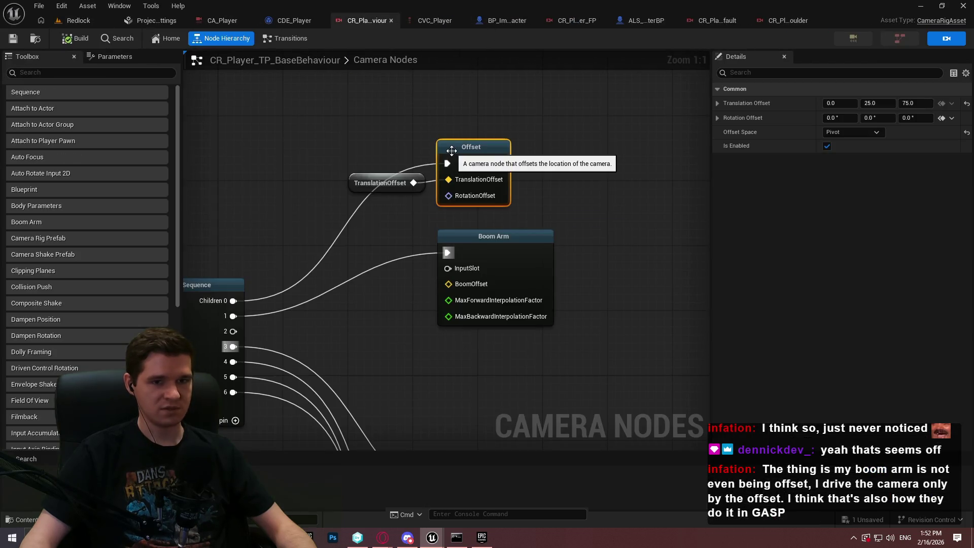
click(473, 246)
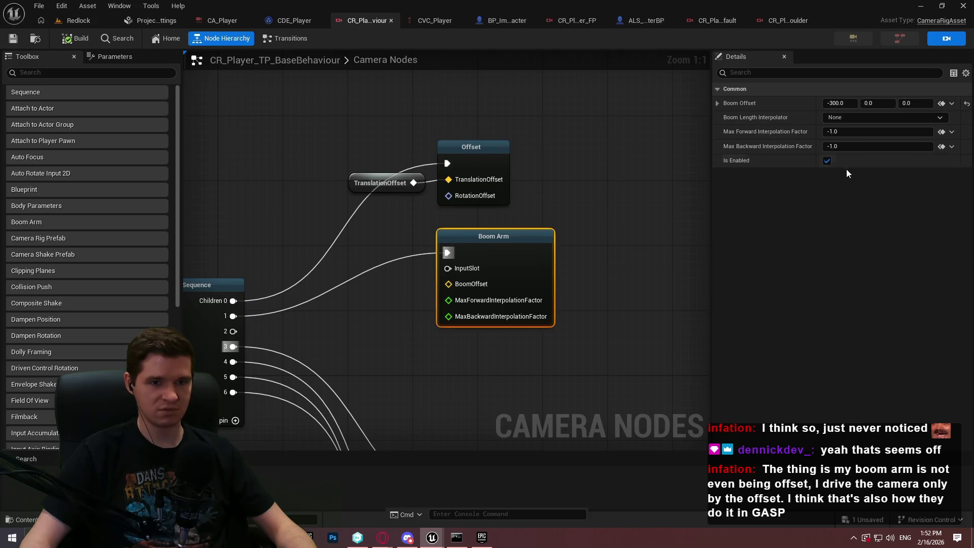
drag(356, 304, 433, 199)
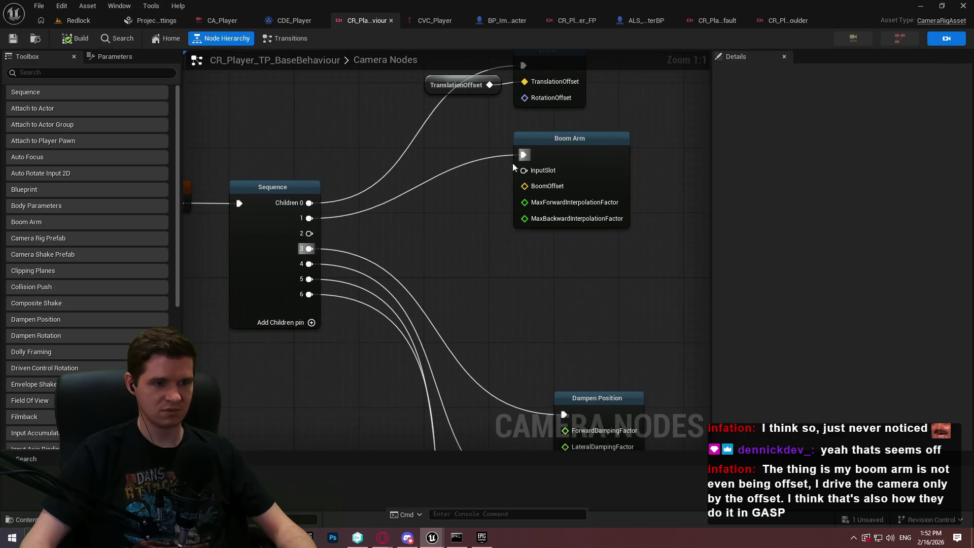
drag(514, 130, 468, 249)
click(436, 202)
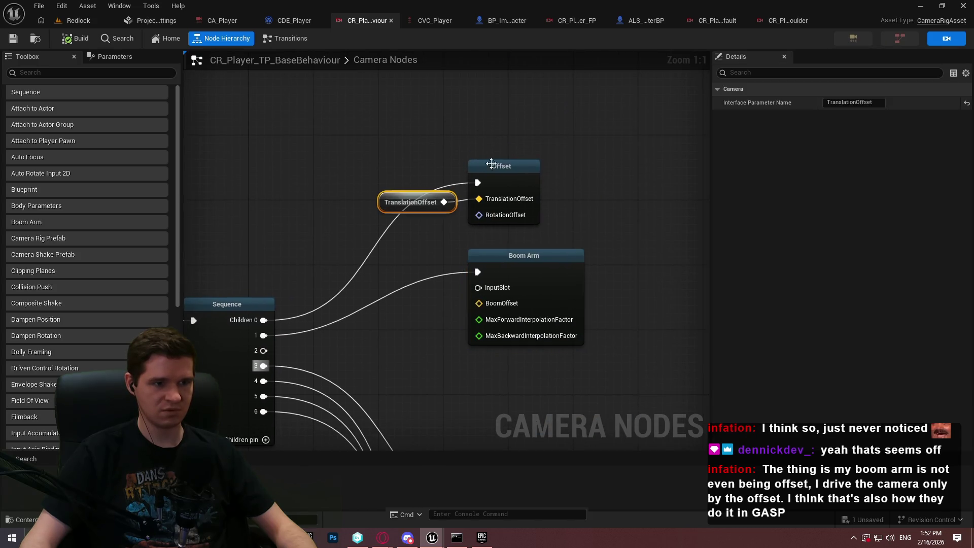
click(496, 169)
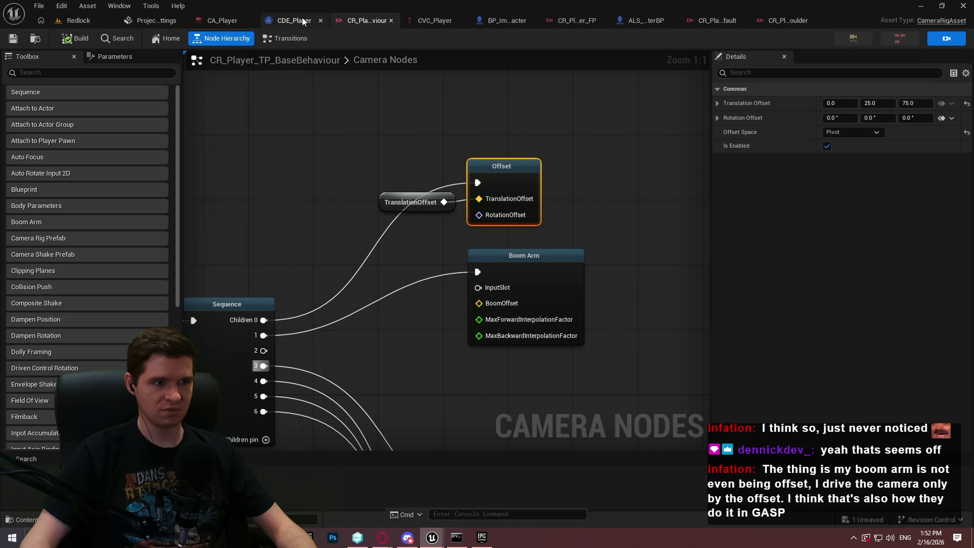
Reparent GameplayCamera under BodyMesh in ALS_AnimMan_CharacterBP.
click(490, 21)
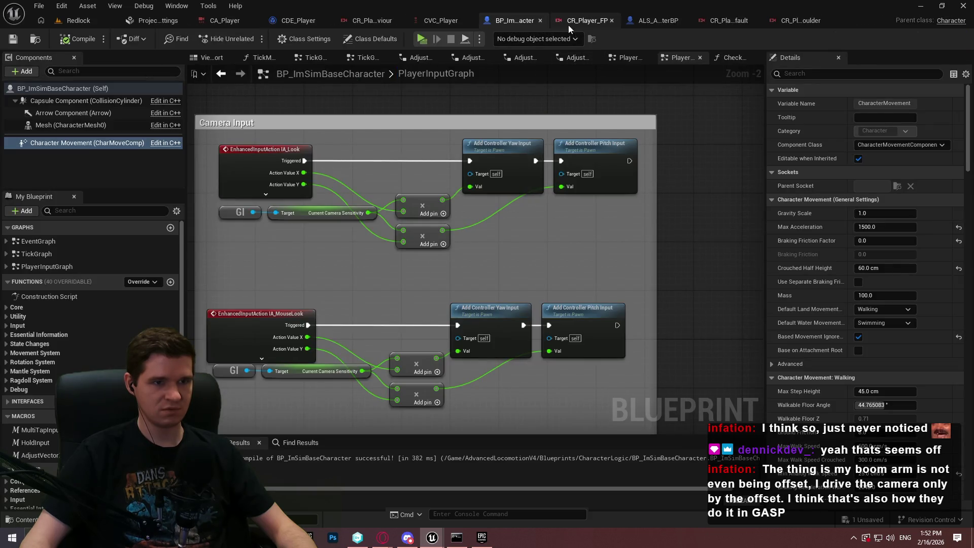
click(646, 18)
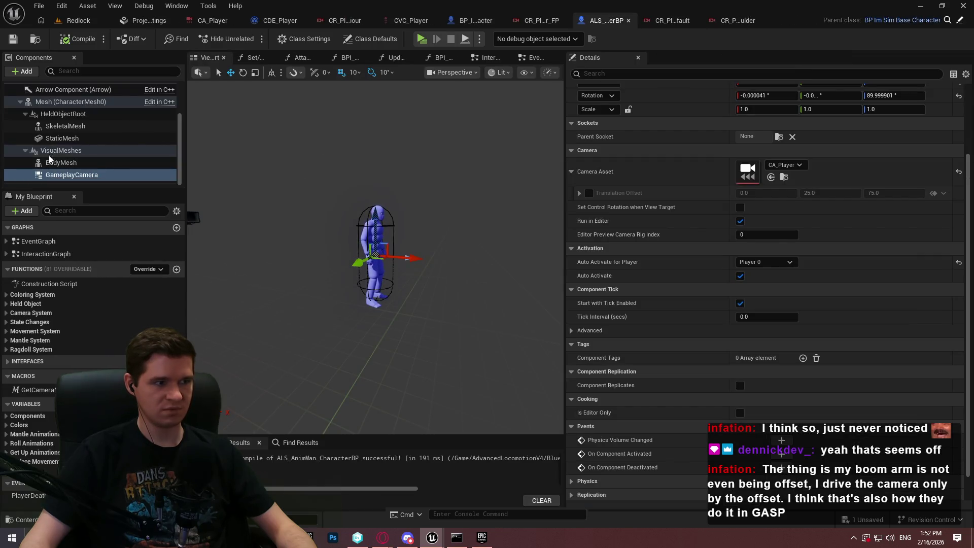
scroll(79, 162, up, 3)
scroll(76, 167, down, 3)
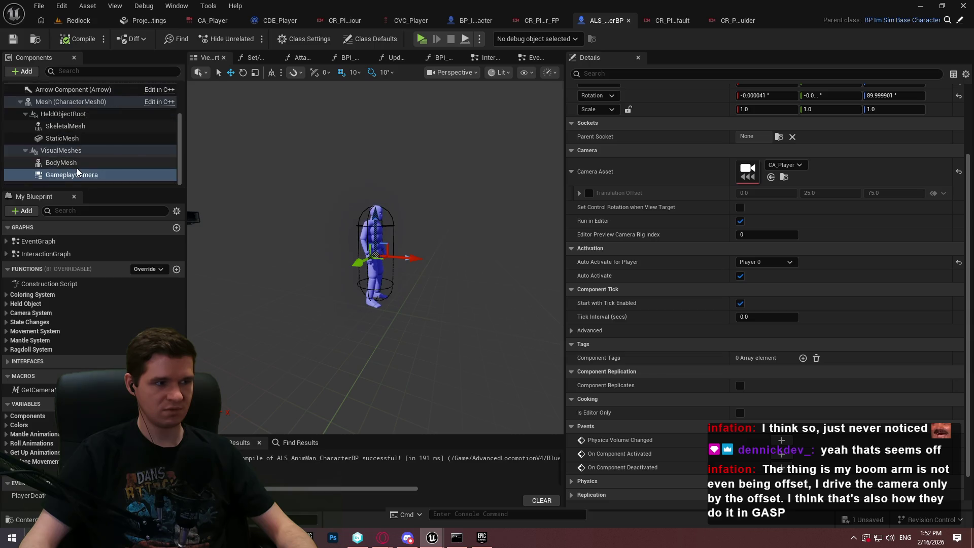
drag(65, 176, 64, 162)
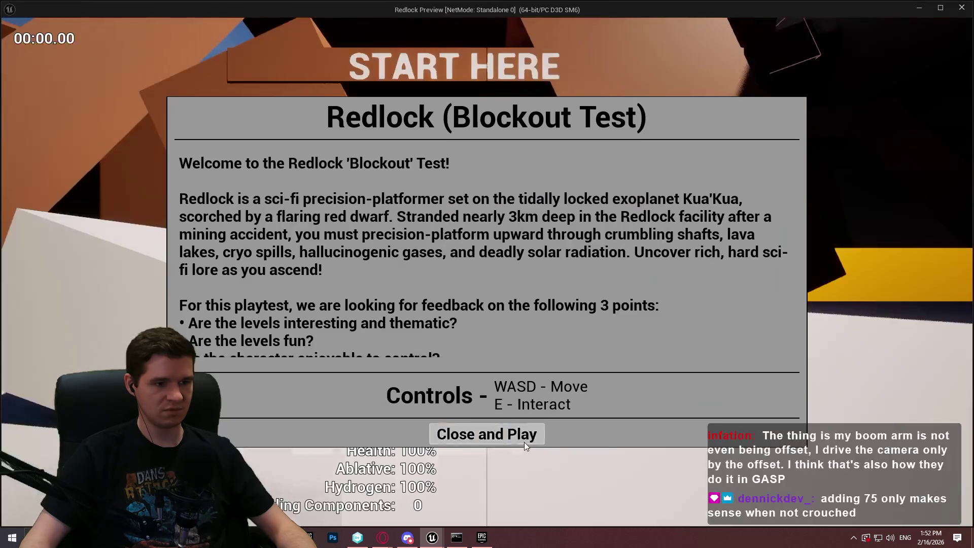
Play the Redlock preview to test the camera under BodyMesh, then exit back to the blueprint.
click(522, 440)
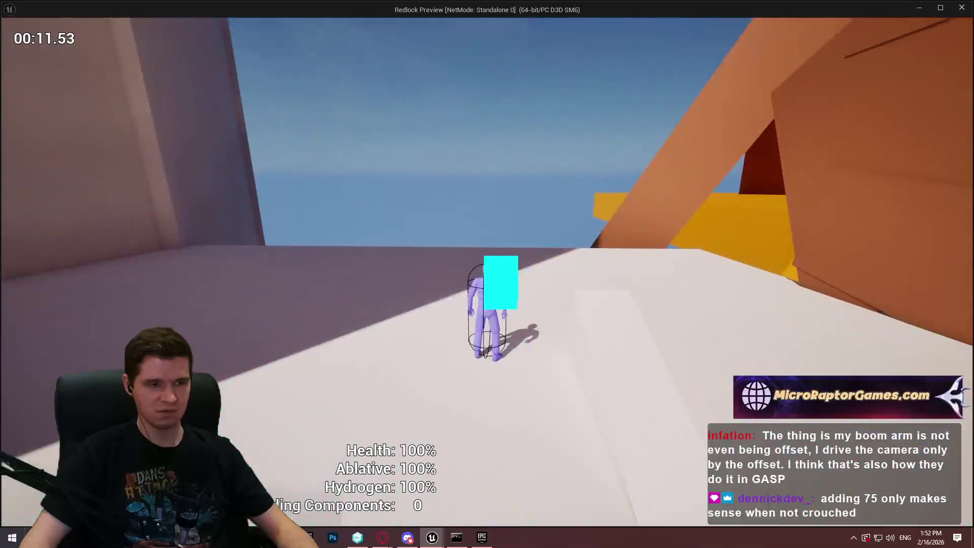
key(Escape)
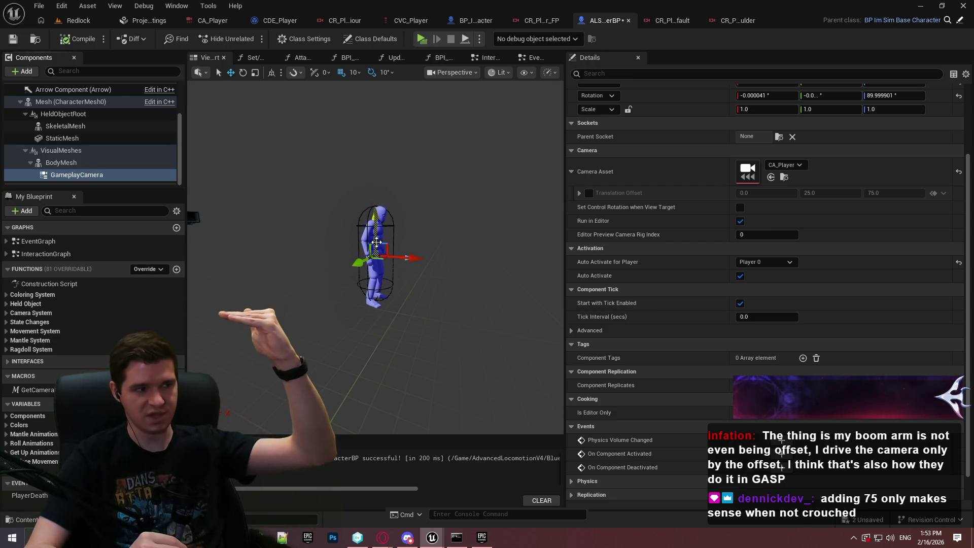
Scroll up to the Transform details and launch a standalone Redlock play test.
scroll(716, 206, up, 4)
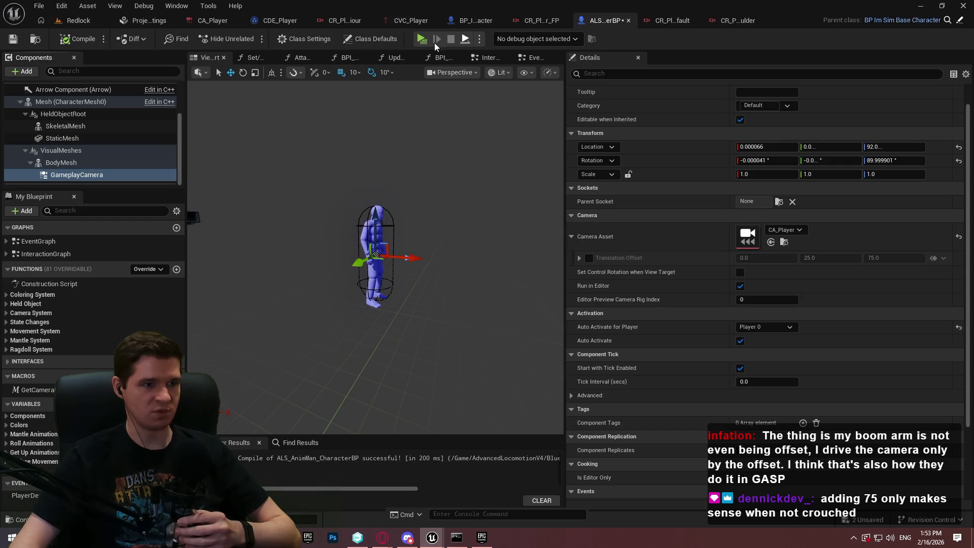
key(Return)
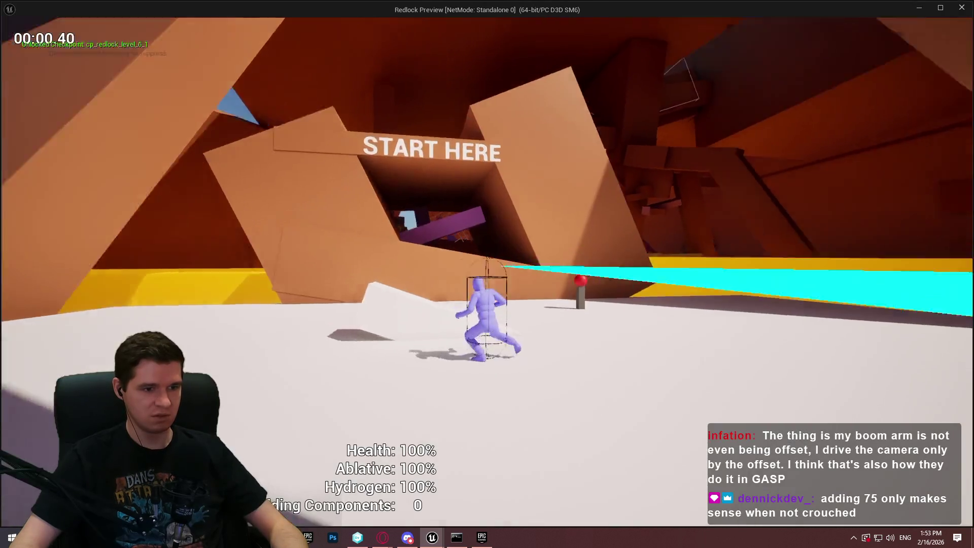
Move the character through the Redlock level, then close the preview.
key(w)
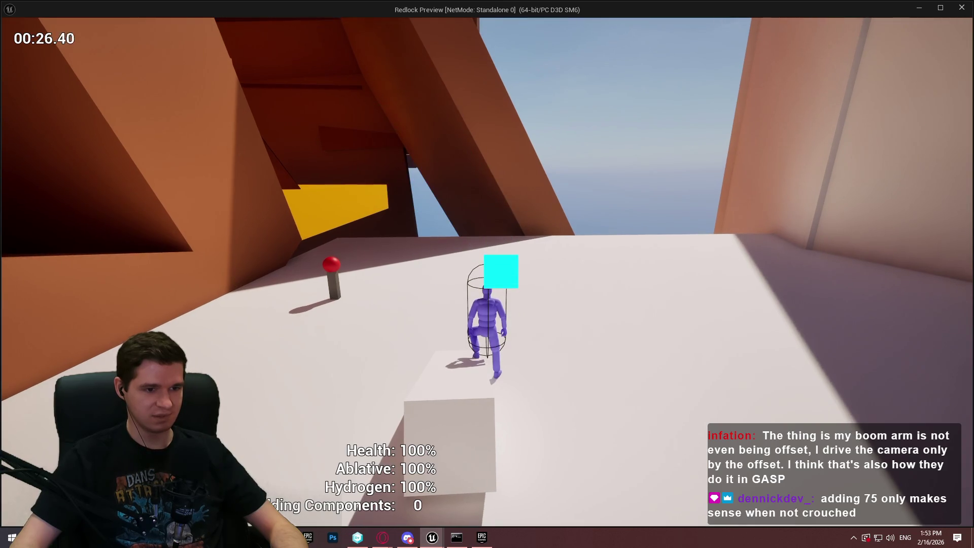
key(Escape)
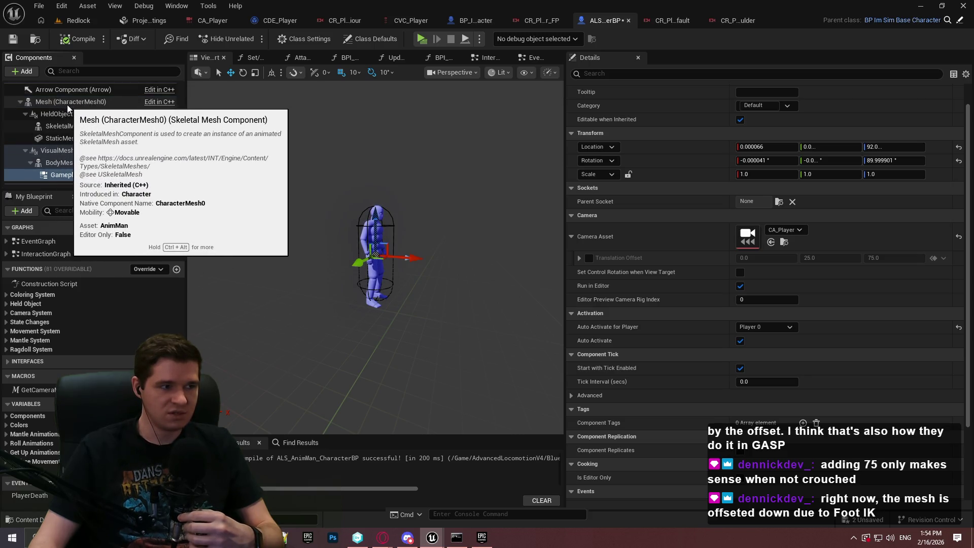
Inspect Mesh and GameplayCamera in the Components panel, then launch a standalone Redlock play test.
scroll(98, 147, up, 4)
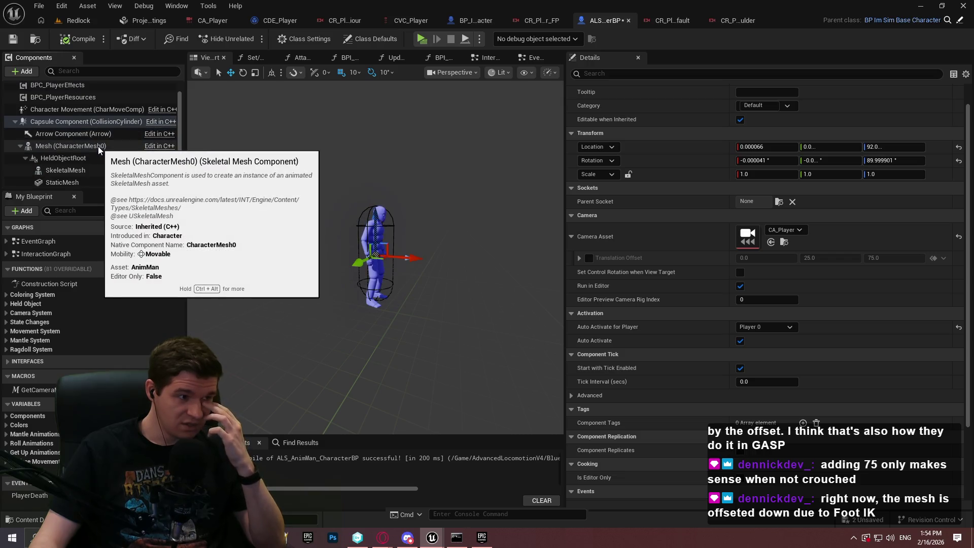
scroll(98, 146, down, 3)
scroll(96, 168, down, 1)
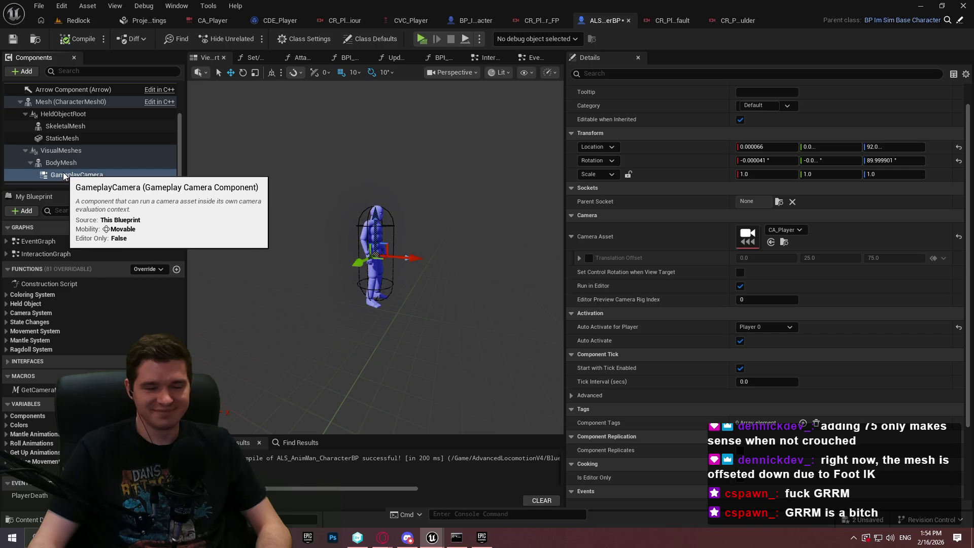
scroll(77, 175, up, 2)
scroll(79, 179, down, 2)
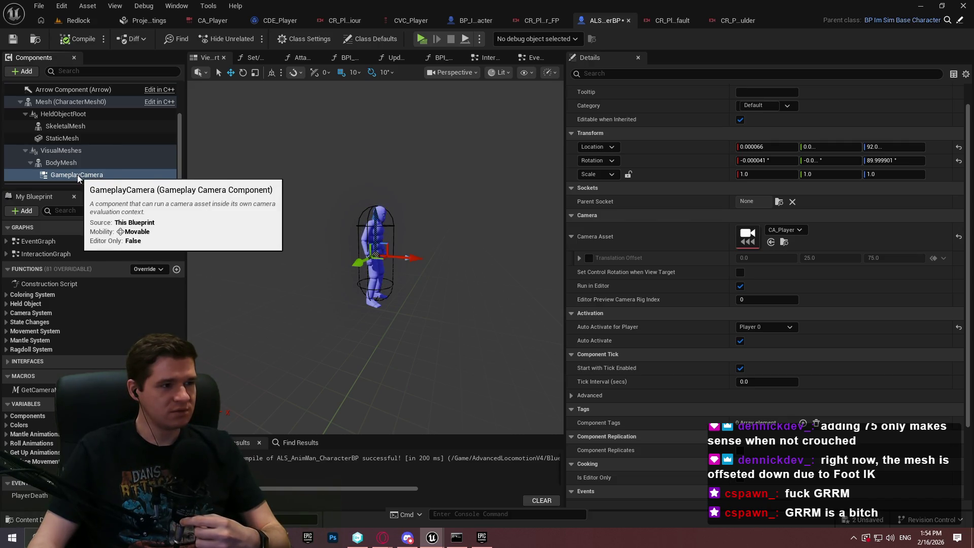
scroll(76, 170, up, 2)
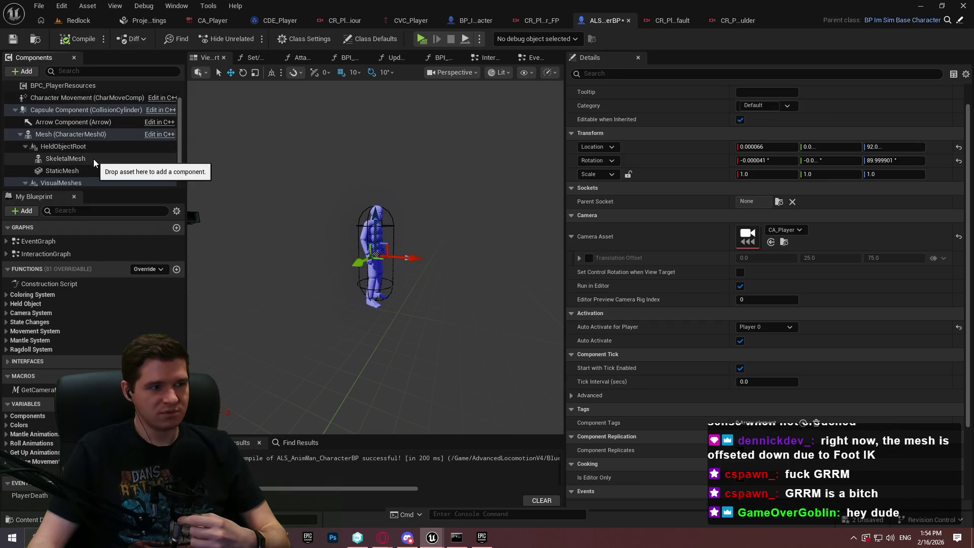
scroll(93, 160, down, 2)
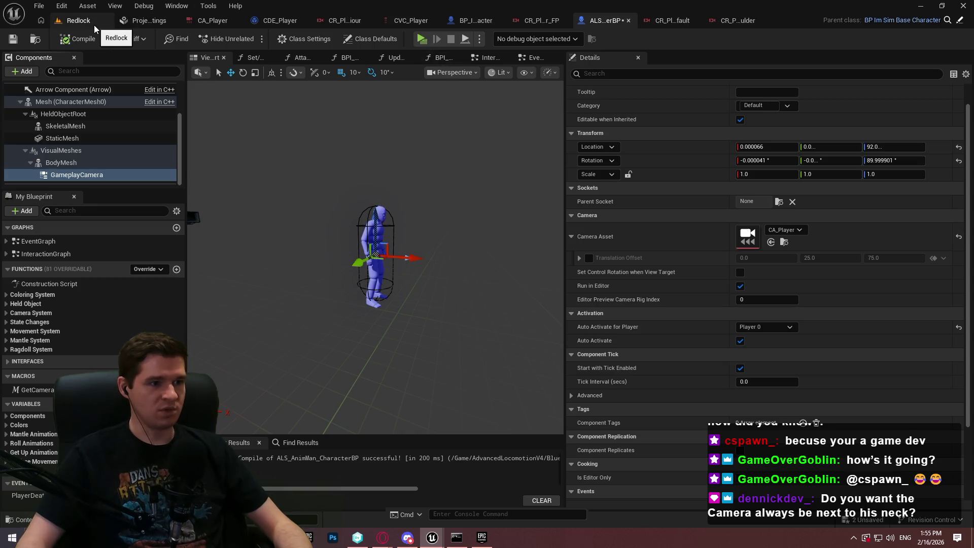
click(430, 44)
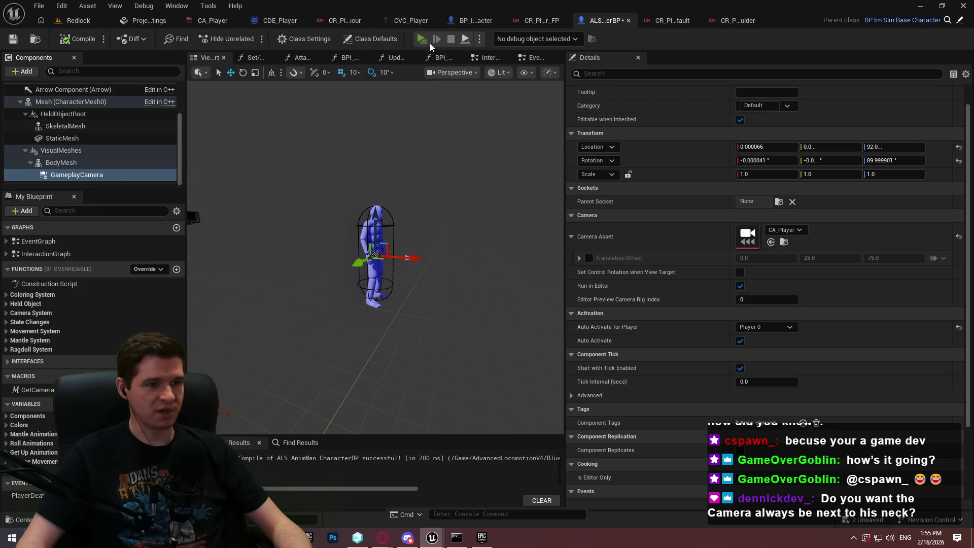